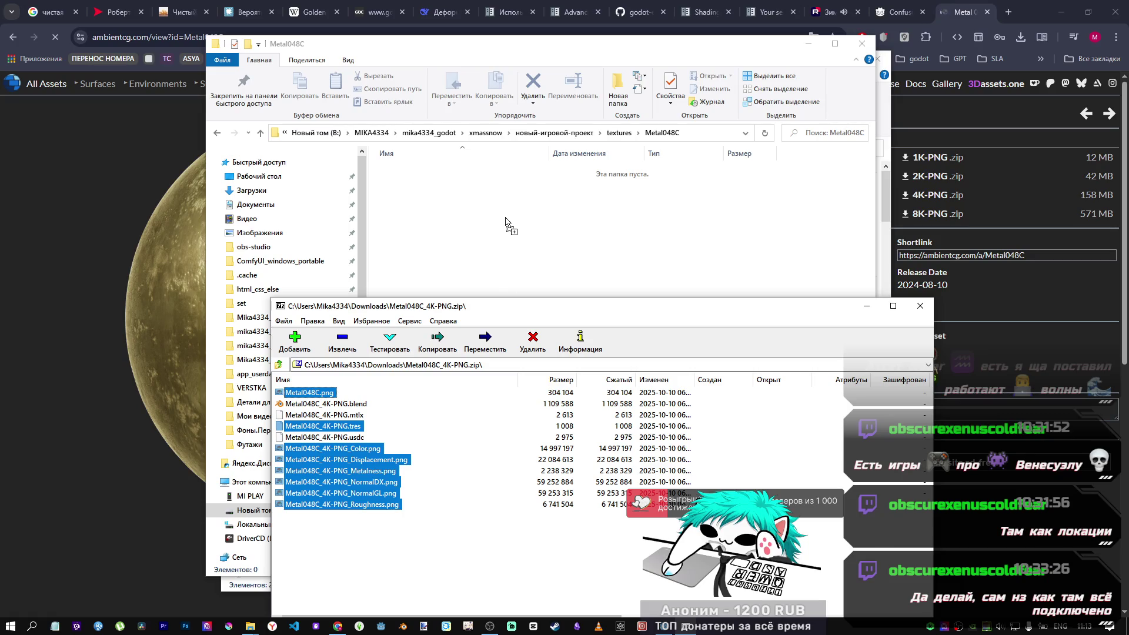
Extract the Metal048C texture files into textures/Metal048C, then close the Explorer and 7-Zip windows.
left_click_drag(505, 219, 504, 220)
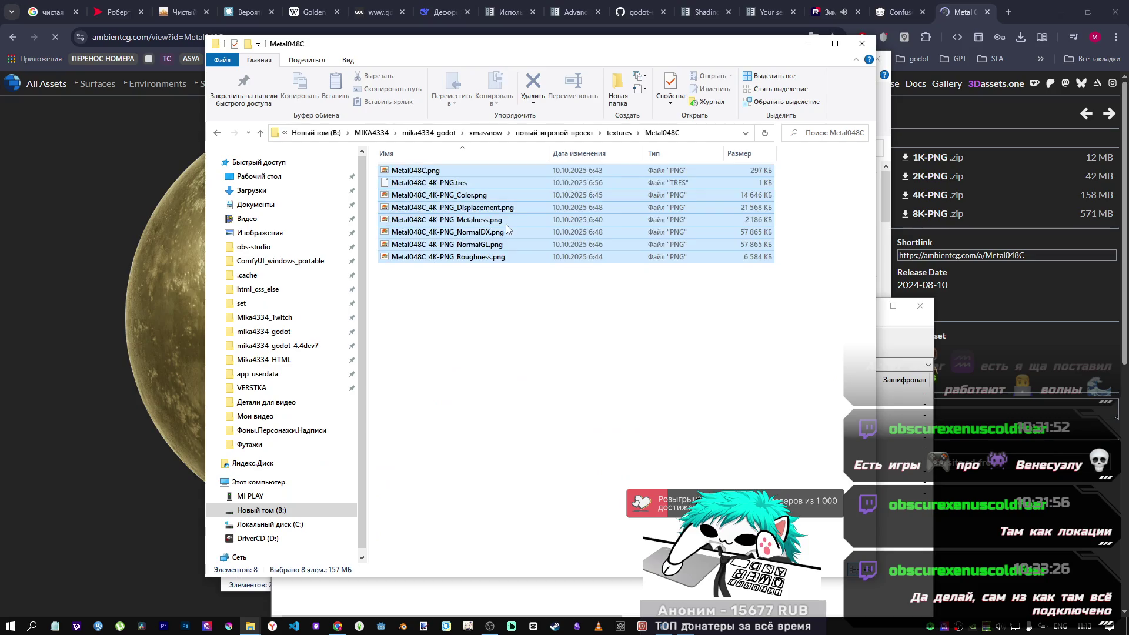
left_click(503, 372)
left_click(862, 45)
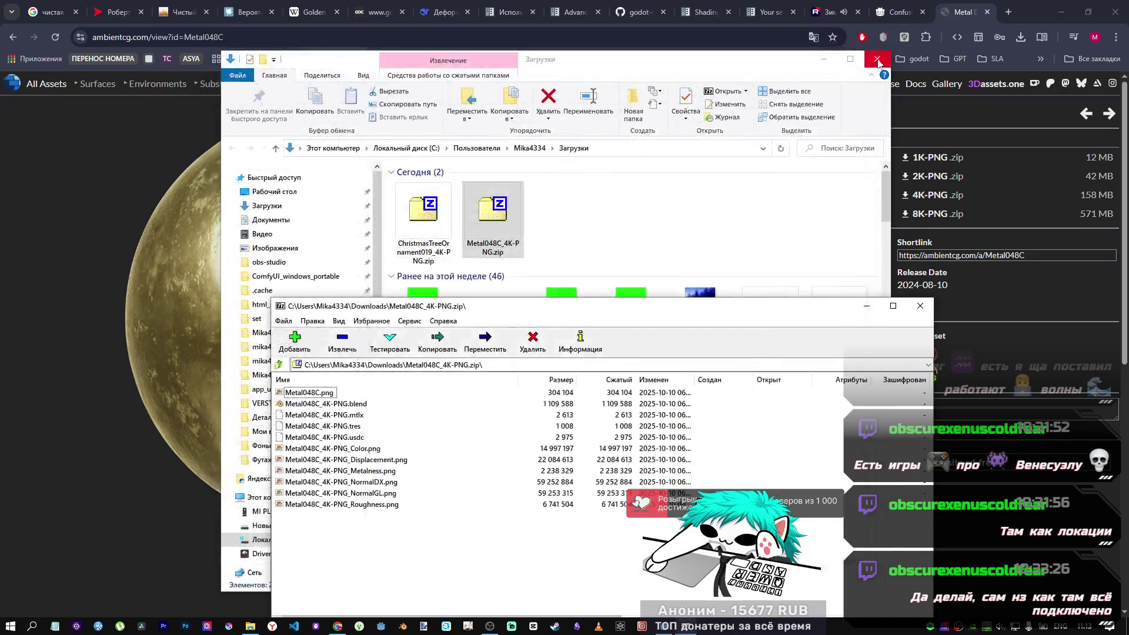
left_click(920, 307)
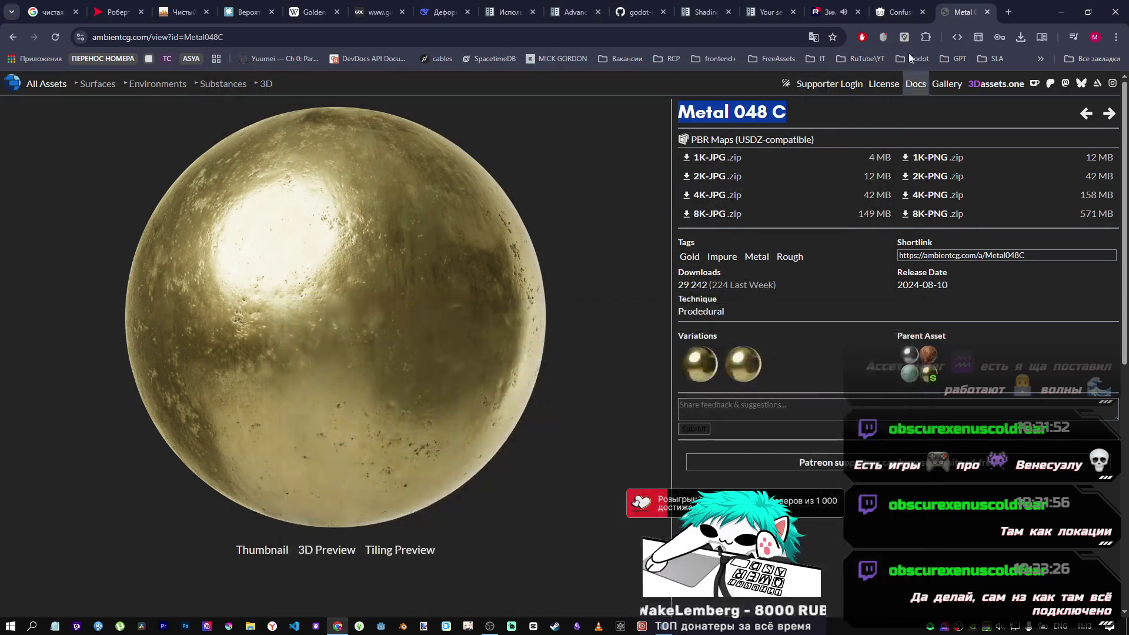
key("alt+Tab")
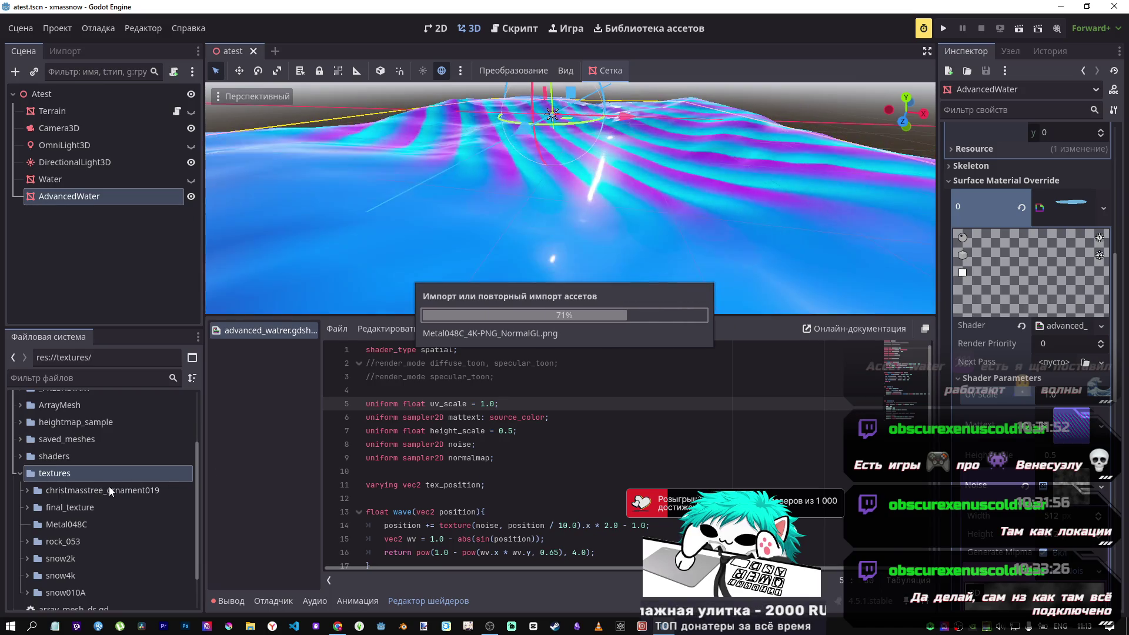
Expand the Metal048C folder and assign Metal048C_4K-PNG_Color.png to the shader's mattext texture.
scroll(109, 486, "down", 2)
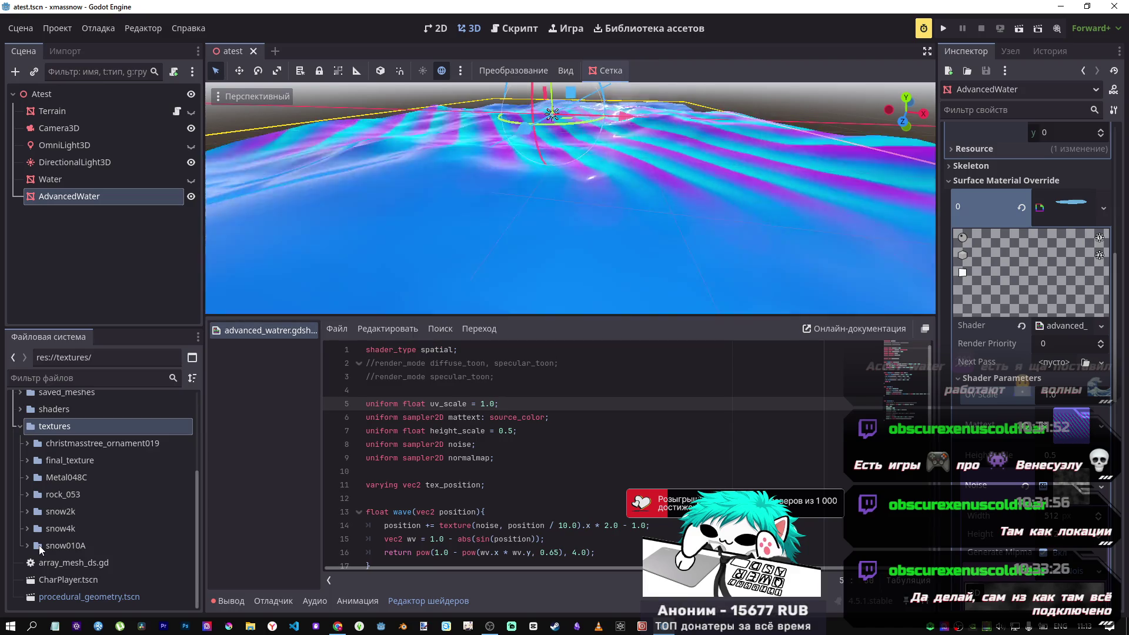
left_click(28, 478)
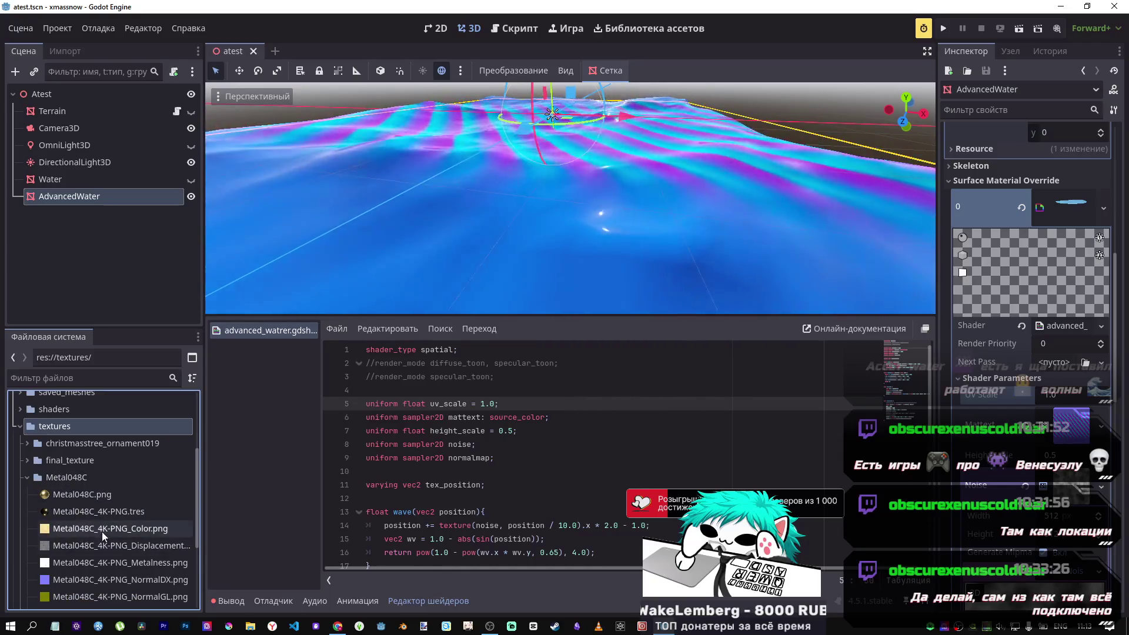
mouse_move(104, 529)
left_mouse_down()
mouse_move(530, 470)
mouse_move(1088, 432)
left_mouse_up()
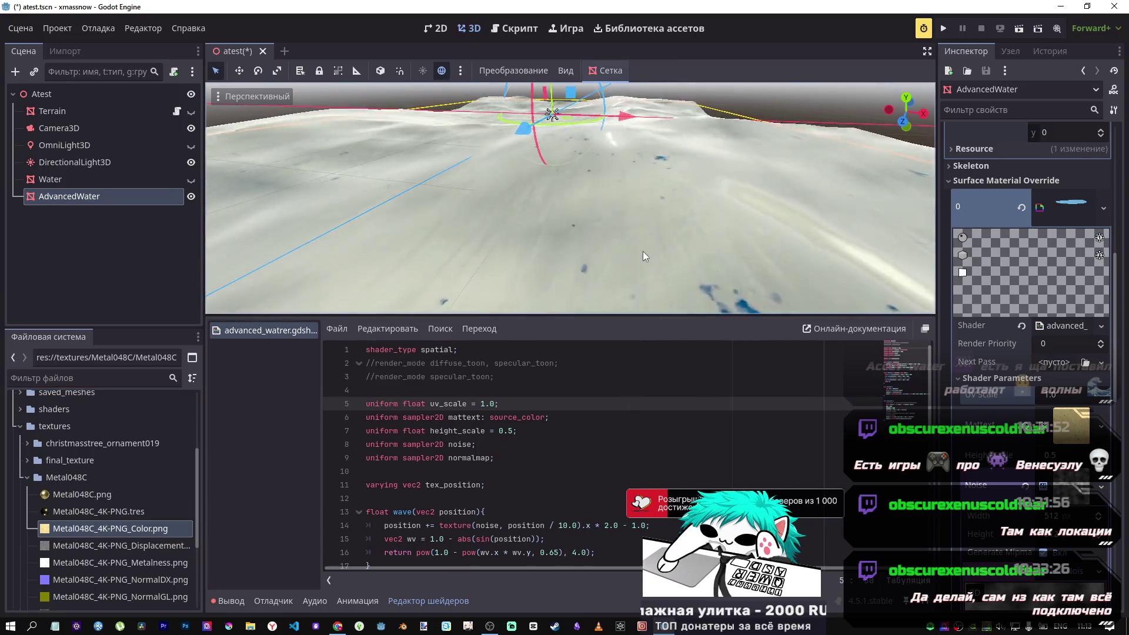
Comment out the darker-version ALBEDO line in the AdvancedWater shader.
key("f")
scroll(589, 177, "up", 5)
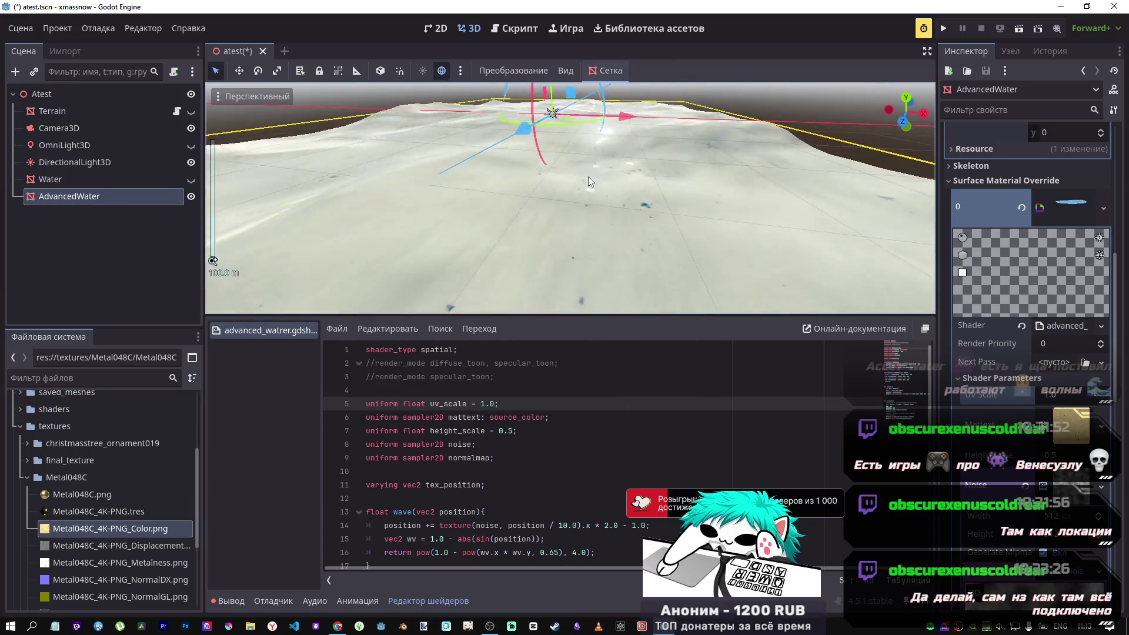
scroll(452, 506, "down", 2)
scroll(452, 507, "down", 8)
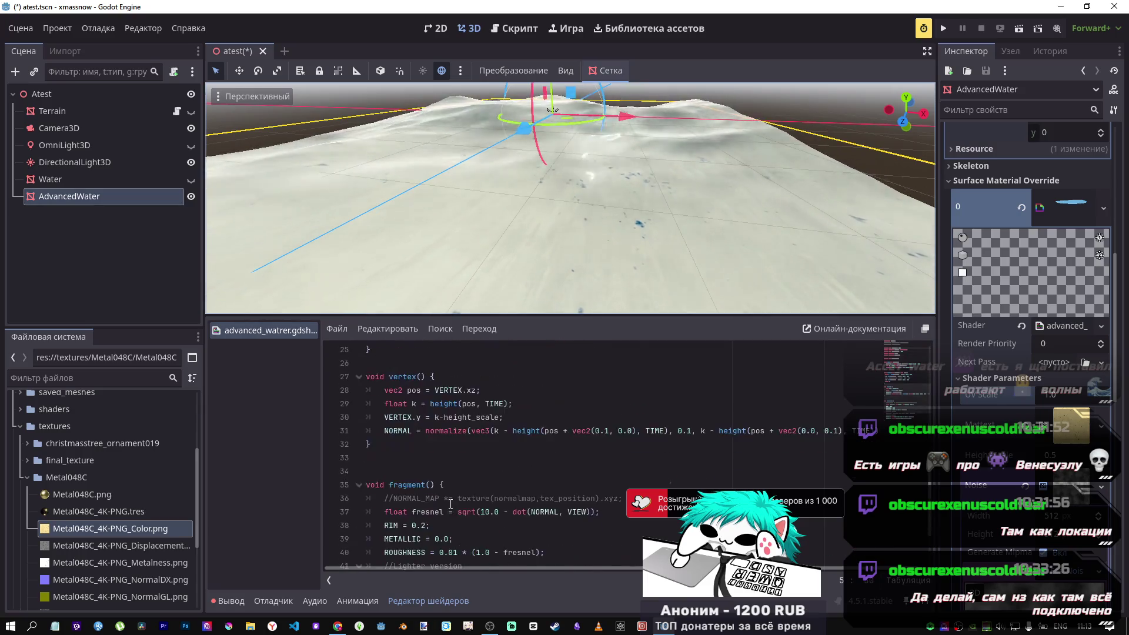
left_click(479, 526)
key("ctrl+k")
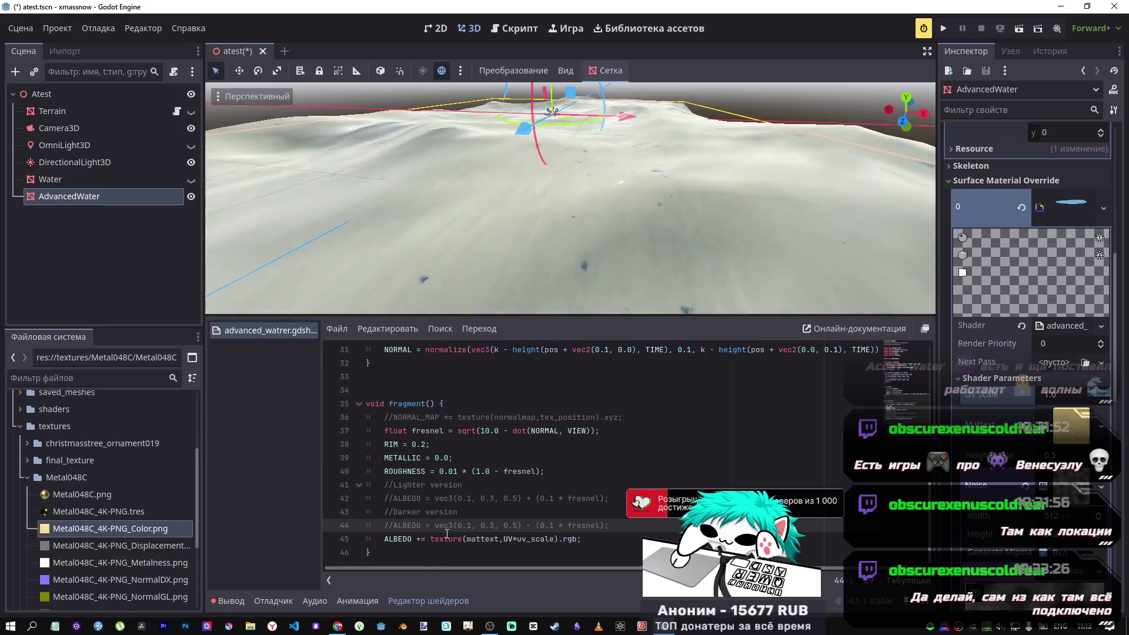
Make ALBEDO assign the mattext texture directly instead of adding to it, and save.
left_click(420, 539)
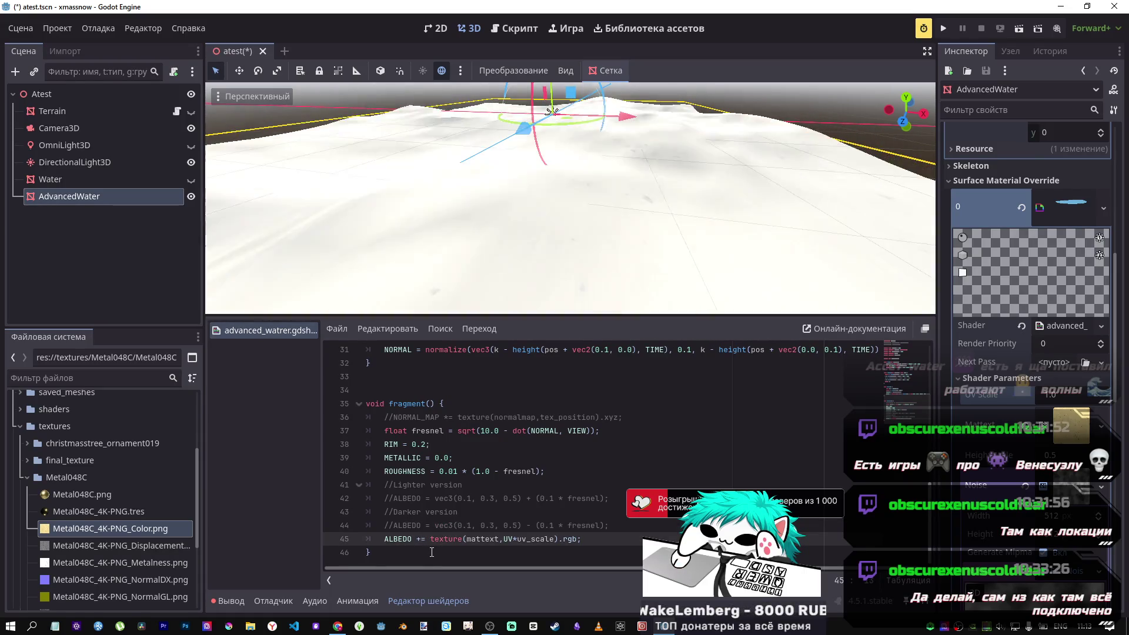
key("ctrl+s")
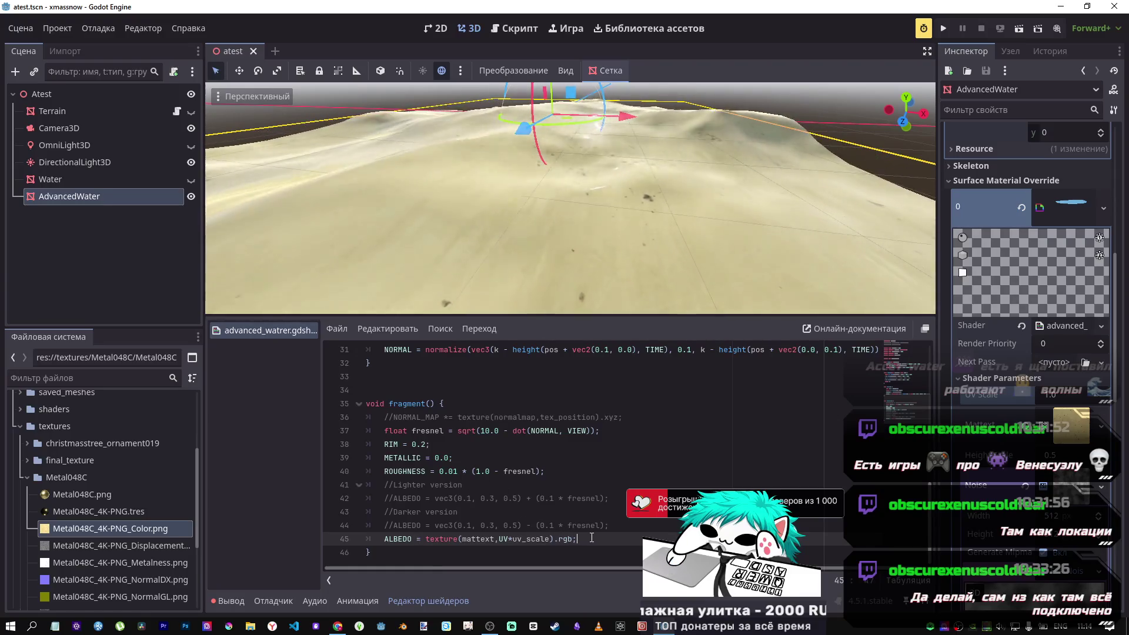
key("Return")
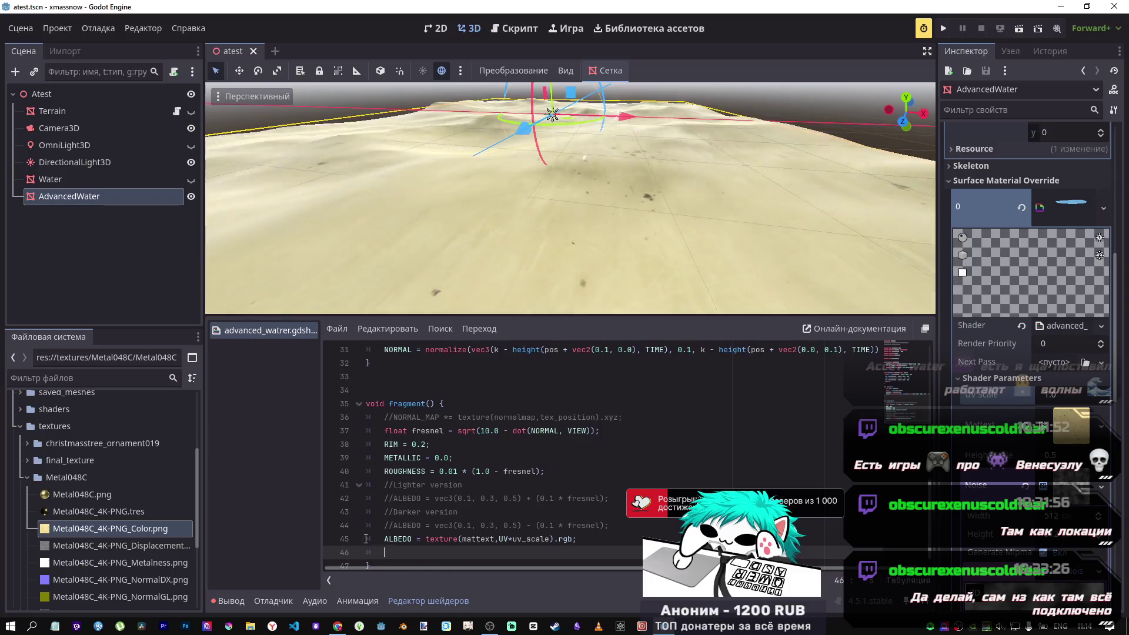
scroll(455, 460, "up", 10)
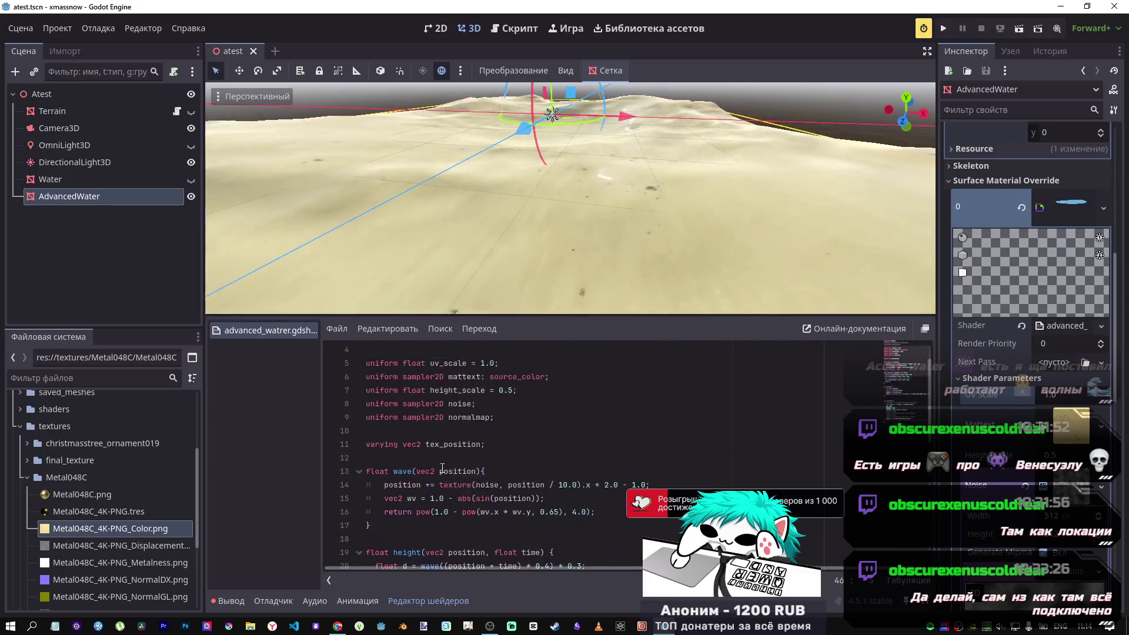
Duplicate the mattext uniform as roughtext with the hint_roughness_normal hint on line 7.
left_click(554, 418)
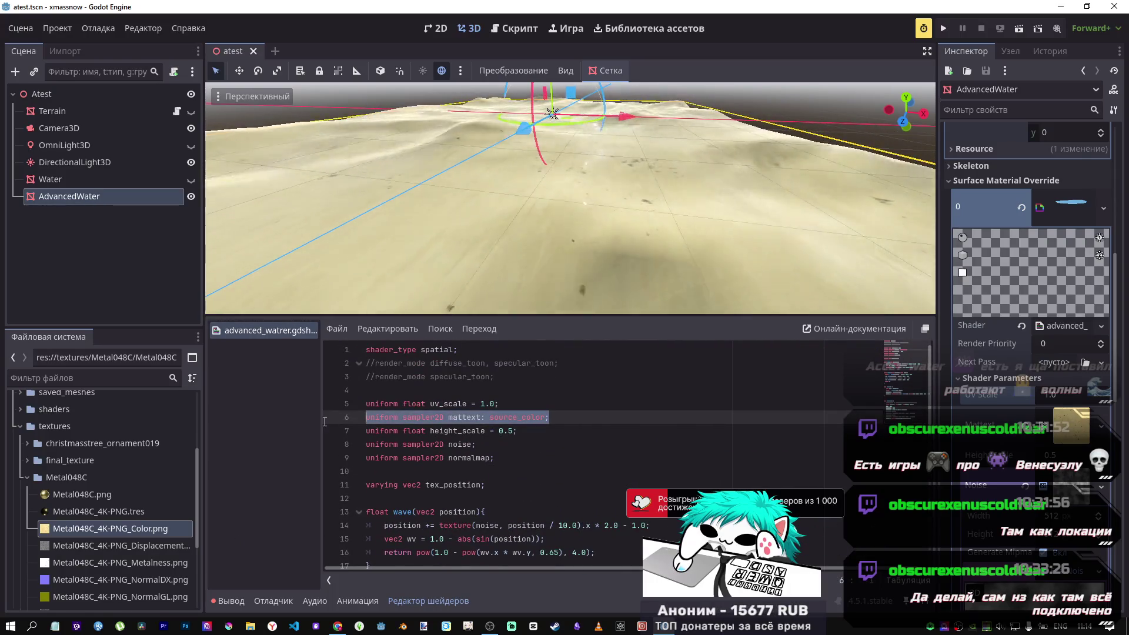
key("ctrl+shift+d")
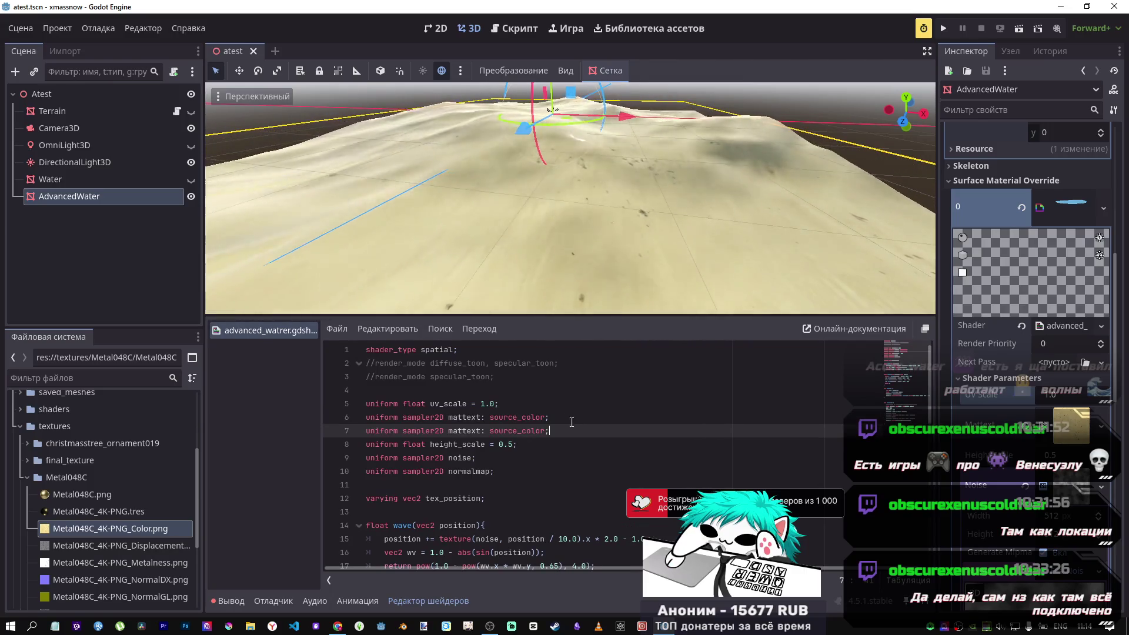
left_click(484, 417)
double_click(456, 431)
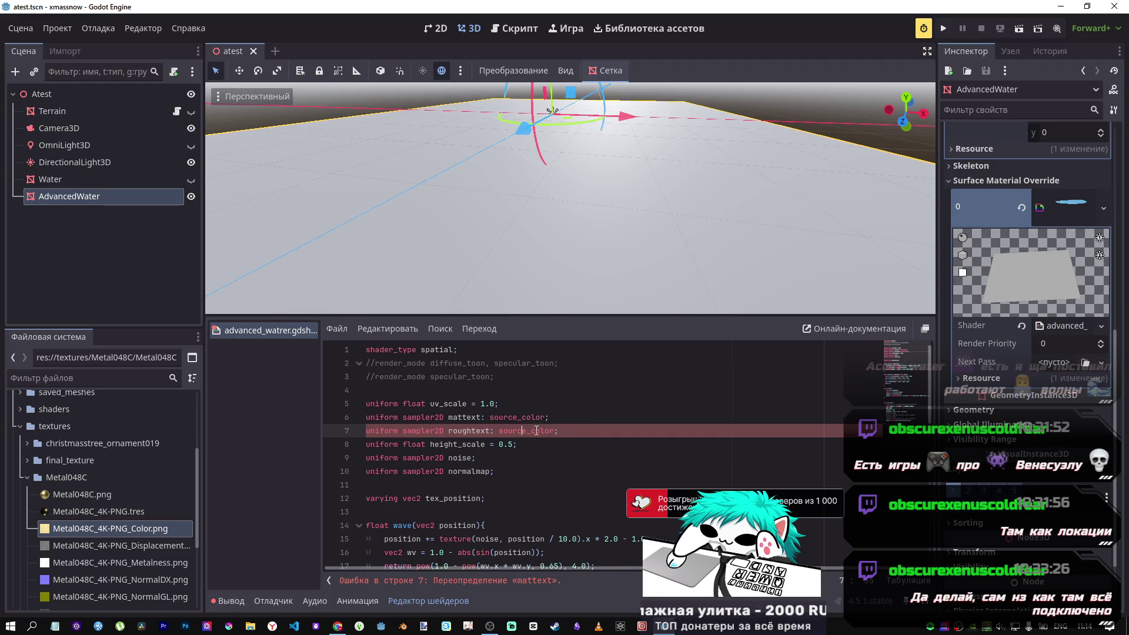
left_click(500, 431)
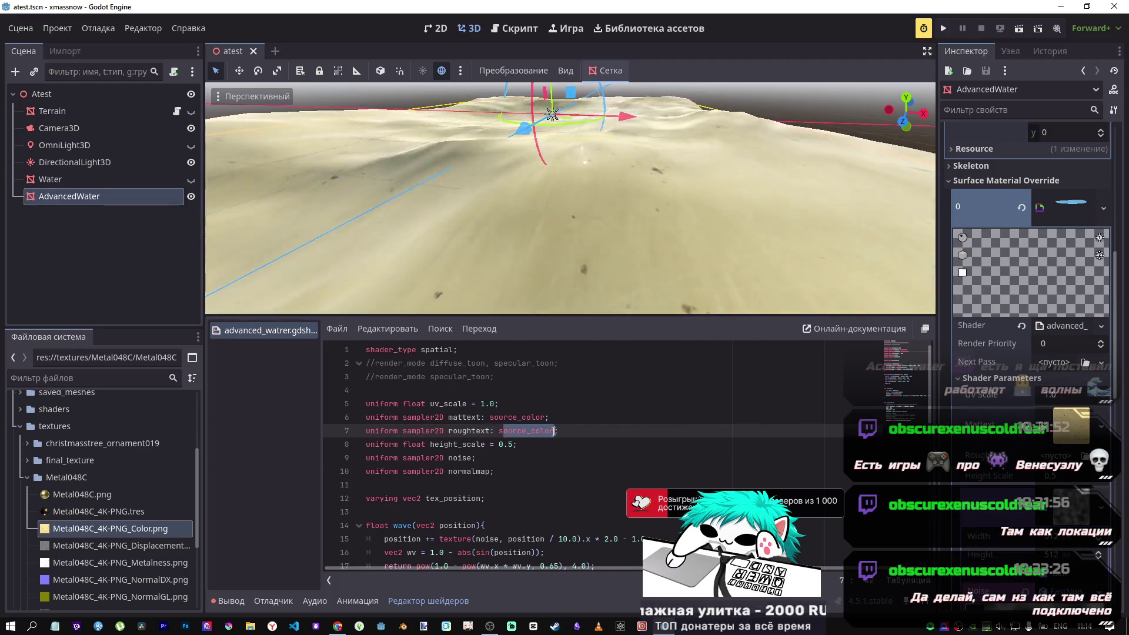
type("oug")
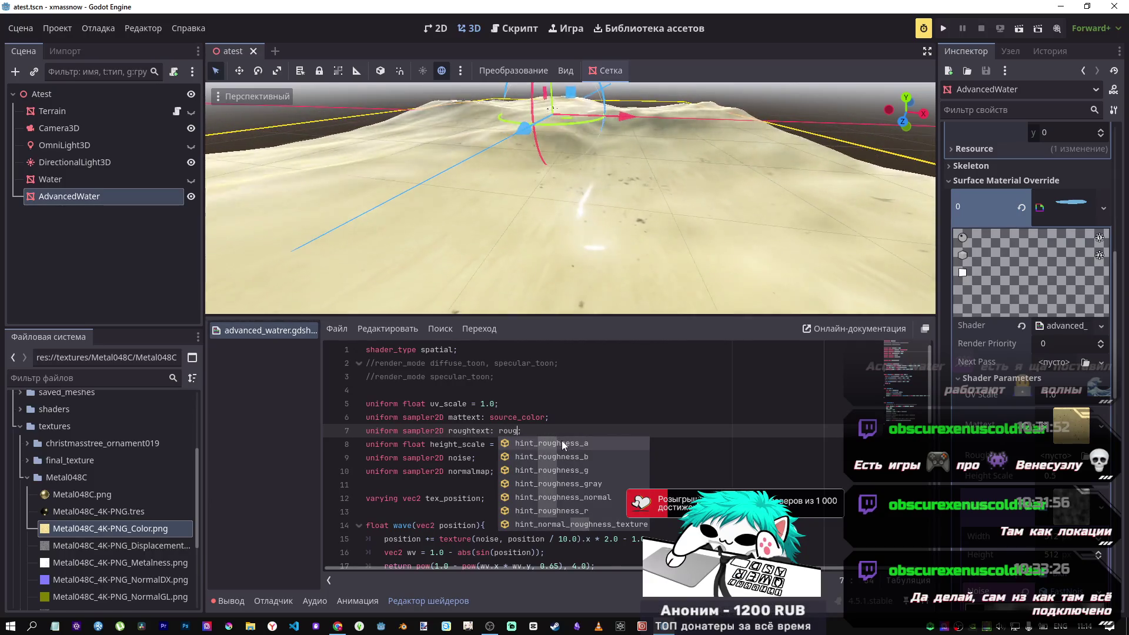
left_click(577, 497)
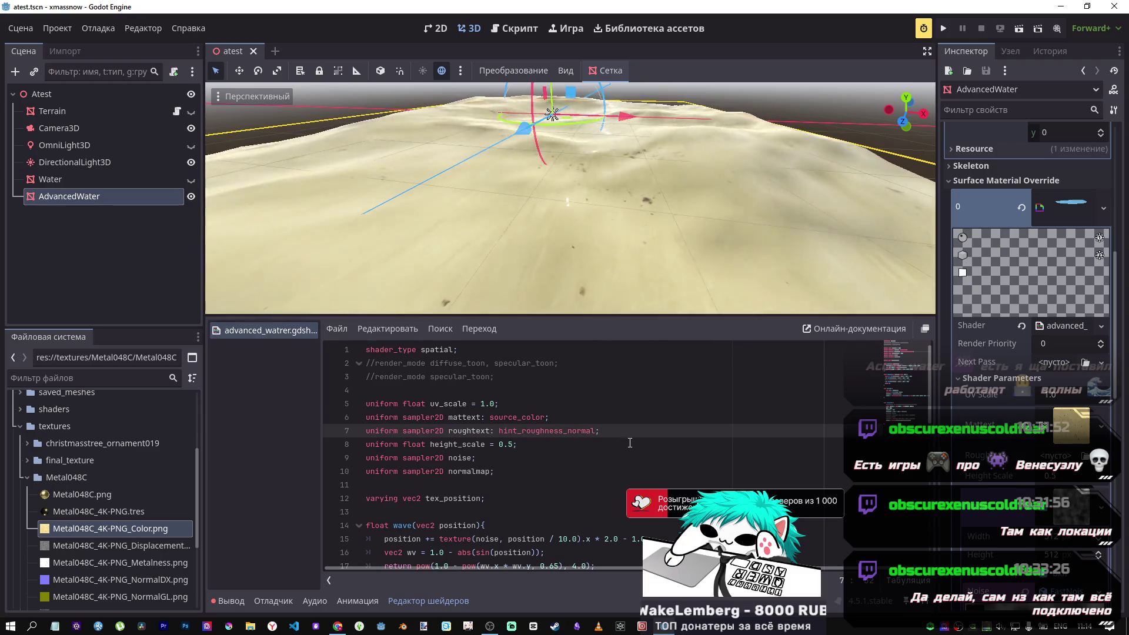
Type another 'uniform sampler2D roughtext:' line below as line 8.
key("Return")
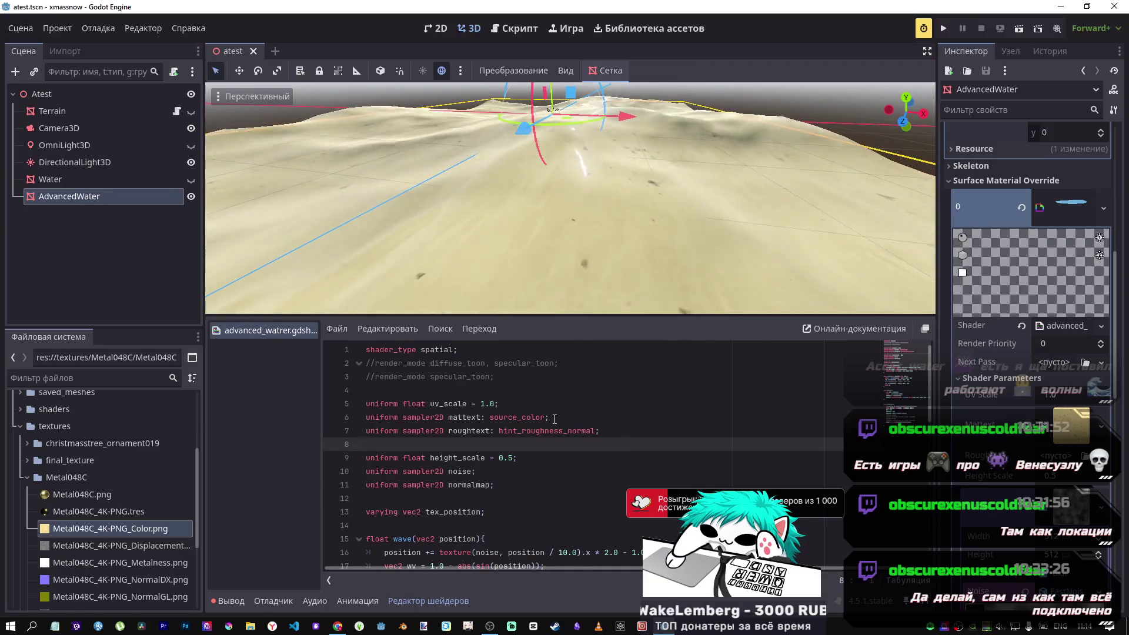
type("uniform sampler2D roughtext:")
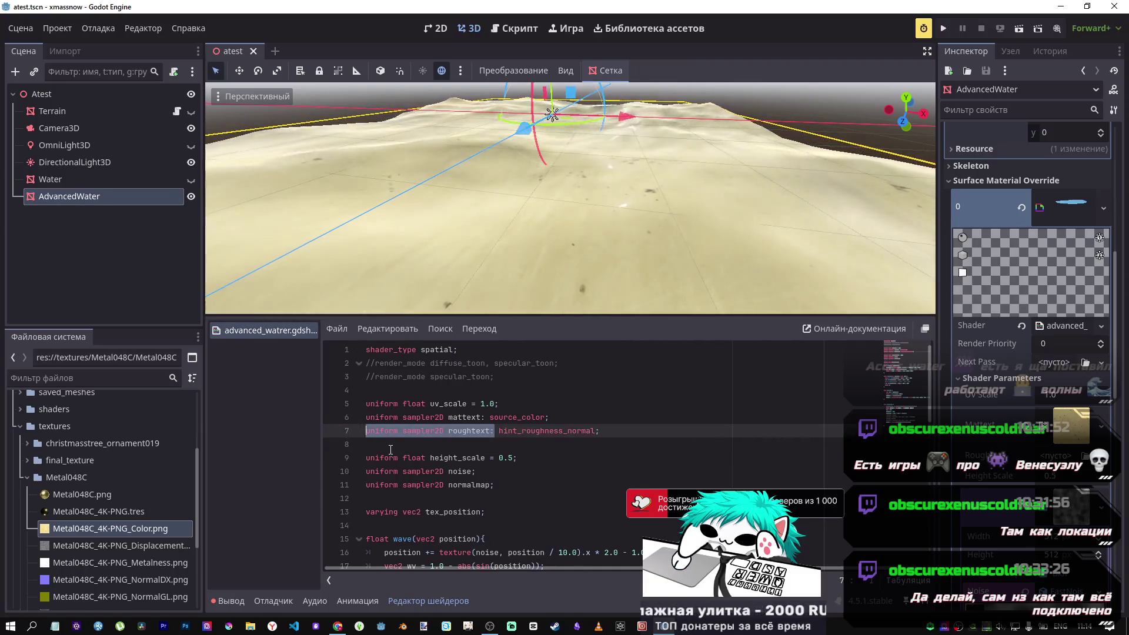
key("Return")
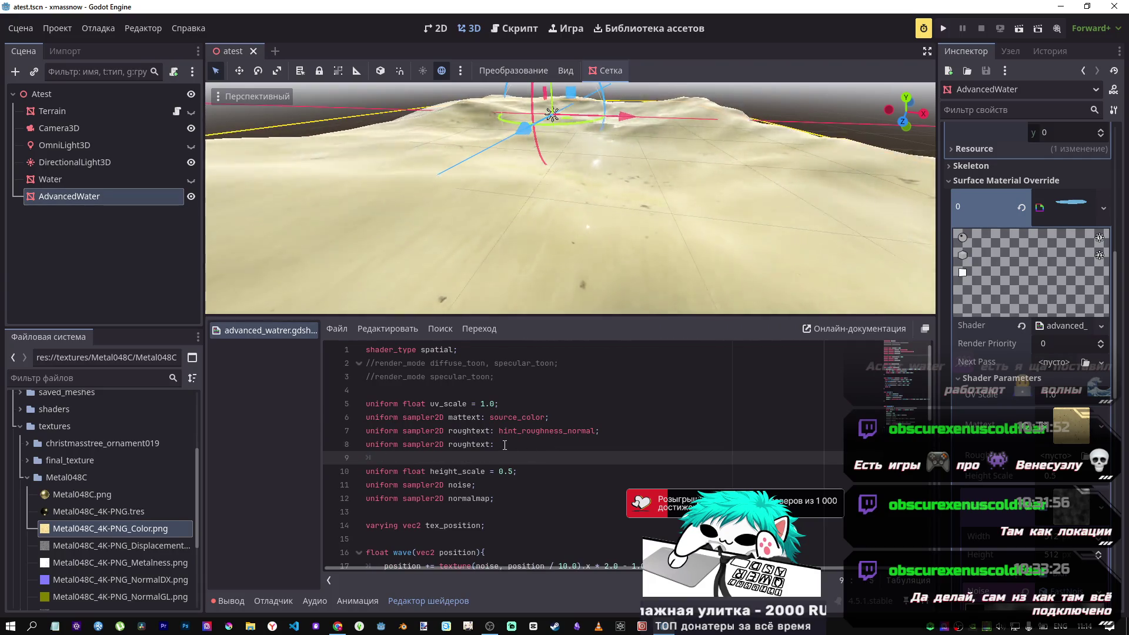
key("BackSpace")
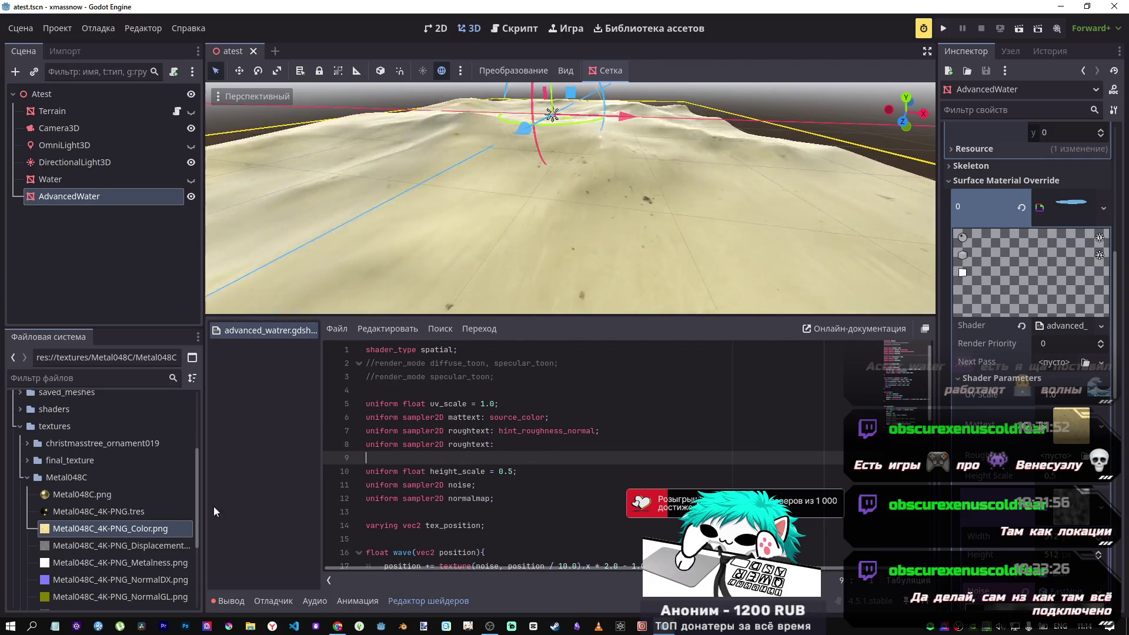
scroll(128, 524, "down", 2)
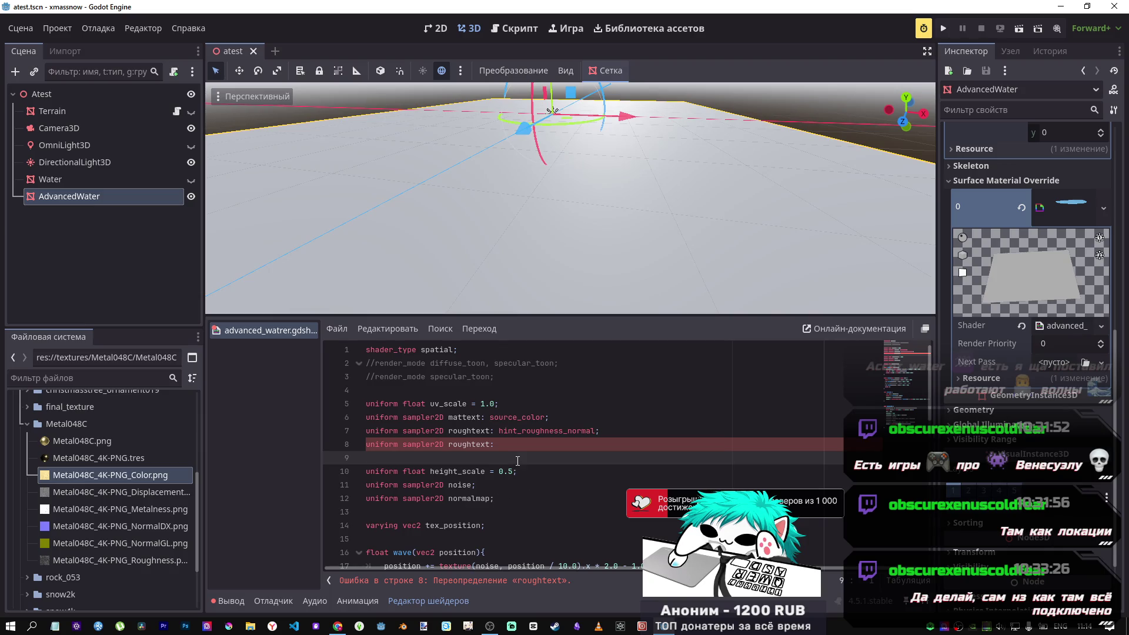
left_click_drag(490, 445, 450, 445)
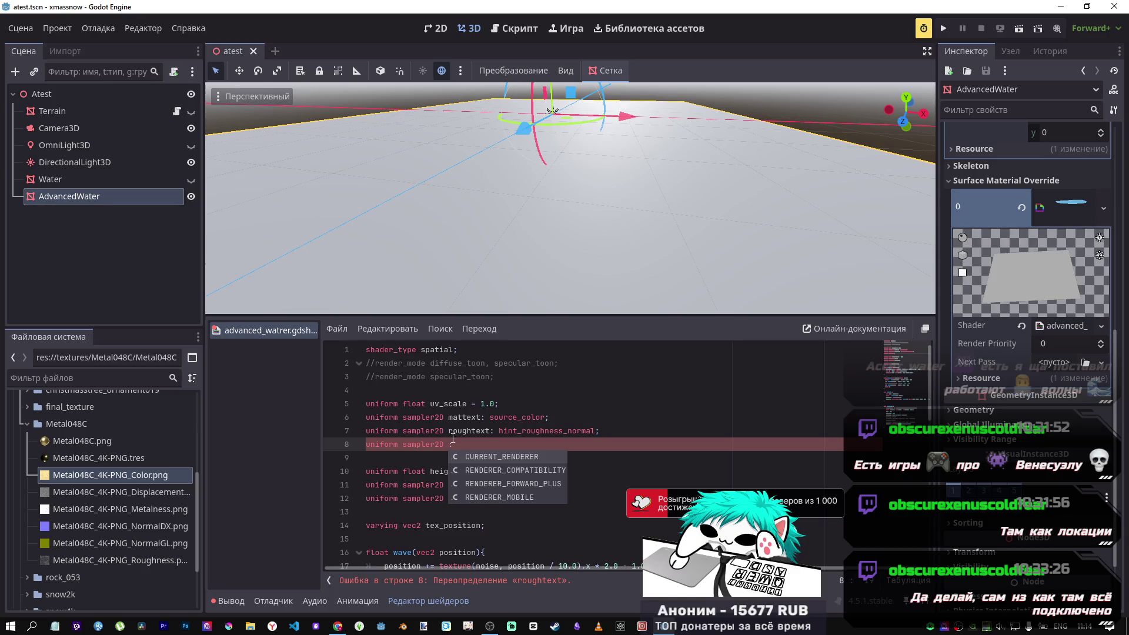
Rename the line-8 sampler2D uniform to normaltext.
left_click_drag(489, 434, 464, 434)
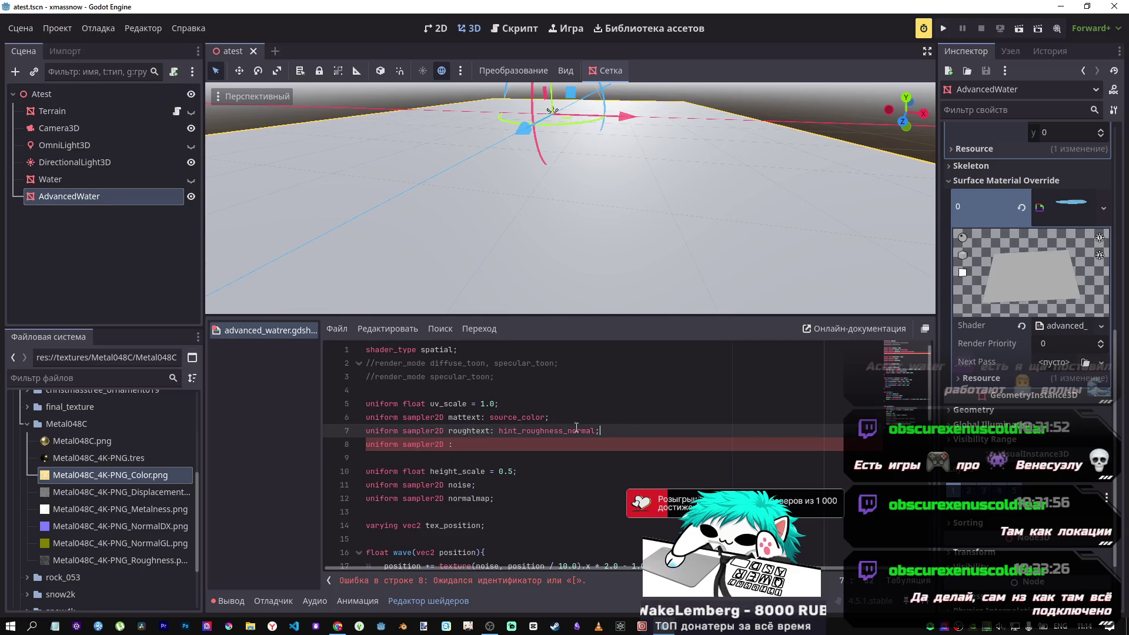
left_click(456, 446)
key("BackSpace")
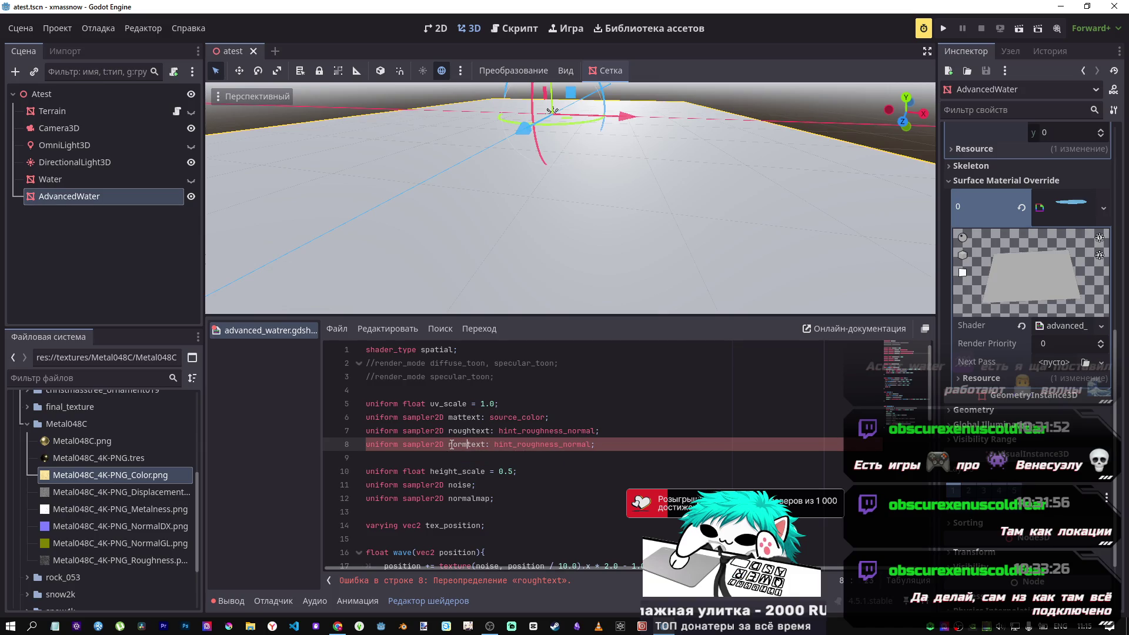
type("al")
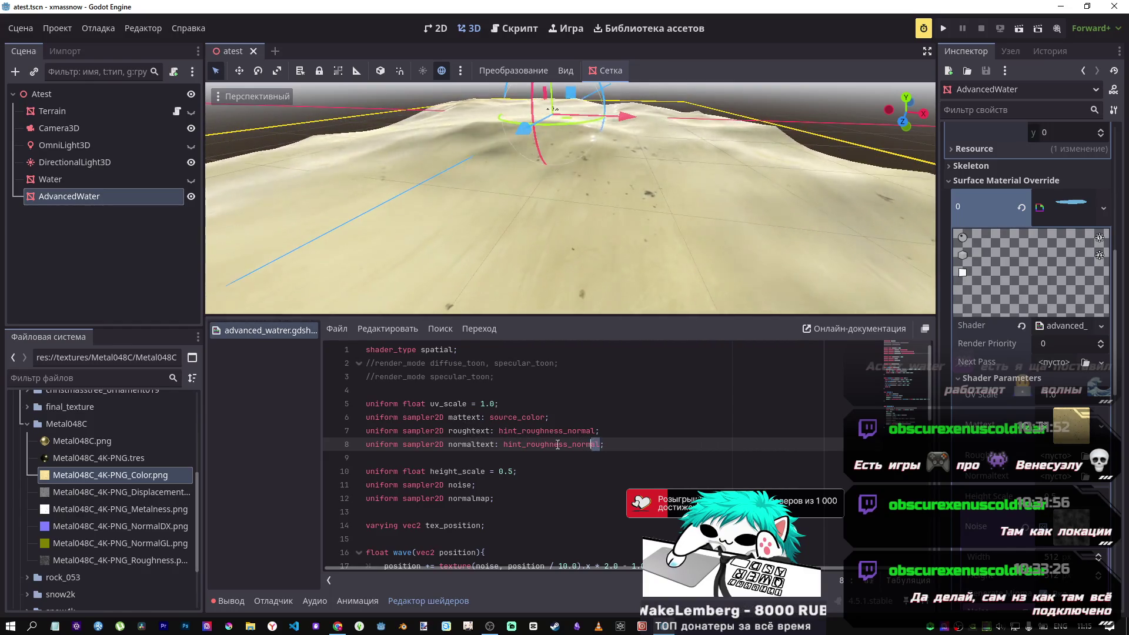
Change the normaltext hint from hint_roughness_normal to hint_normal.
left_click_drag(600, 444, 527, 445)
key("BackSpace")
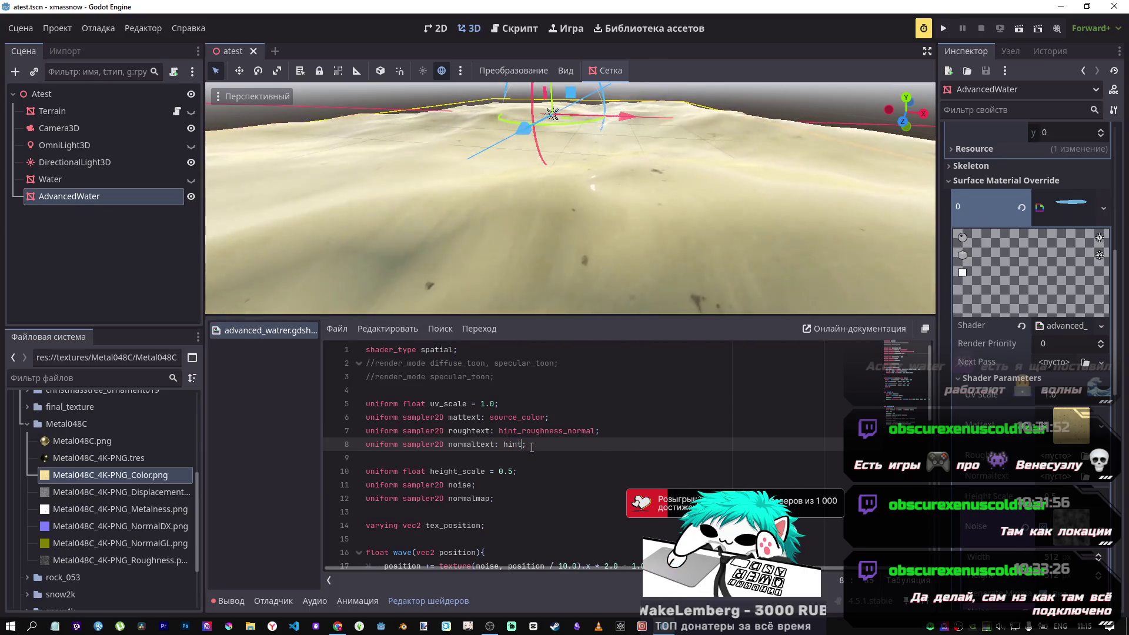
key("ctrl+space")
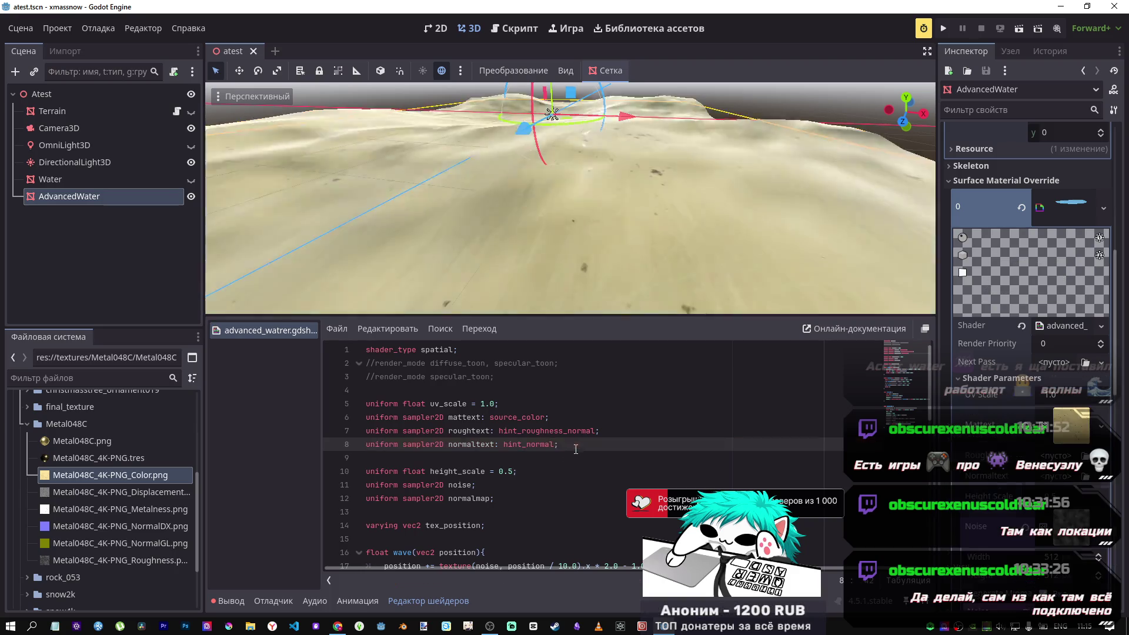
scroll(517, 473, "down", 5)
scroll(517, 472, "down", 6)
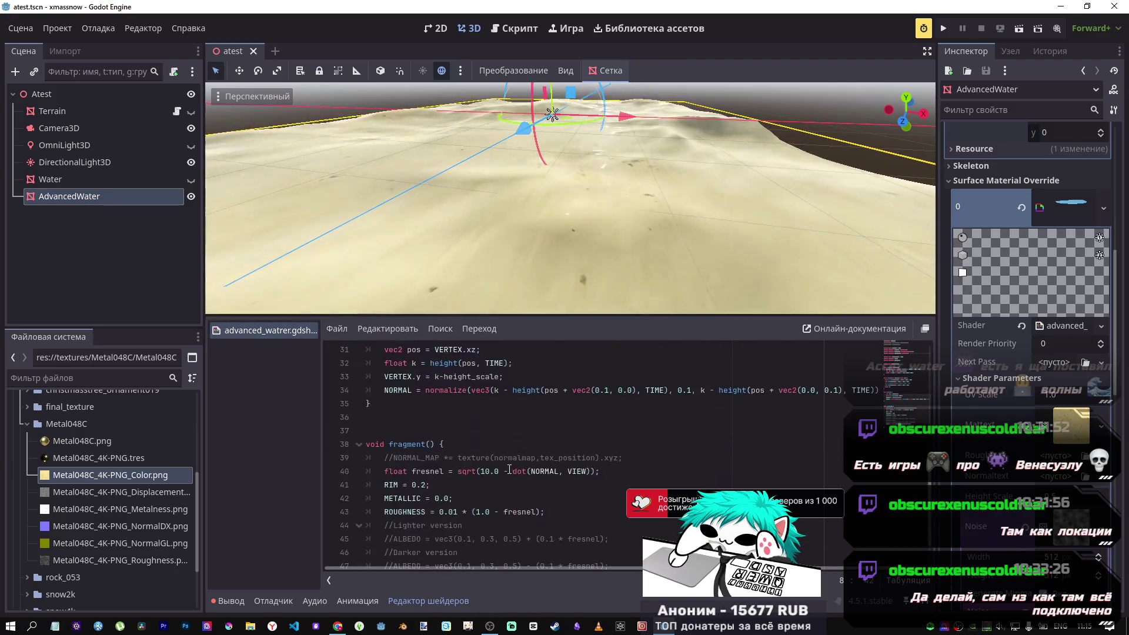
scroll(500, 512, "up", 10)
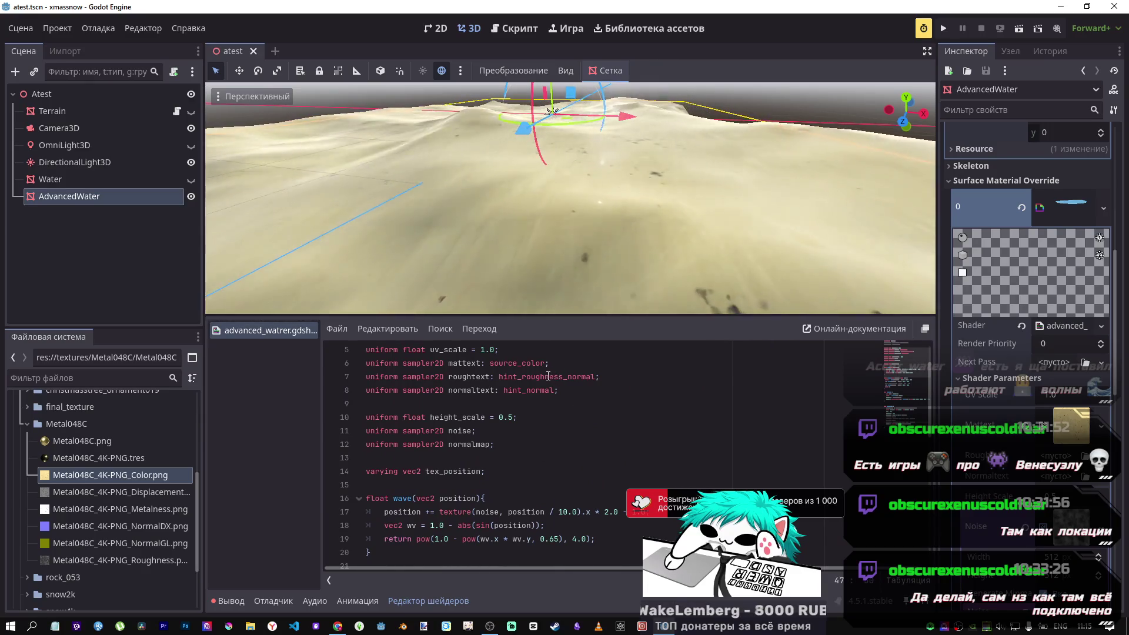
left_click(1085, 456)
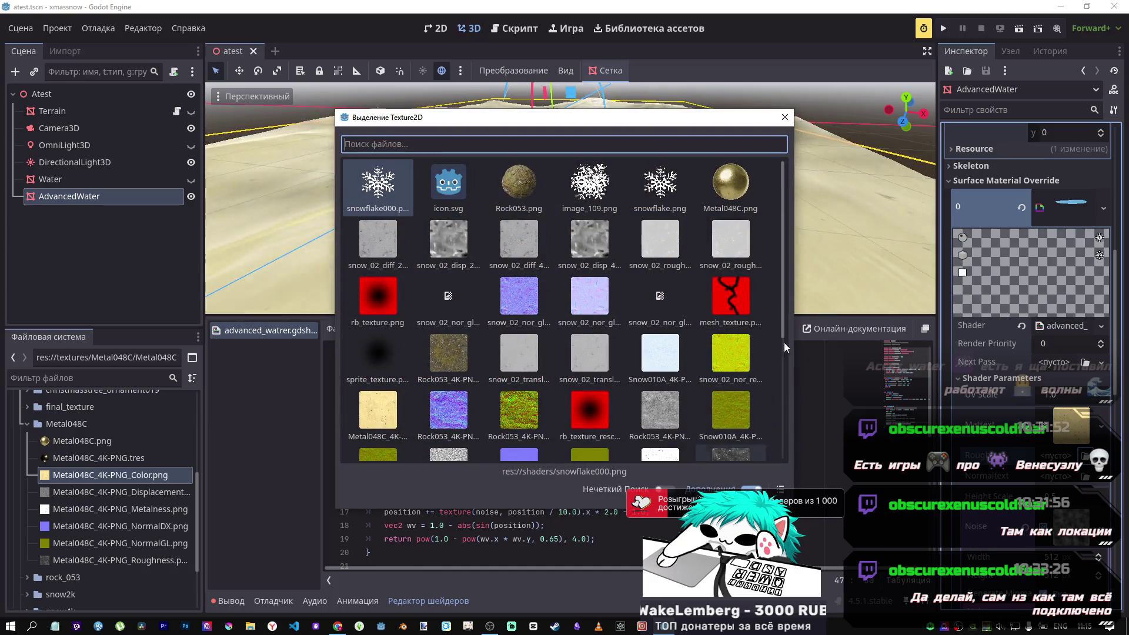
Dismiss the texture list and add an empty line after the ALBEDO assignment in fragment.
left_click(785, 117)
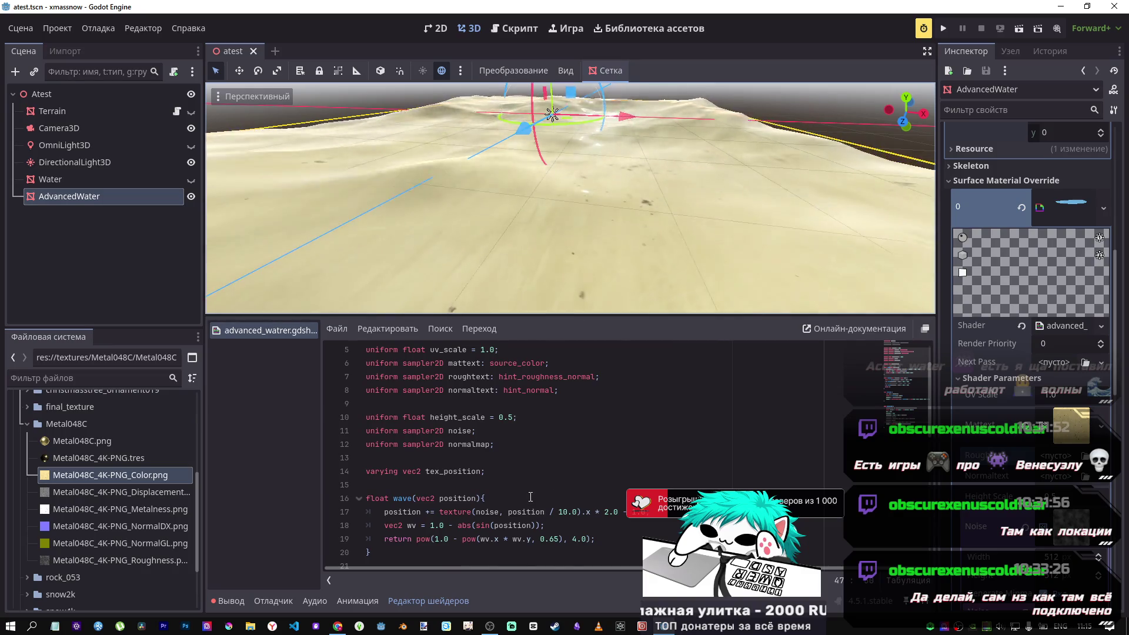
scroll(528, 486, "down", 4)
scroll(528, 486, "up", 3)
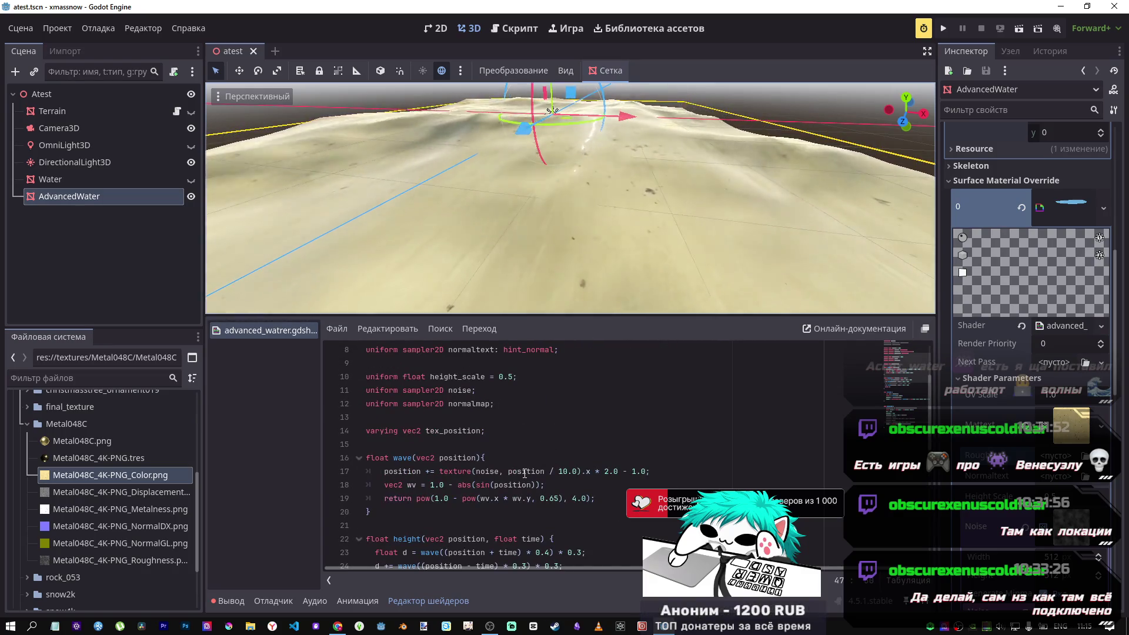
scroll(525, 475, "down", 7)
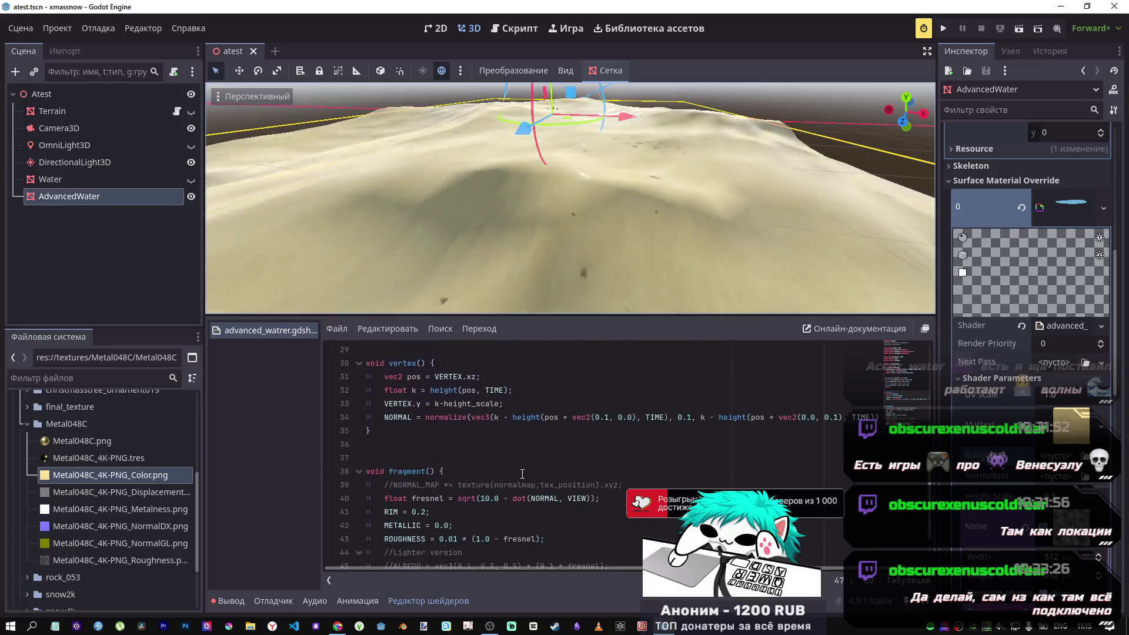
scroll(522, 474, "down", 2)
left_click(592, 526)
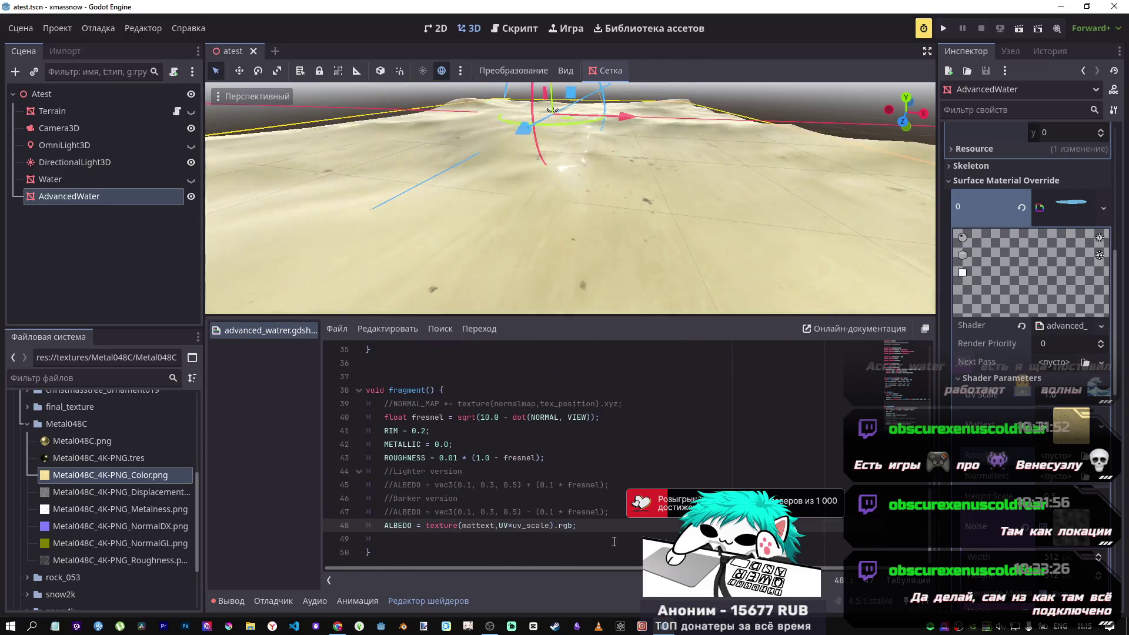
key("Return")
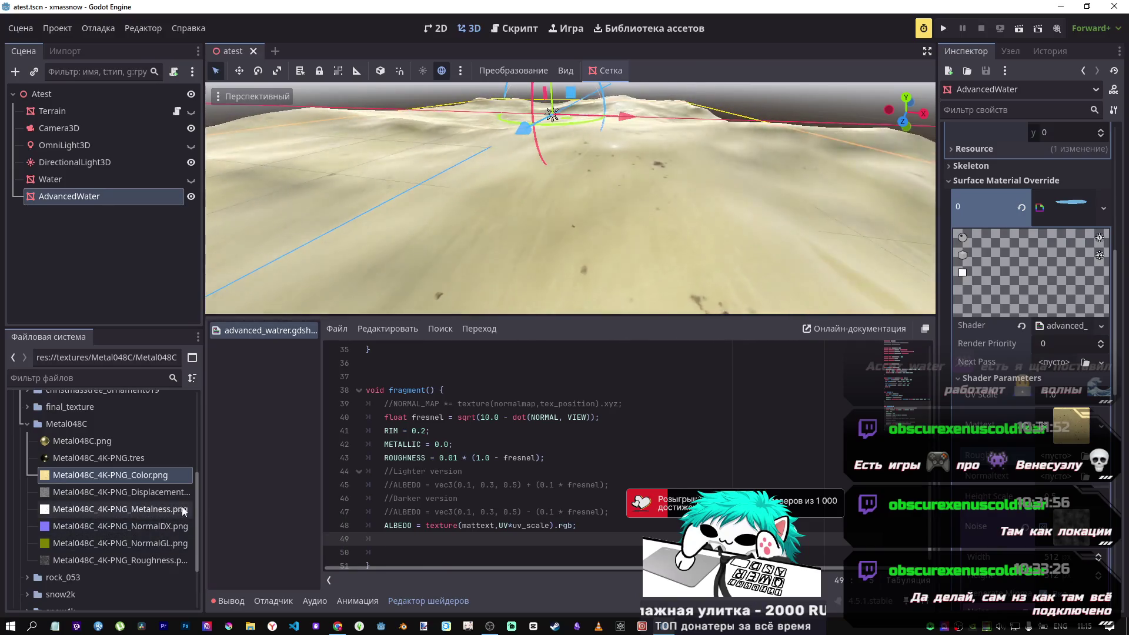
scroll(539, 494, "up", 10)
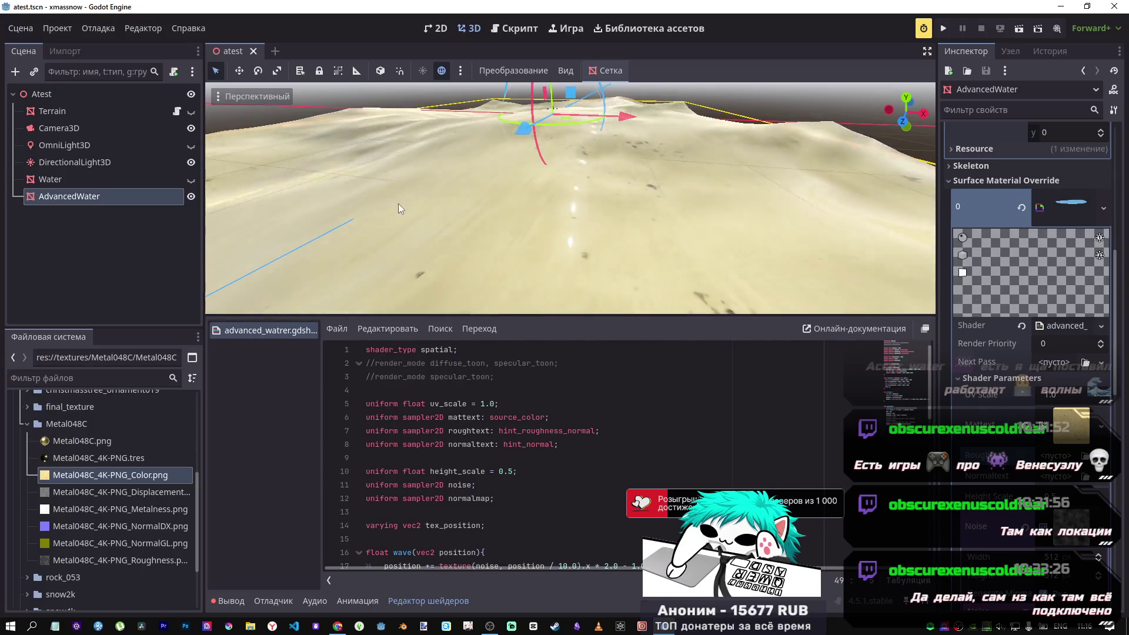
left_click(577, 446)
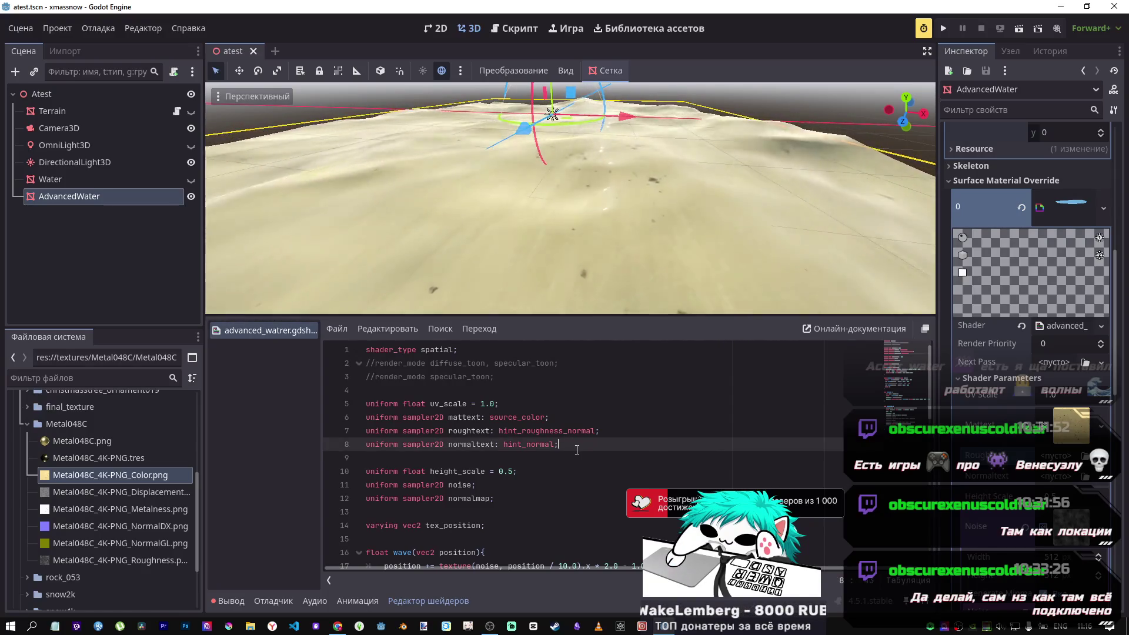
Copy the normaltext uniform onto line 9 and rename it metalictext.
key("Return")
left_click_drag(571, 446, 348, 446)
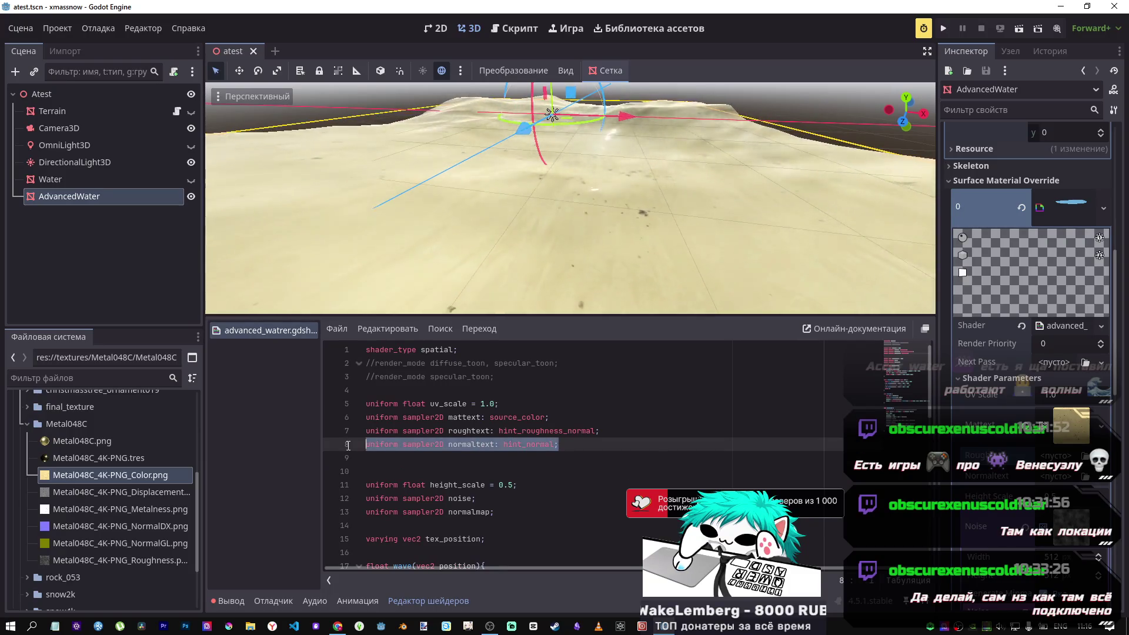
key("ctrl+c")
left_click(378, 458)
key("ctrl+v")
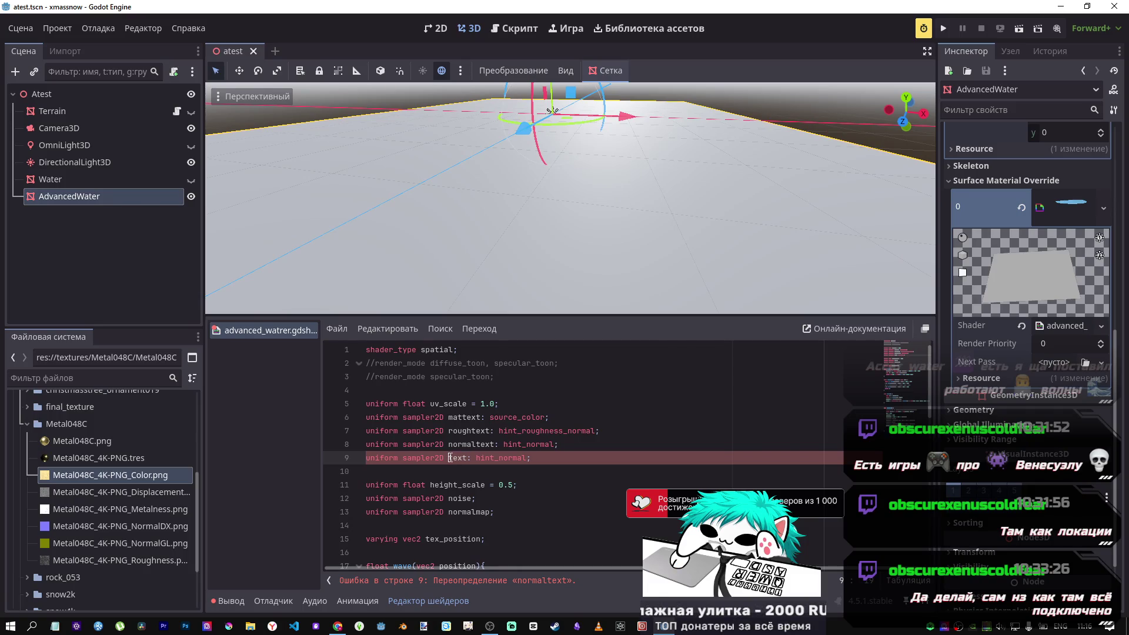
type("metalic")
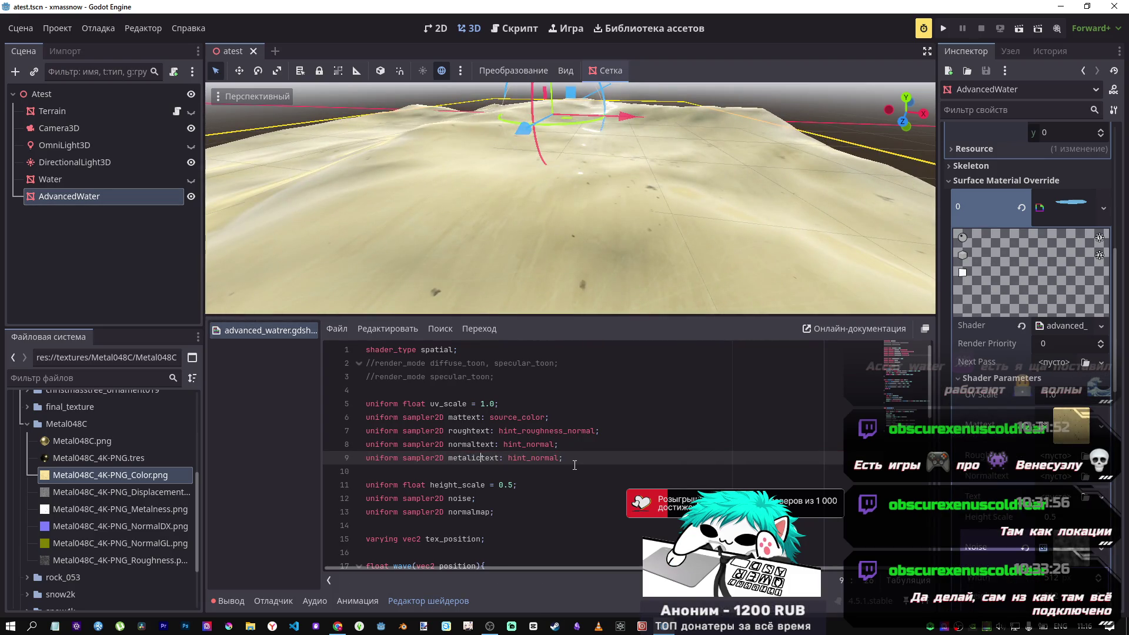
Remove the metalictext hint so the uniform line ends with a semicolon.
left_click_drag(558, 458, 533, 457)
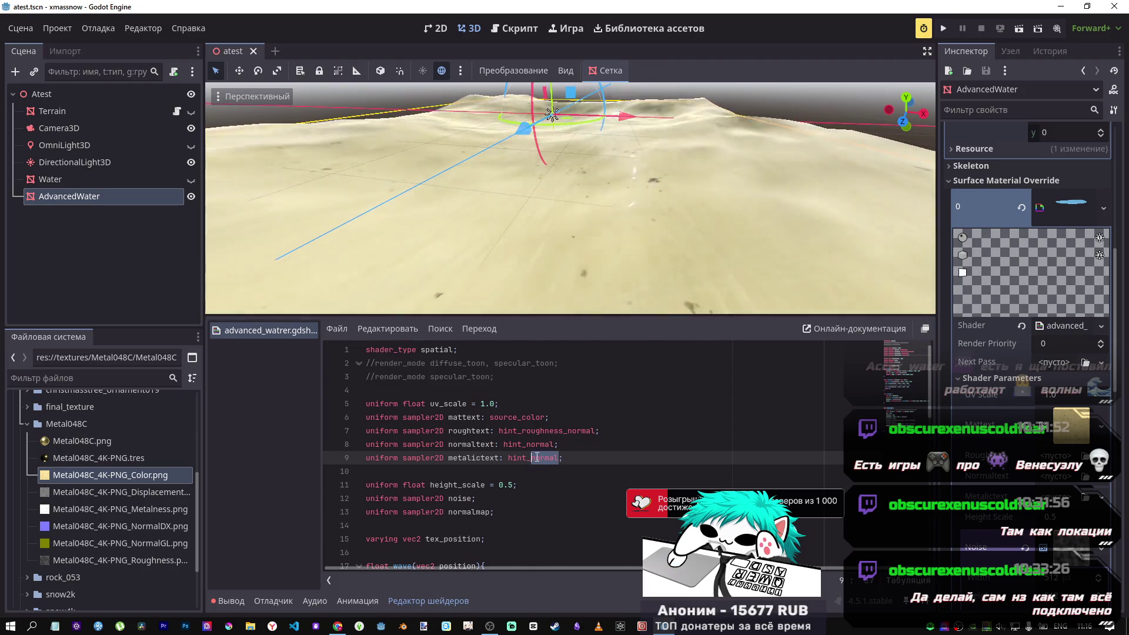
type("me")
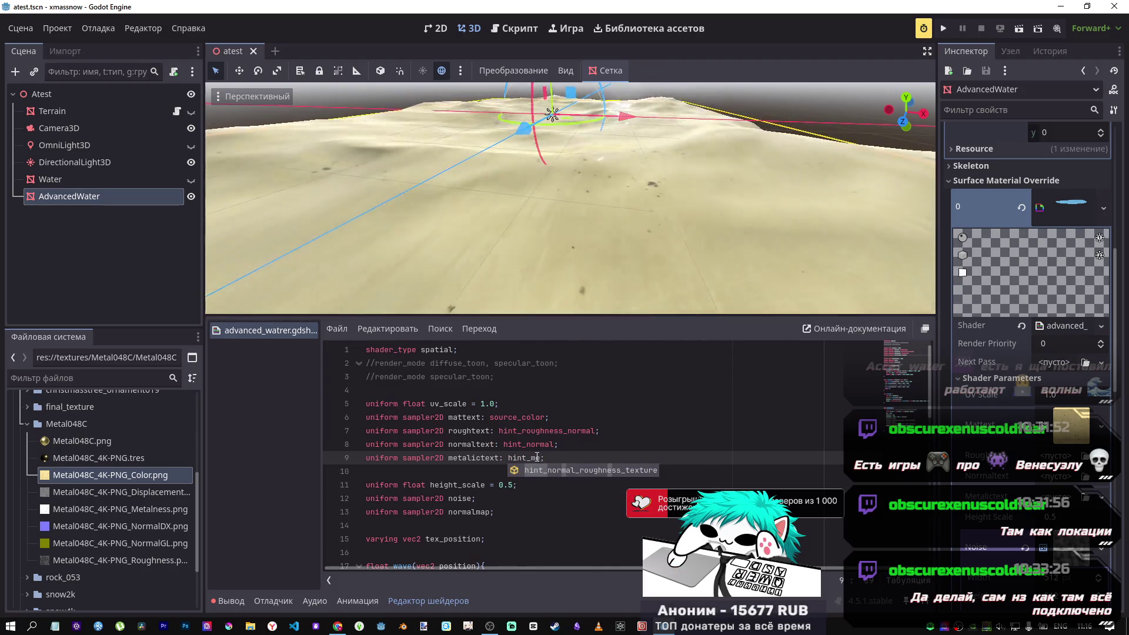
key("BackSpace")
key("BackSpace")
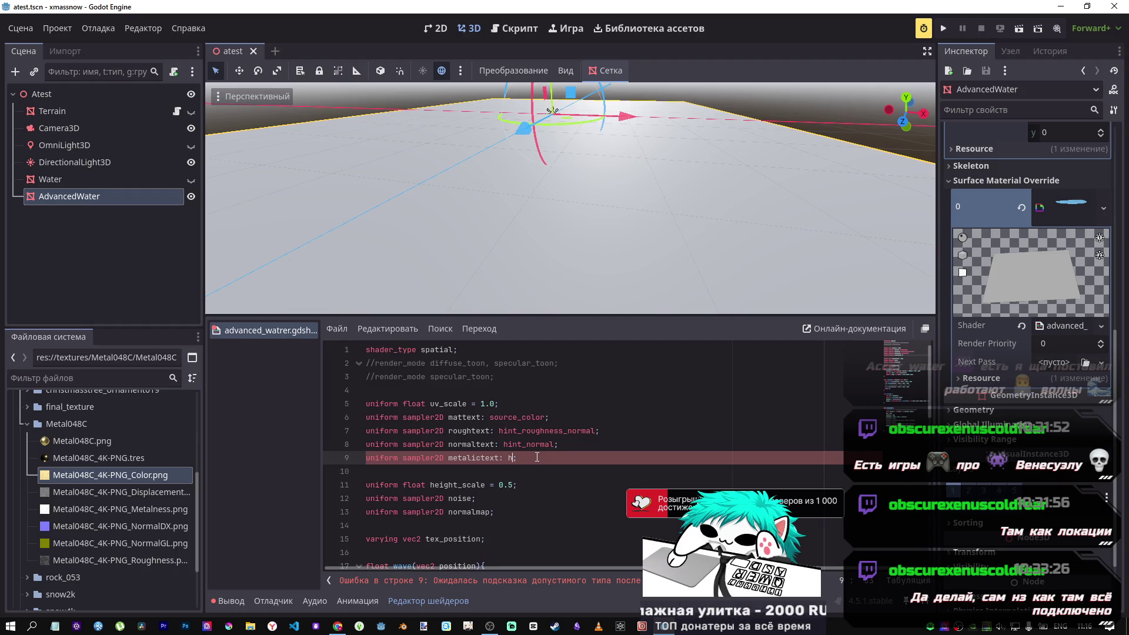
type("in")
key("ctrl+space")
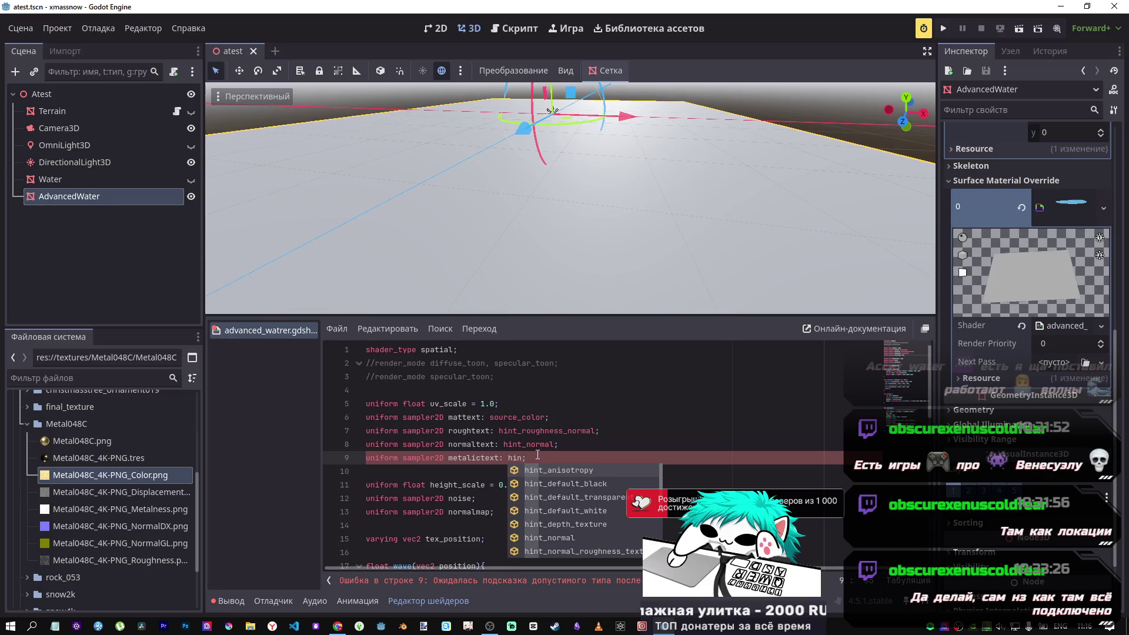
left_click_drag(538, 455, 497, 455)
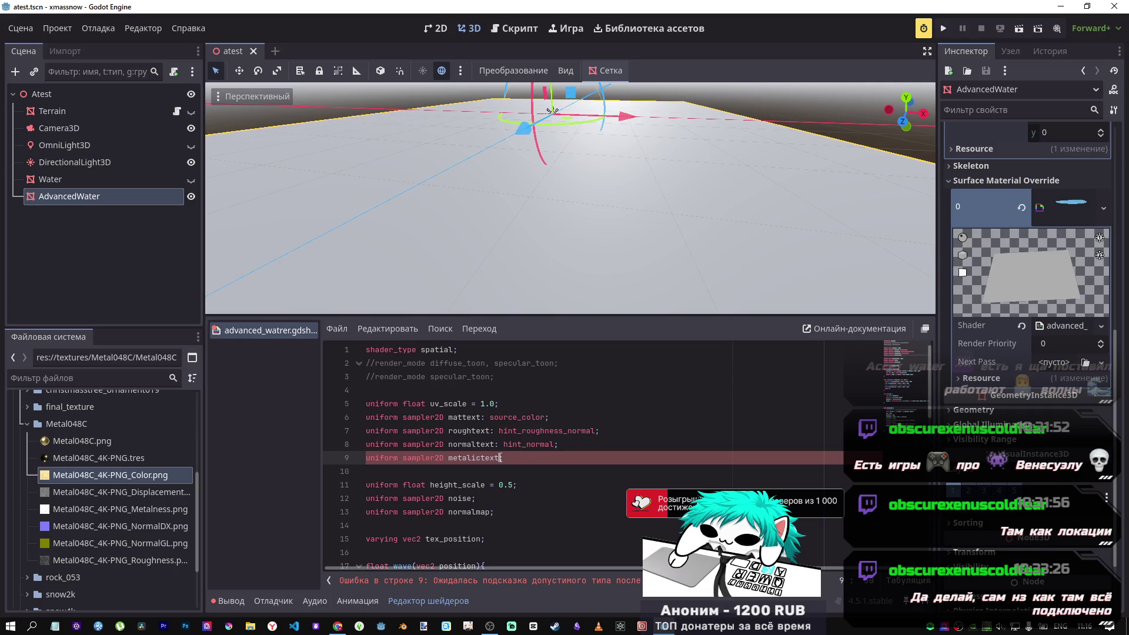
type(";")
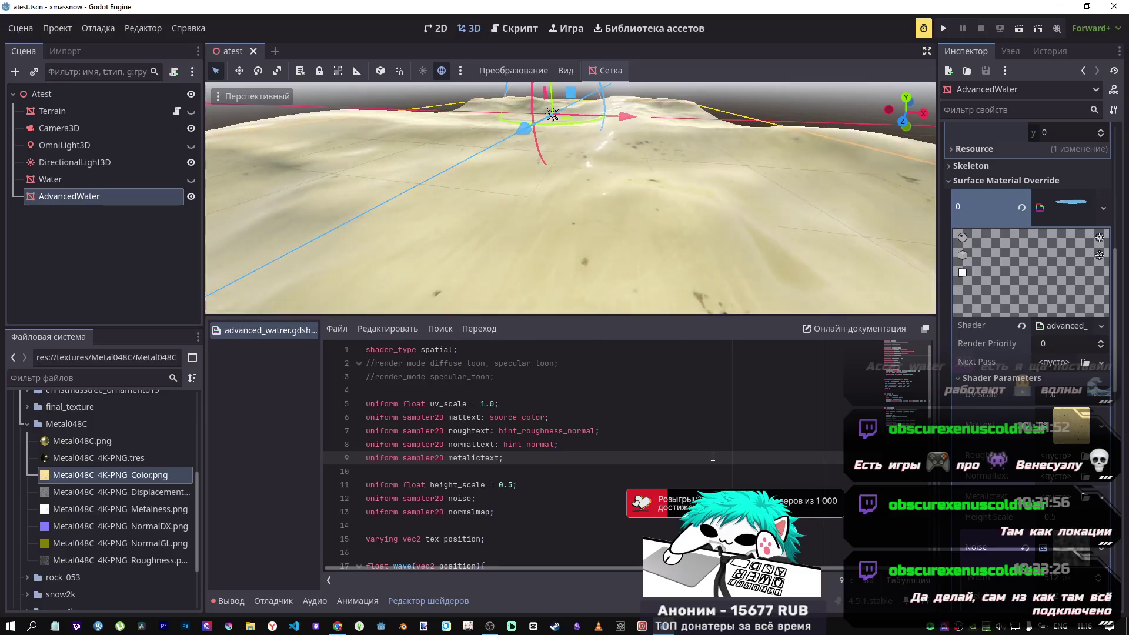
scroll(534, 487, "down", 12)
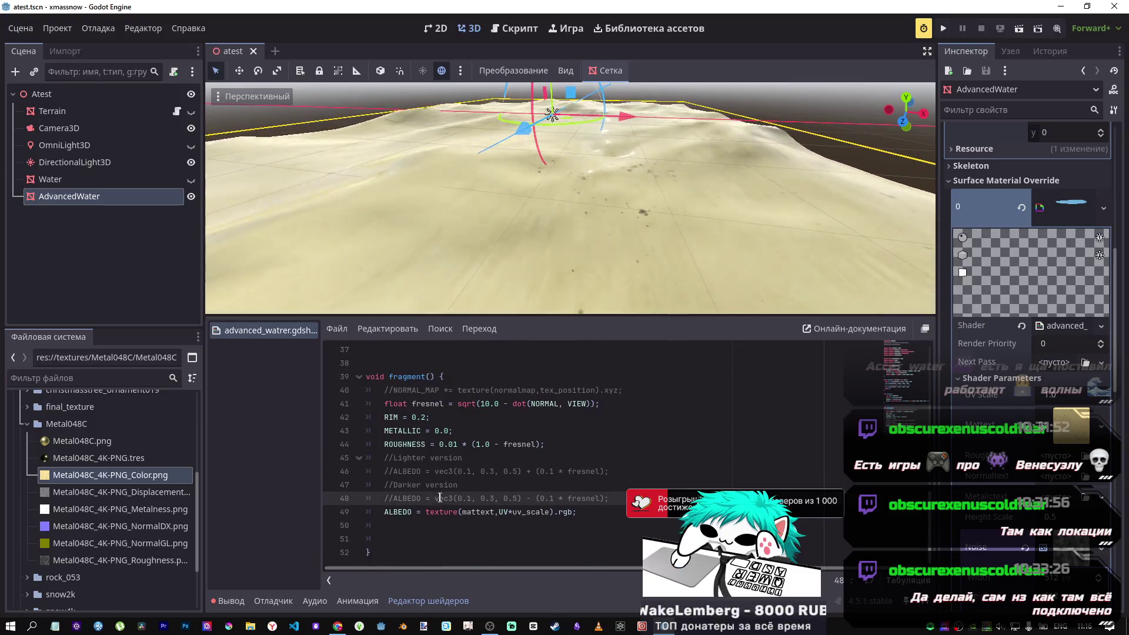
Add a commented-out 'ROUGHNESS =' line below the ALBEDO assignment in fragment.
left_click(534, 512)
key("Home")
key("Return")
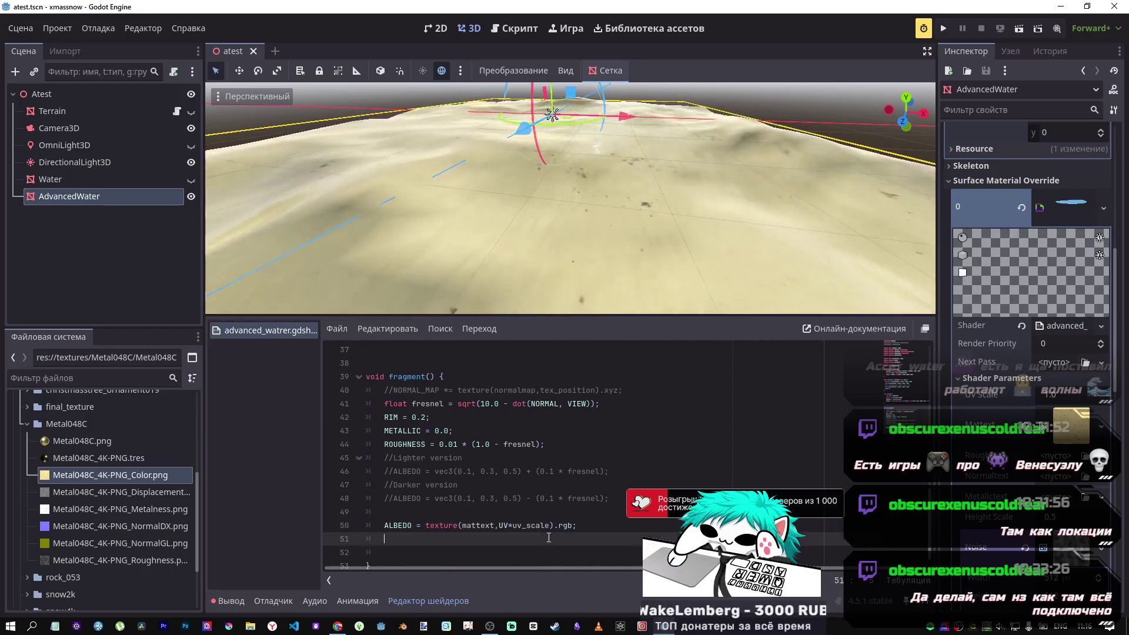
left_click(425, 445)
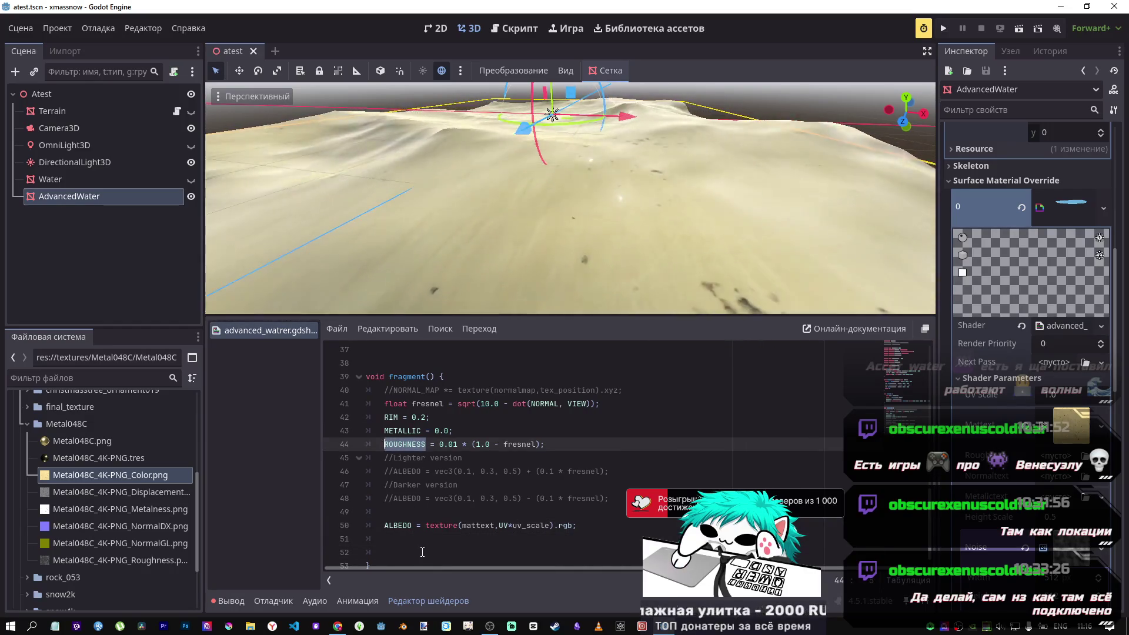
left_click_drag(425, 553, 424, 547)
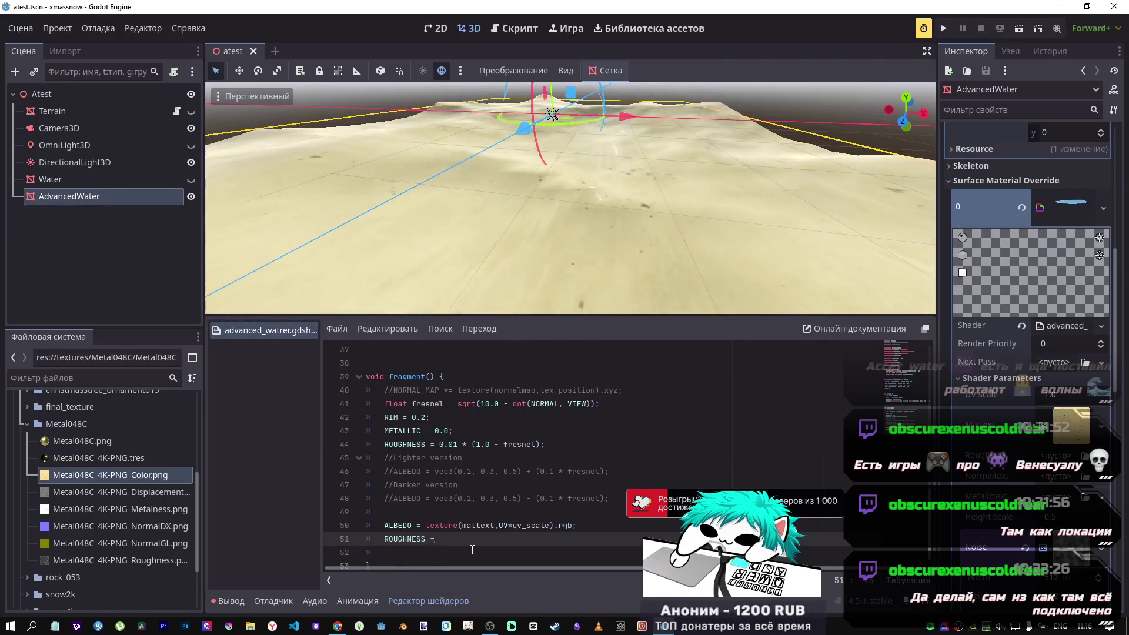
left_click(425, 549)
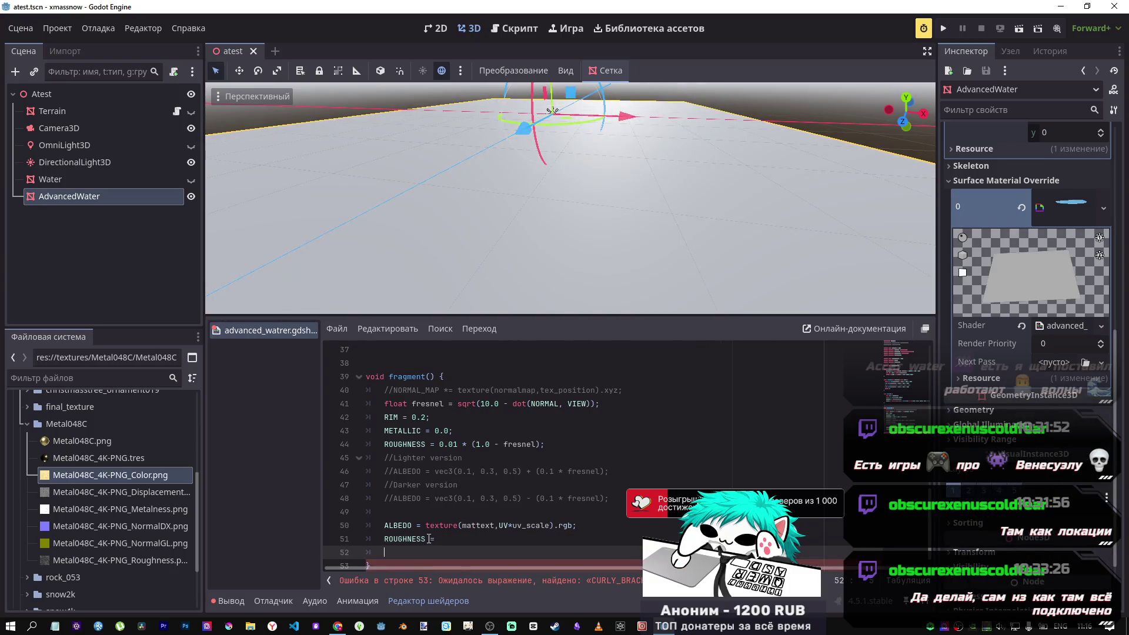
left_click(430, 534)
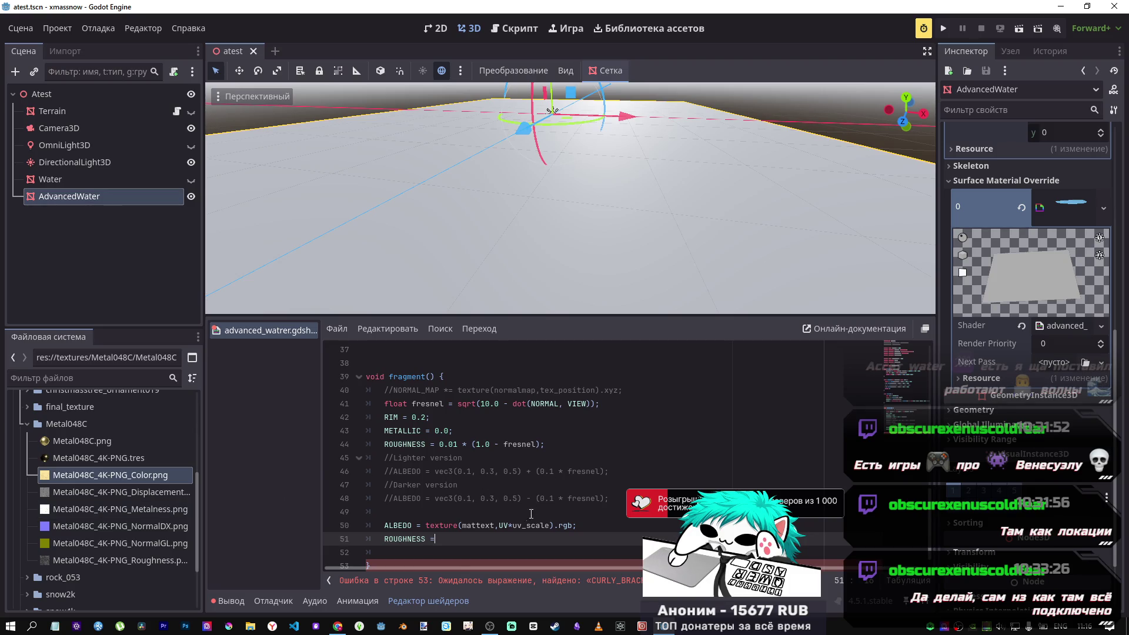
key("ctrl+k")
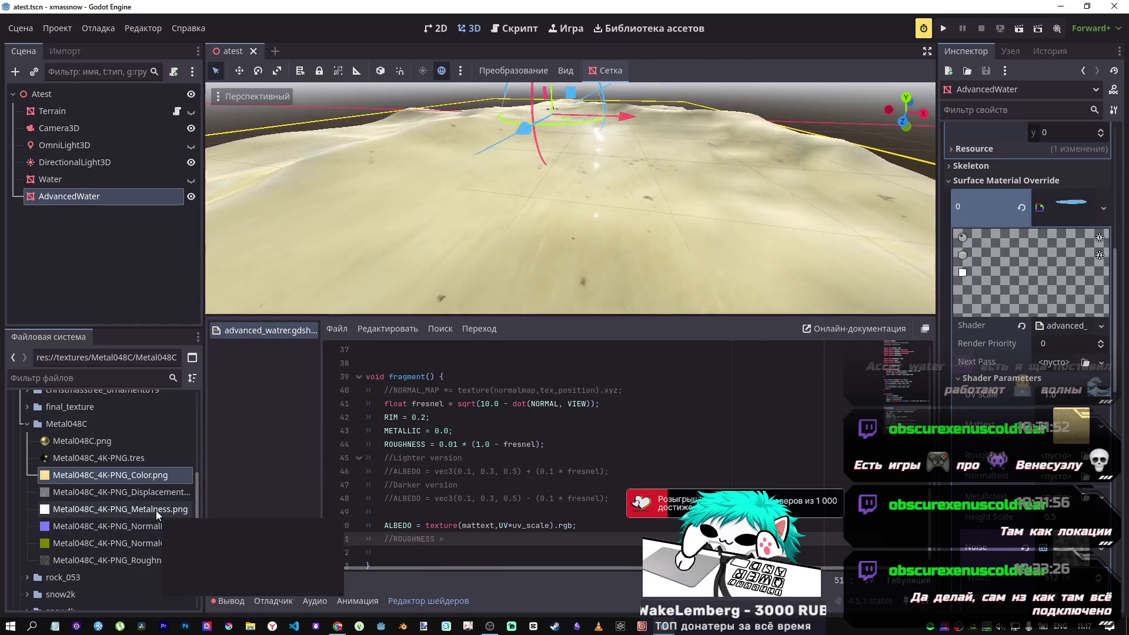
Assign the roughness, NormalDX normal map and Metalness images to the shader's roughness, normal and metallic textures.
mouse_move(126, 560)
left_mouse_down()
mouse_move(269, 560)
mouse_move(1047, 457)
left_mouse_up()
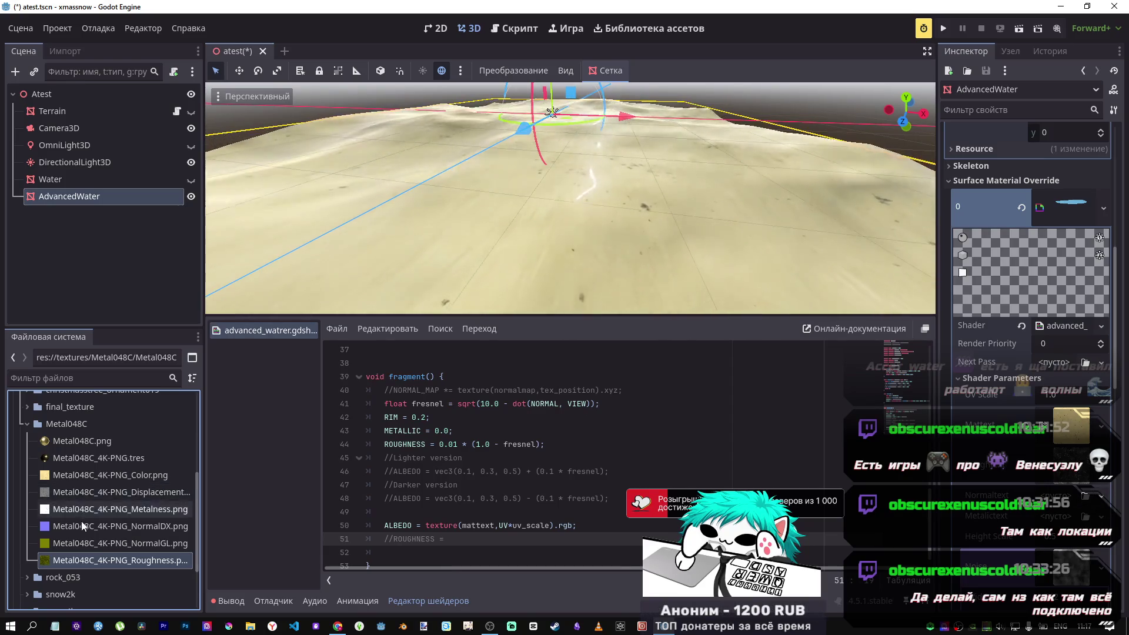
left_click_drag(81, 546, 114, 530)
left_click(115, 527)
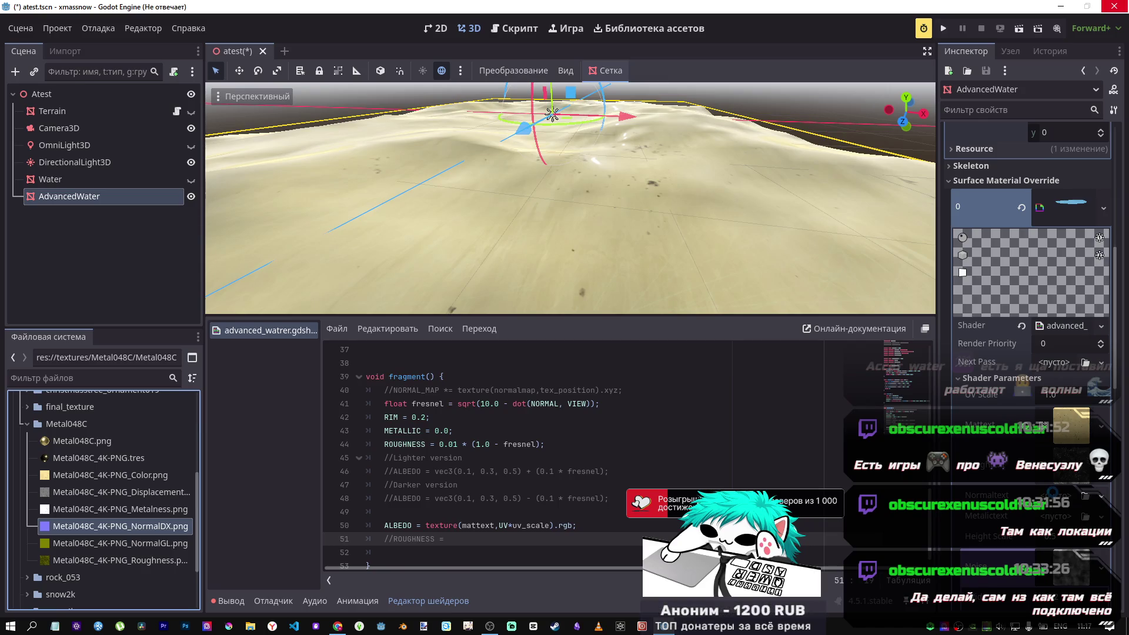
left_click_drag(111, 527, 118, 532)
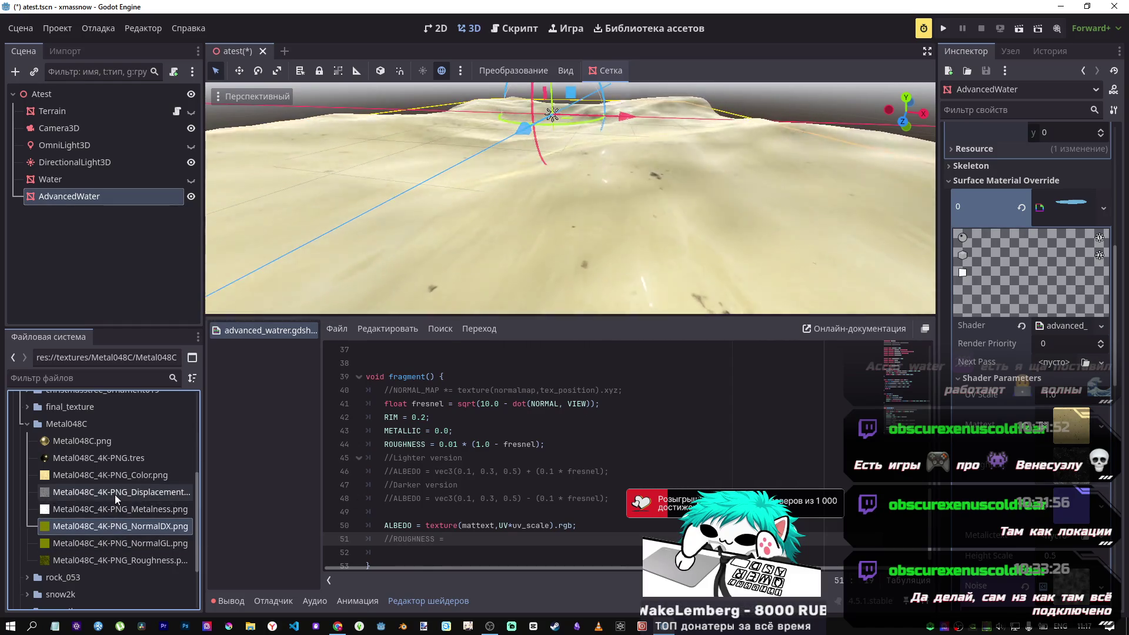
mouse_move(116, 499)
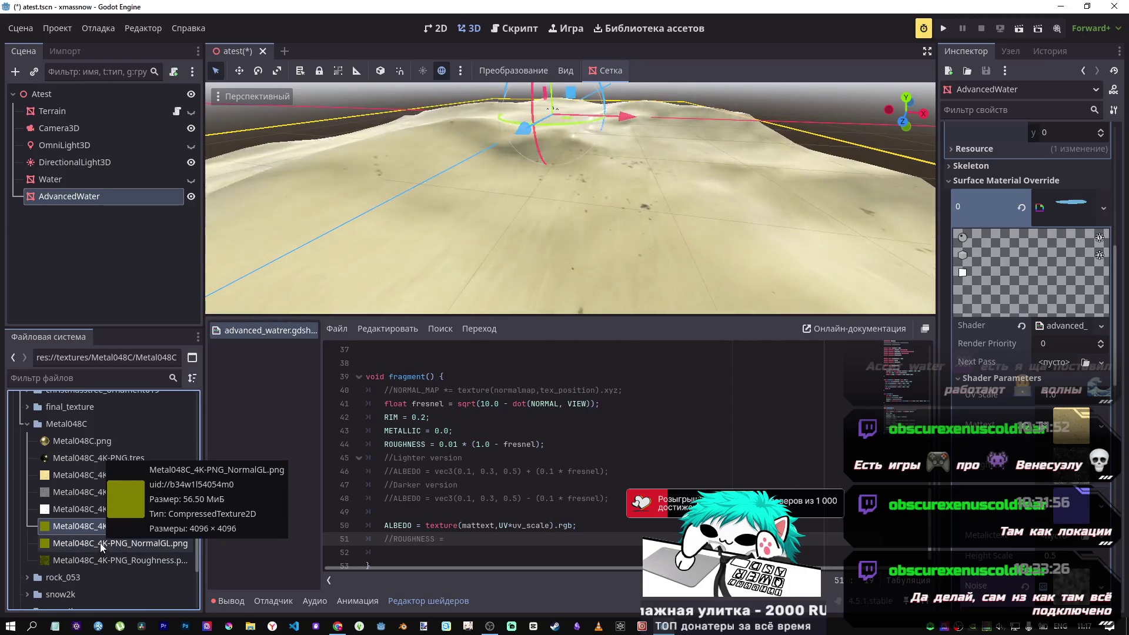
mouse_move(69, 506)
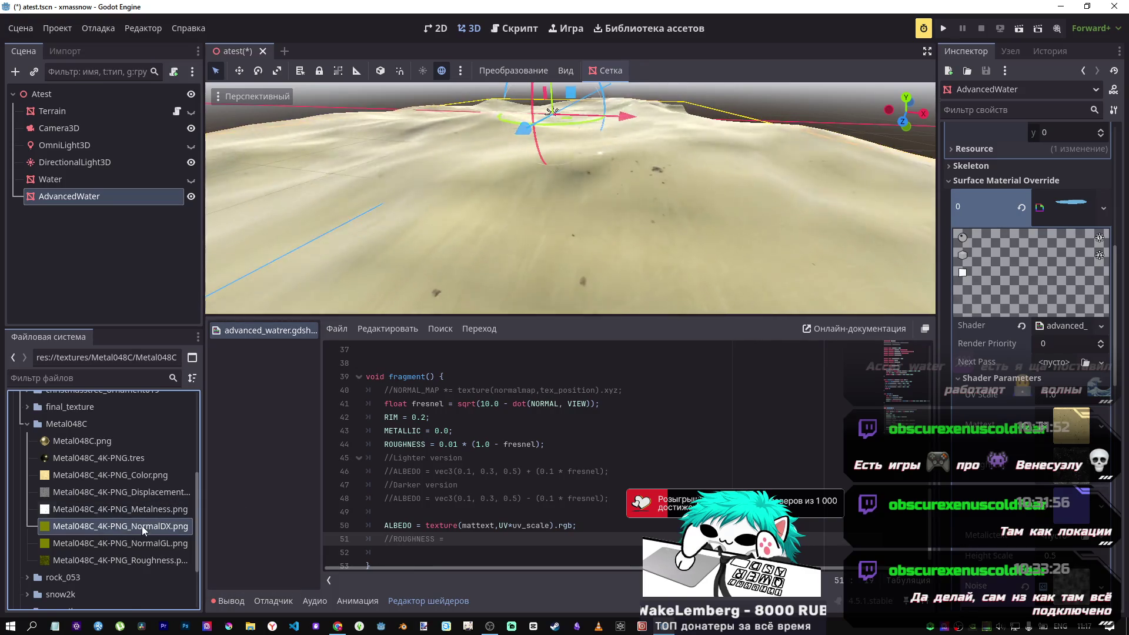
mouse_move(290, 517)
left_mouse_down()
mouse_move(1050, 540)
mouse_move(1056, 553)
left_mouse_up()
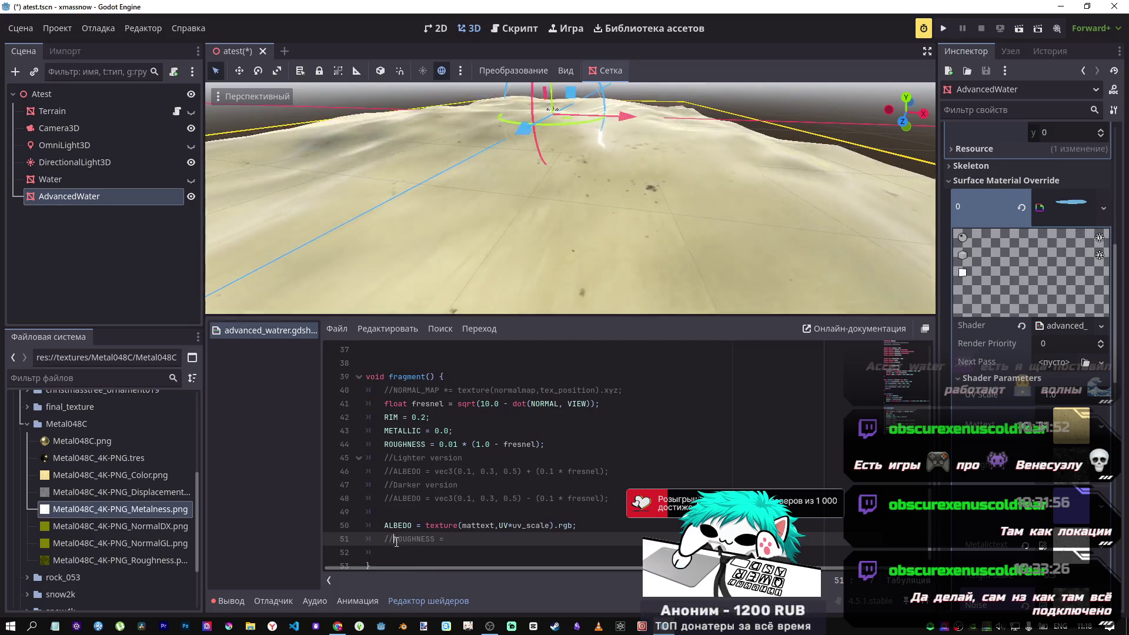
Uncomment line 51 and give it the ALBEDO texture lookup, sampling normaltext instead of mattext.
key("BackSpace")
key("BackSpace")
left_click(460, 526)
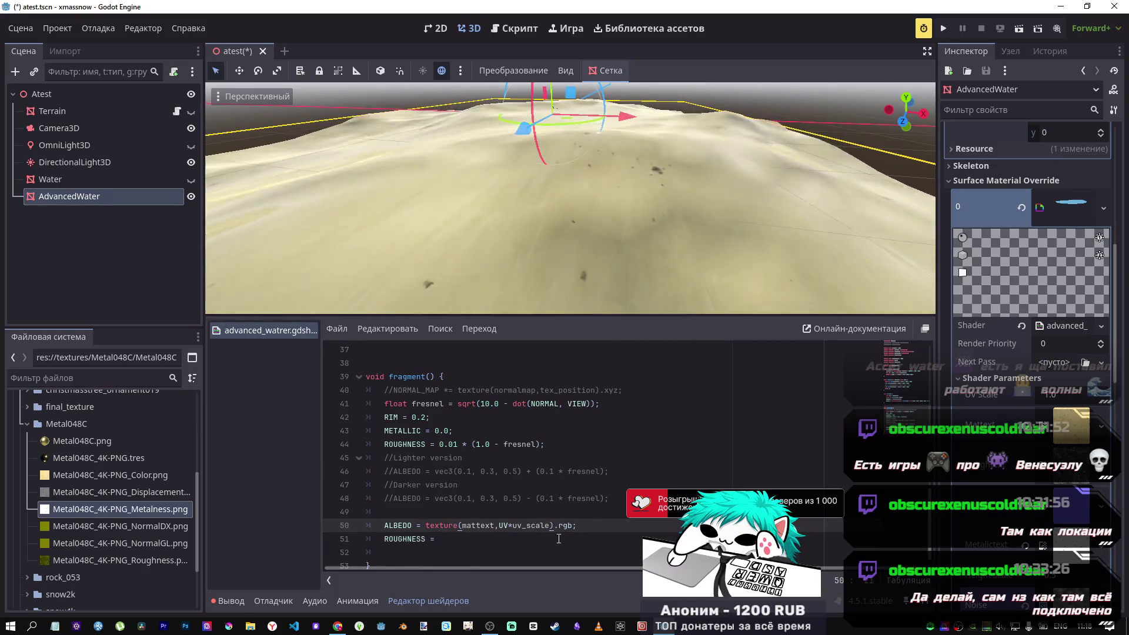
left_click_drag(519, 525, 437, 525)
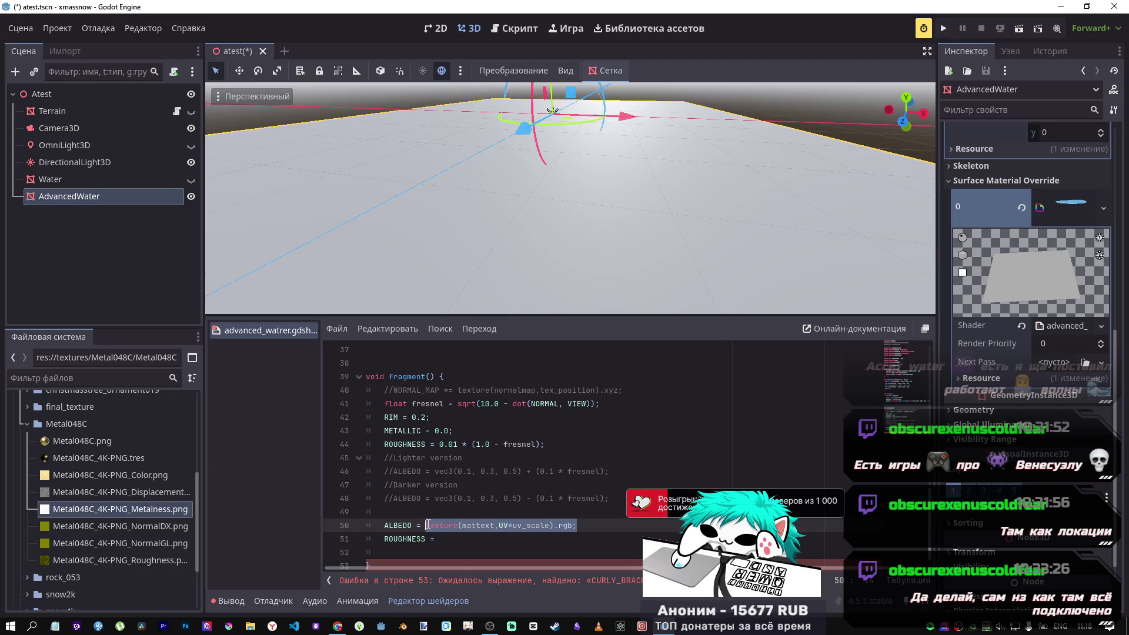
left_click(478, 540)
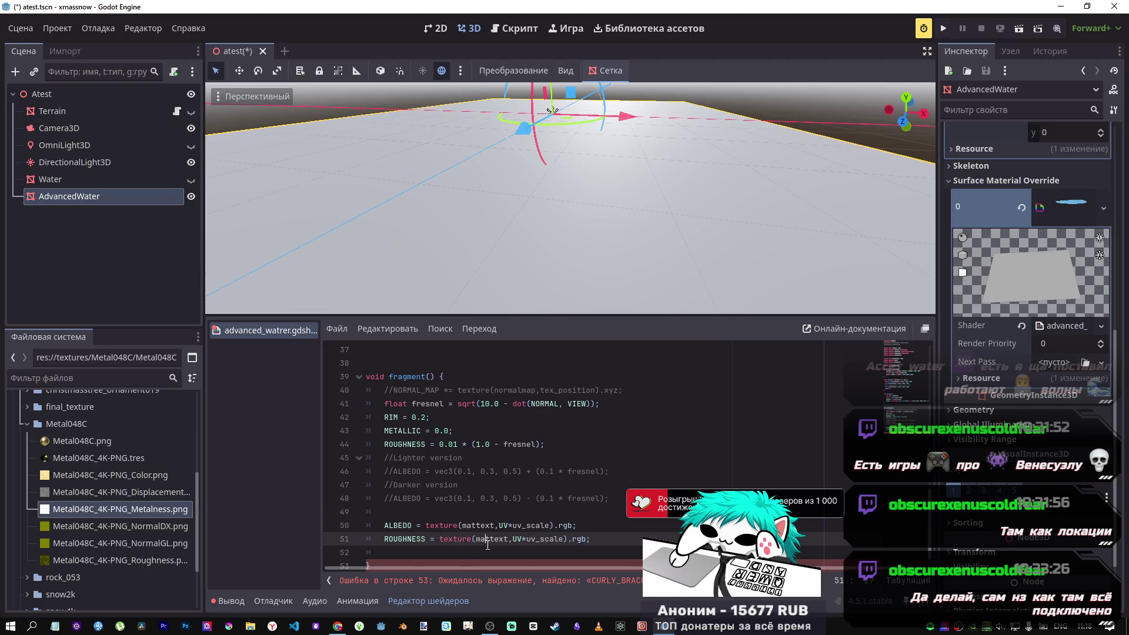
scroll(645, 443, "up", 12)
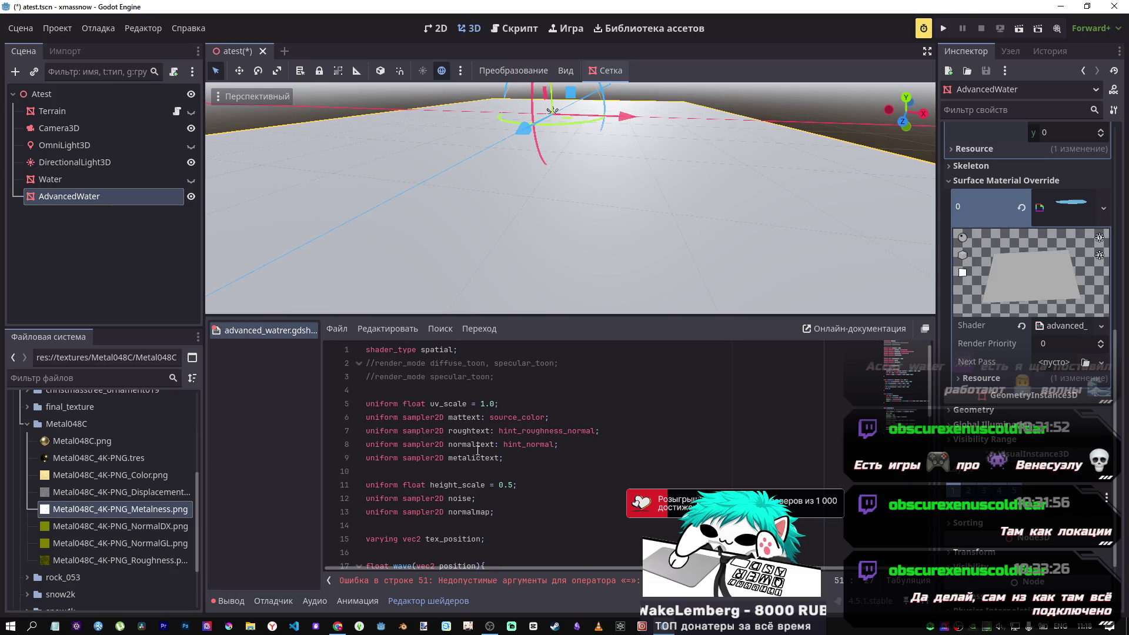
left_click(468, 432)
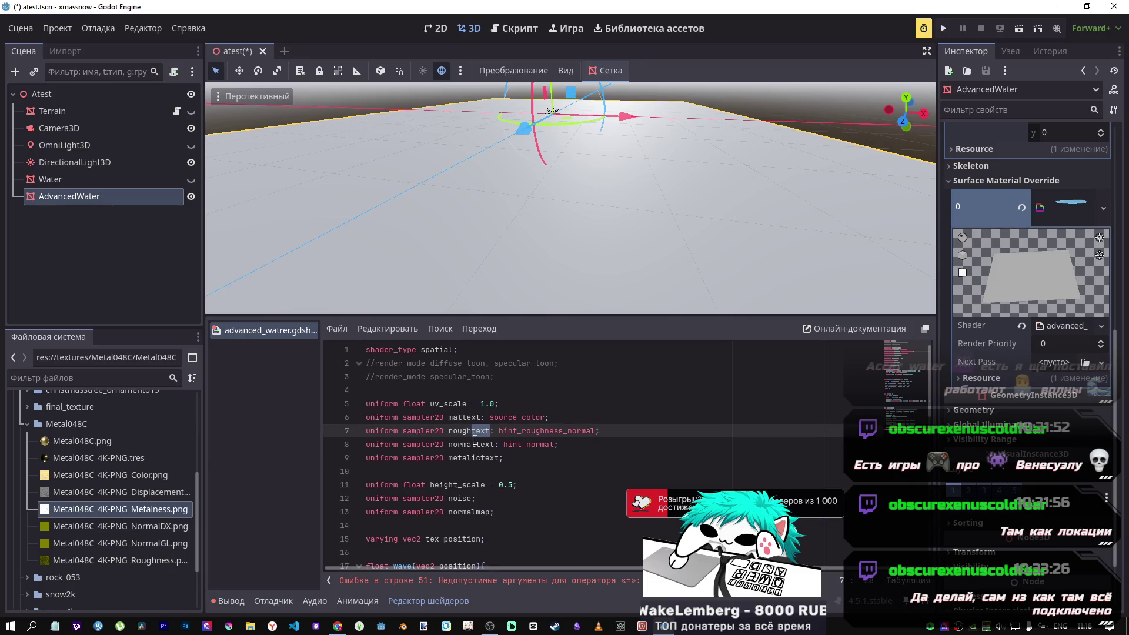
double_click(475, 442)
scroll(531, 470, "down", 10)
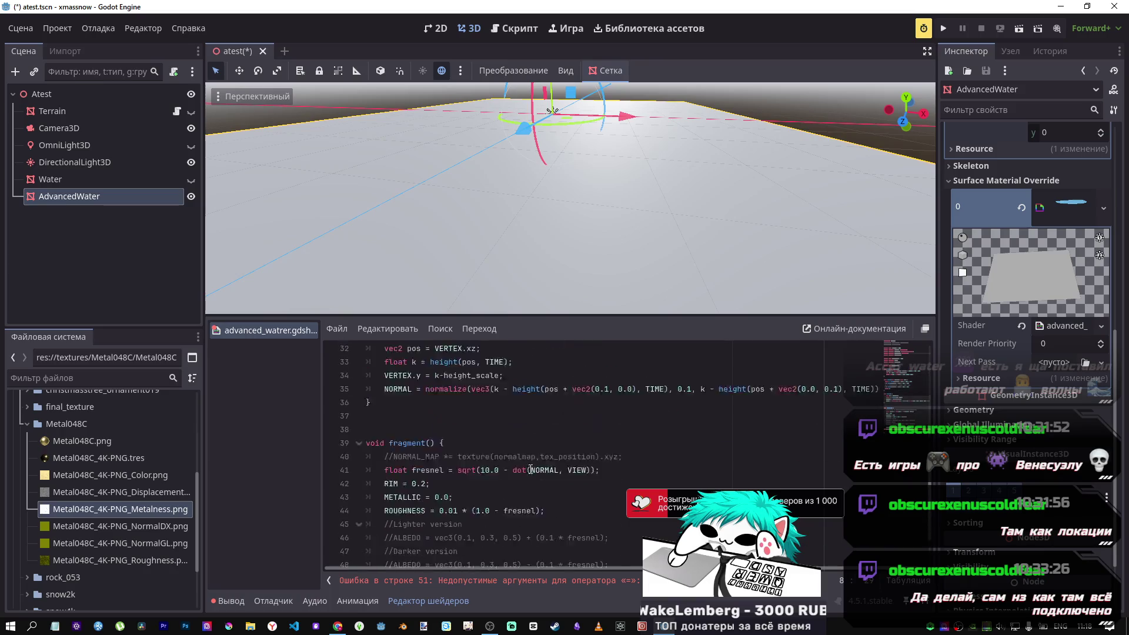
scroll(531, 470, "down", 2)
left_click(491, 524)
type("normaltext")
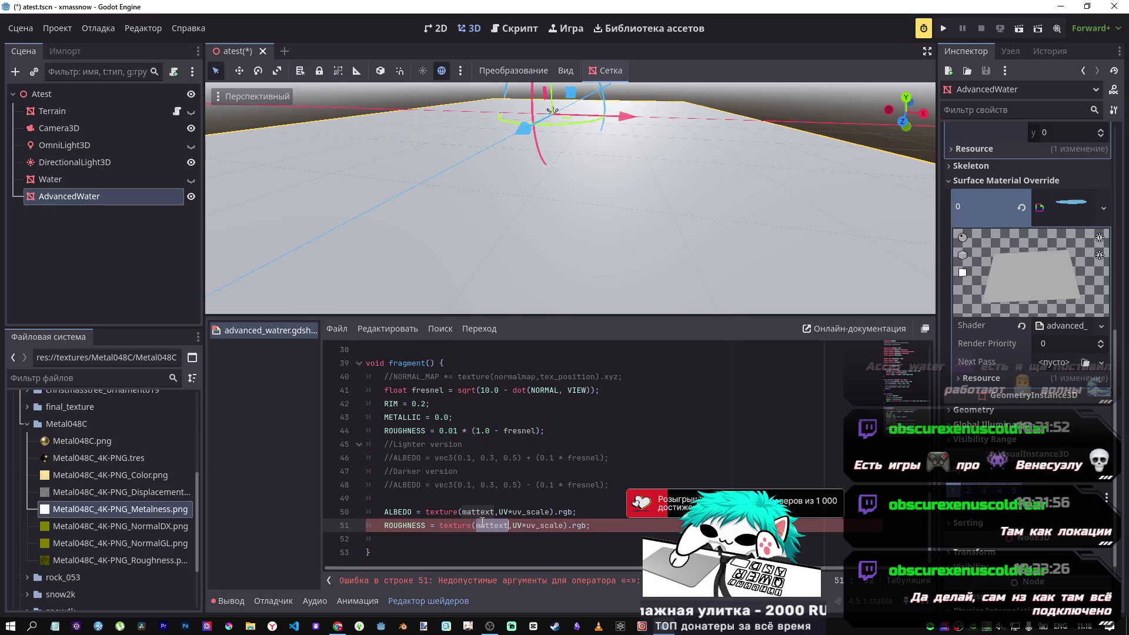
Change line 51's target from ROUGHNESS to NORMAL, save, and inspect the sand terrain.
scroll(471, 521, "up", 4)
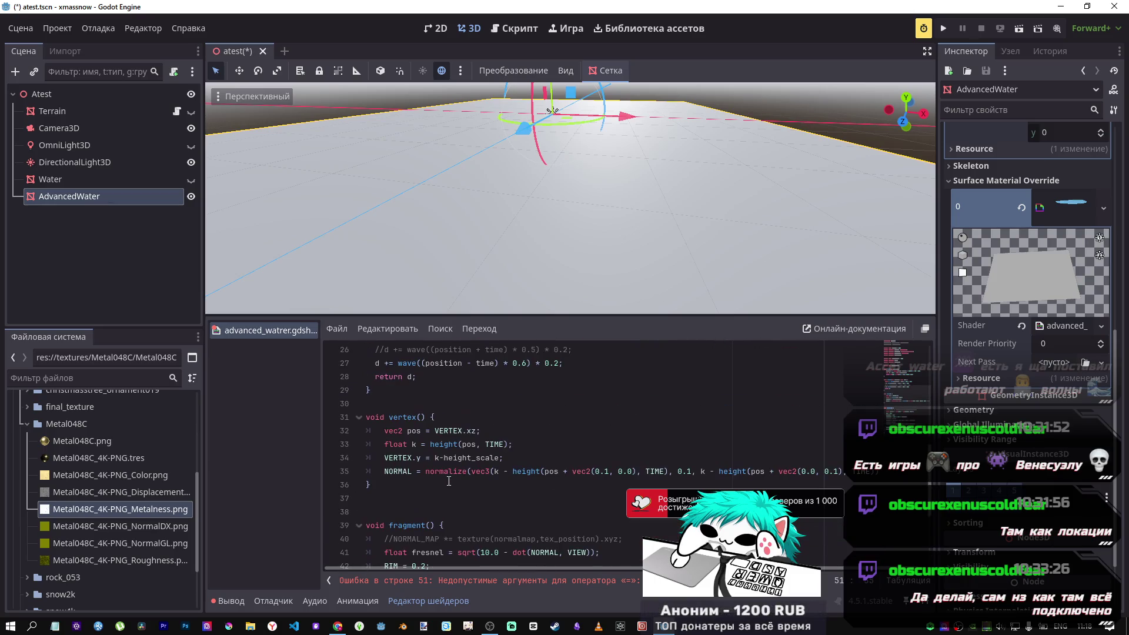
left_click(410, 472)
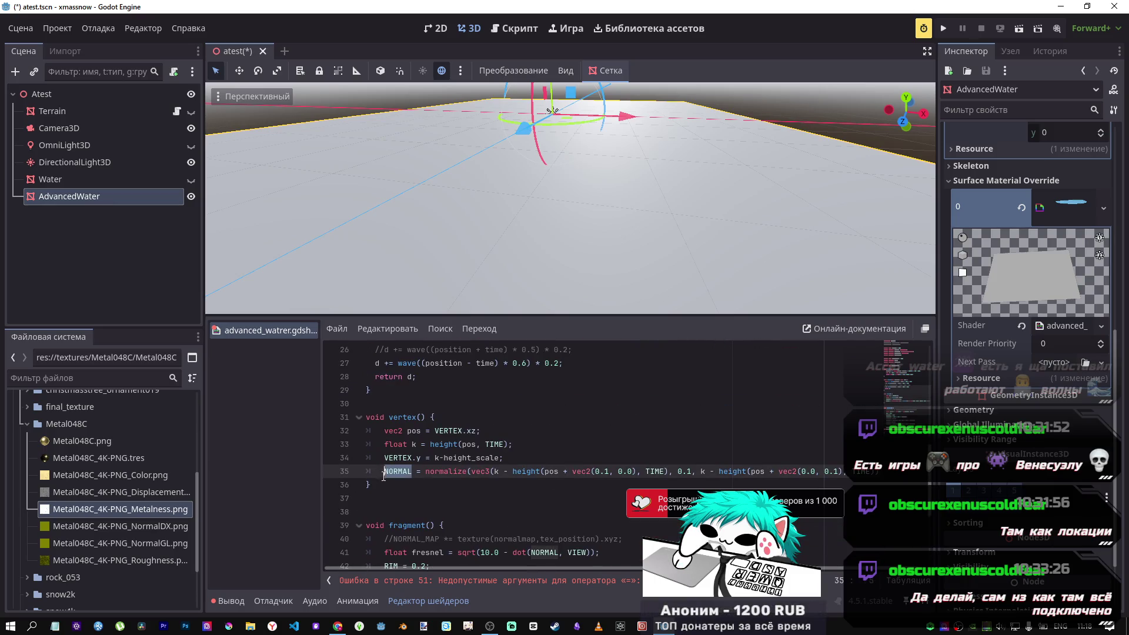
scroll(409, 496, "down", 4)
double_click(406, 525)
type("NORMAL")
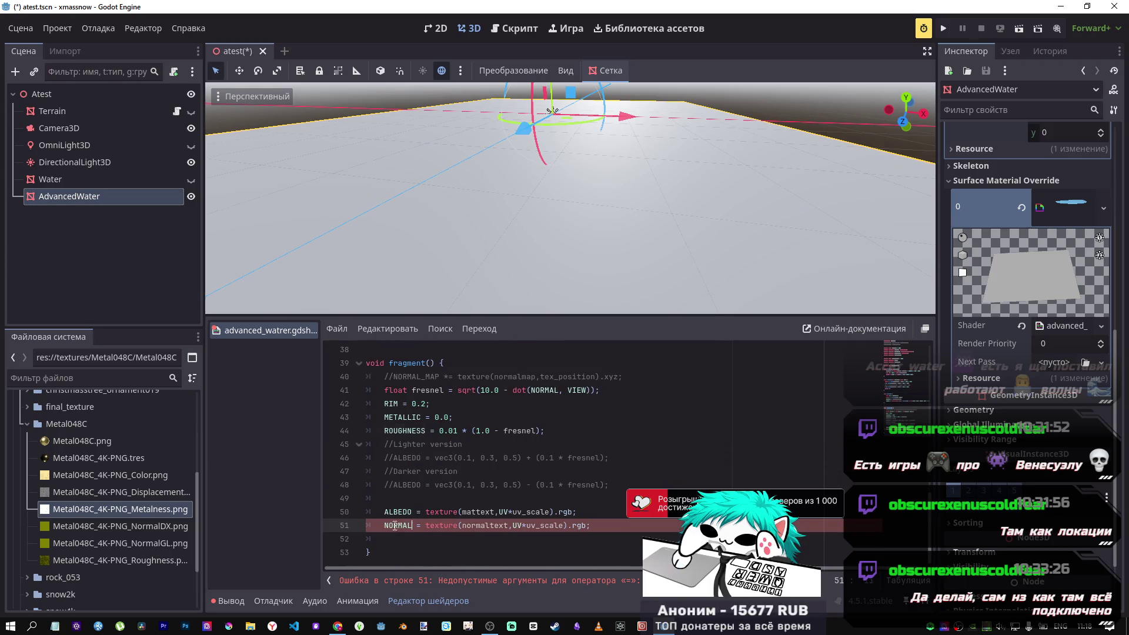
key("ctrl+s")
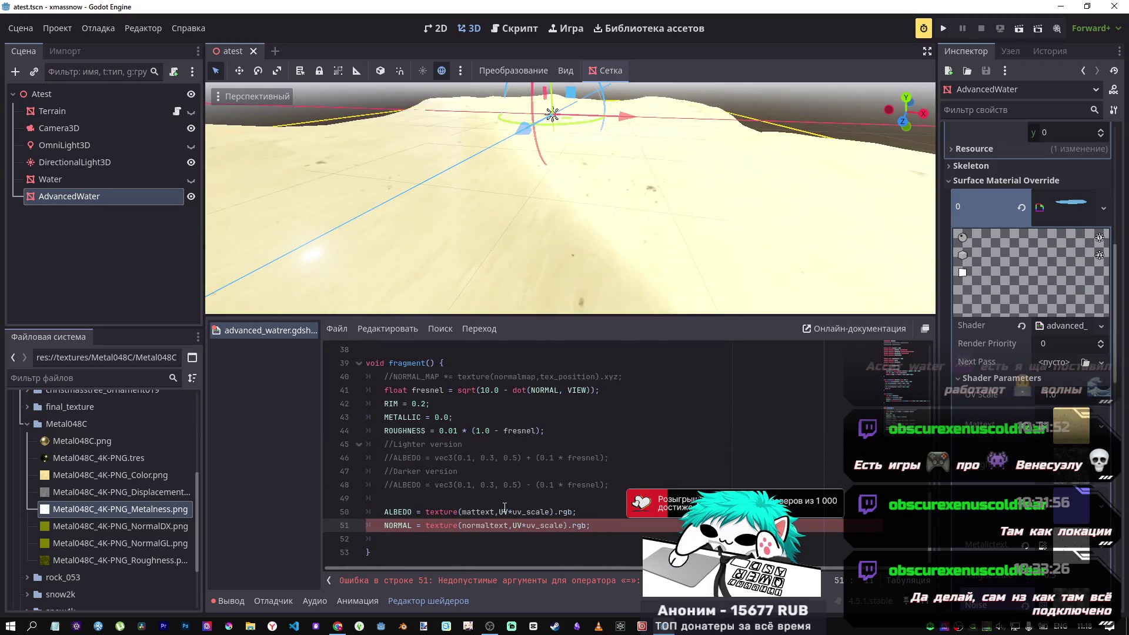
key("f")
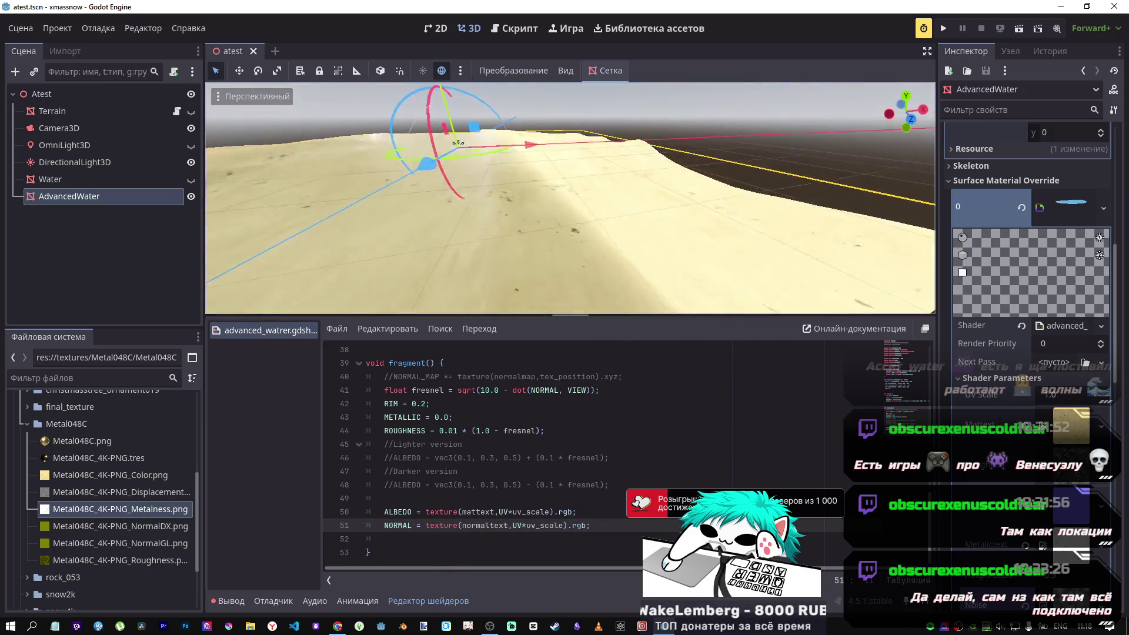
mouse_move(576, 135)
left_mouse_down()
mouse_move(606, 184)
mouse_move(539, 167)
mouse_move(530, 147)
mouse_move(479, 189)
mouse_move(466, 151)
mouse_move(535, 112)
mouse_move(660, 122)
mouse_move(680, 108)
mouse_move(650, 280)
left_mouse_up()
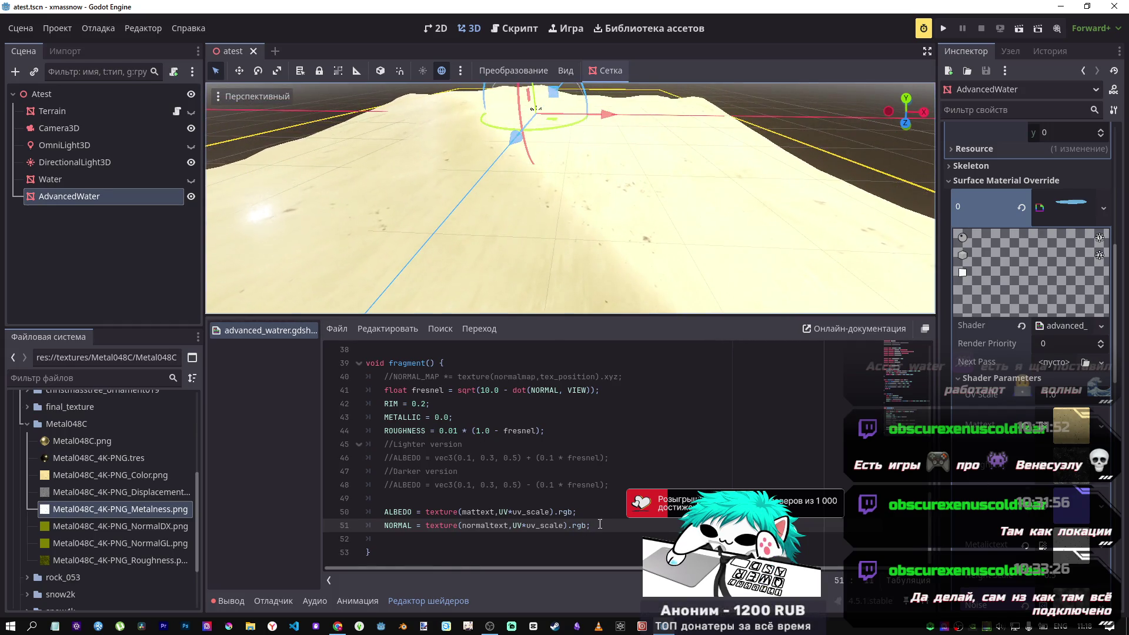
Replace normaltext with roughtext in line 51's texture lookup.
left_click_drag(591, 525, 406, 526)
left_click(445, 523)
scroll(483, 479, "up", 15)
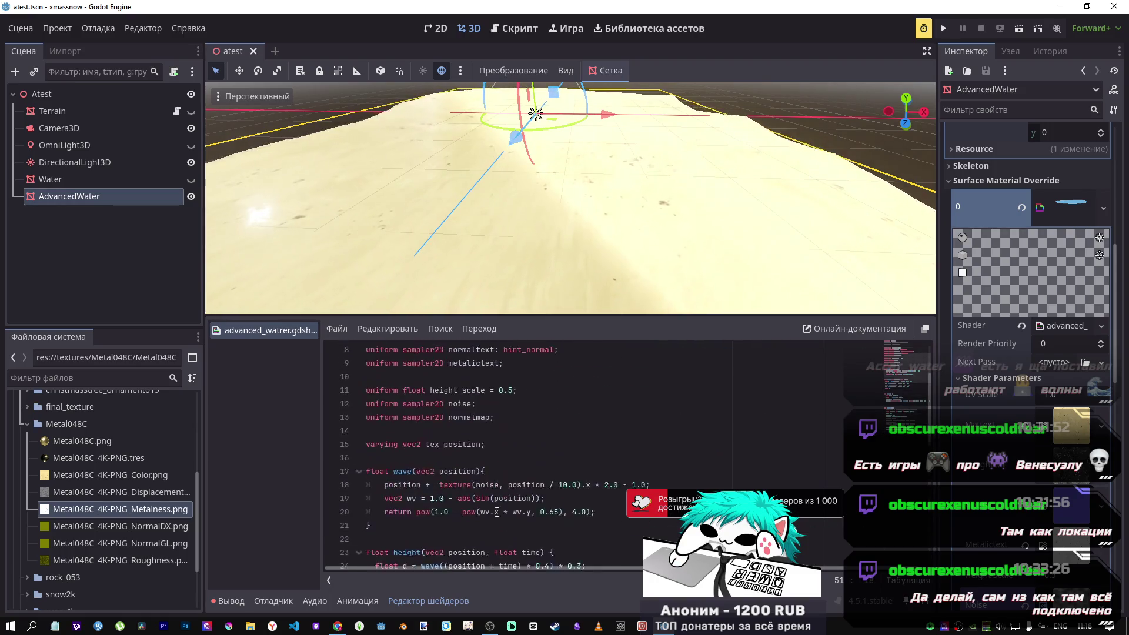
double_click(469, 430)
key("ctrl+c")
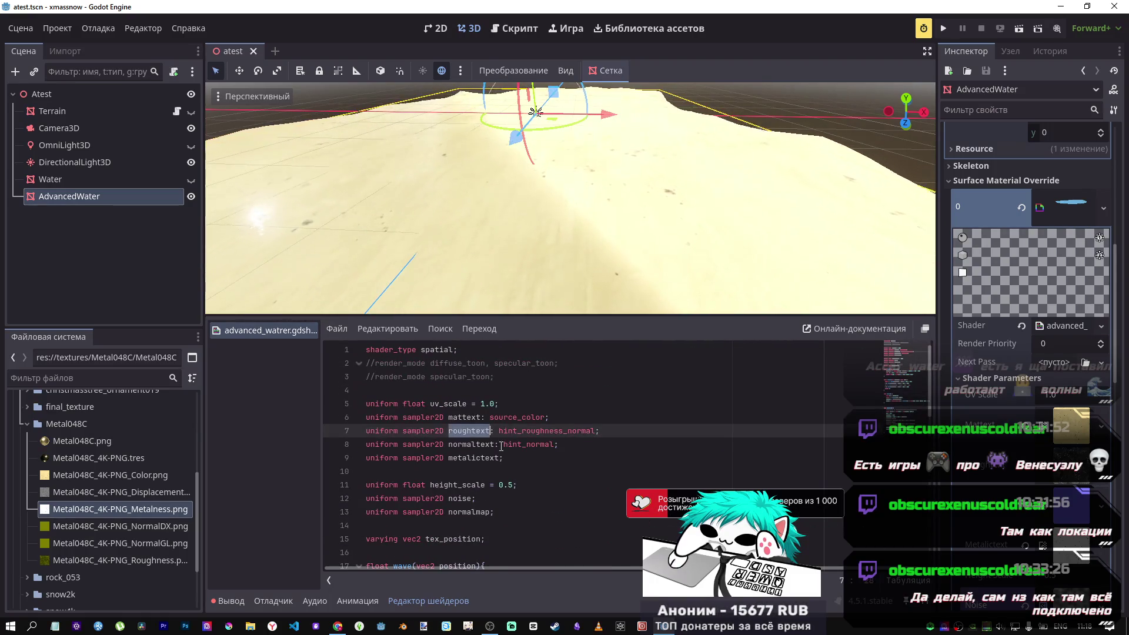
scroll(524, 473, "down", 12)
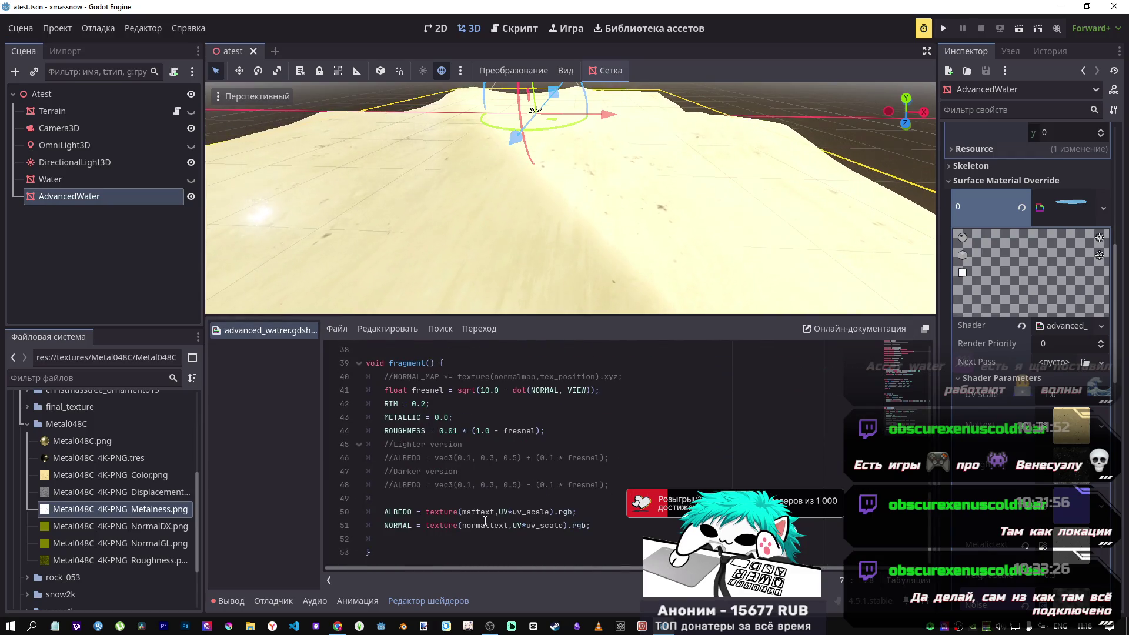
double_click(485, 525)
key("ctrl+v")
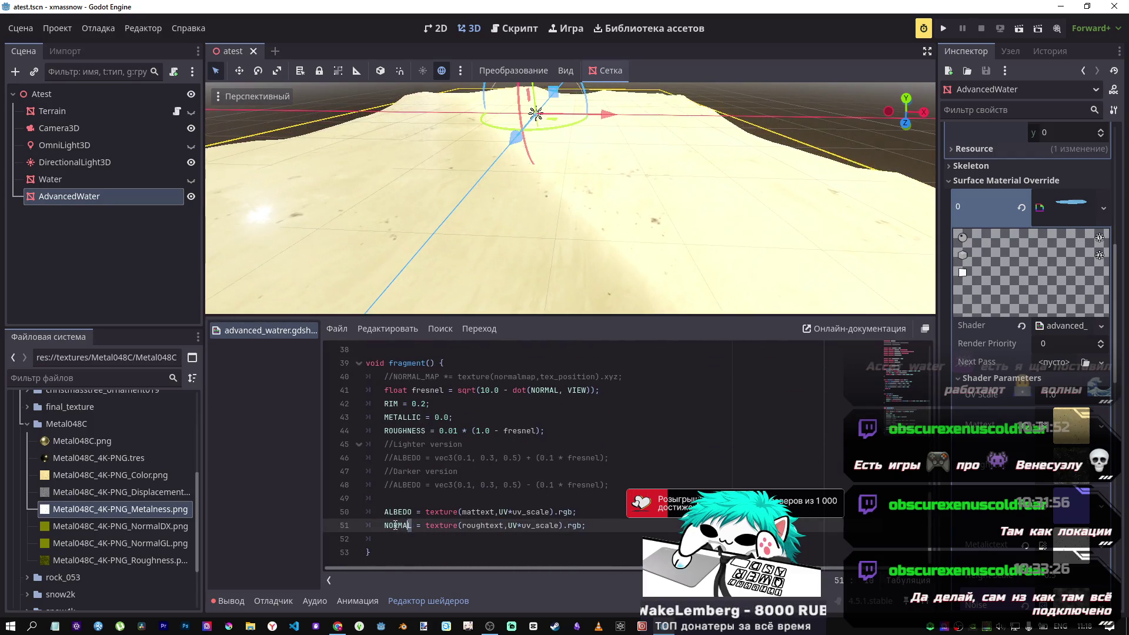
Make line 51 read ROUGHNESS = texture(roughtext,UV*uv_scale).r; and save.
type("ROUGH")
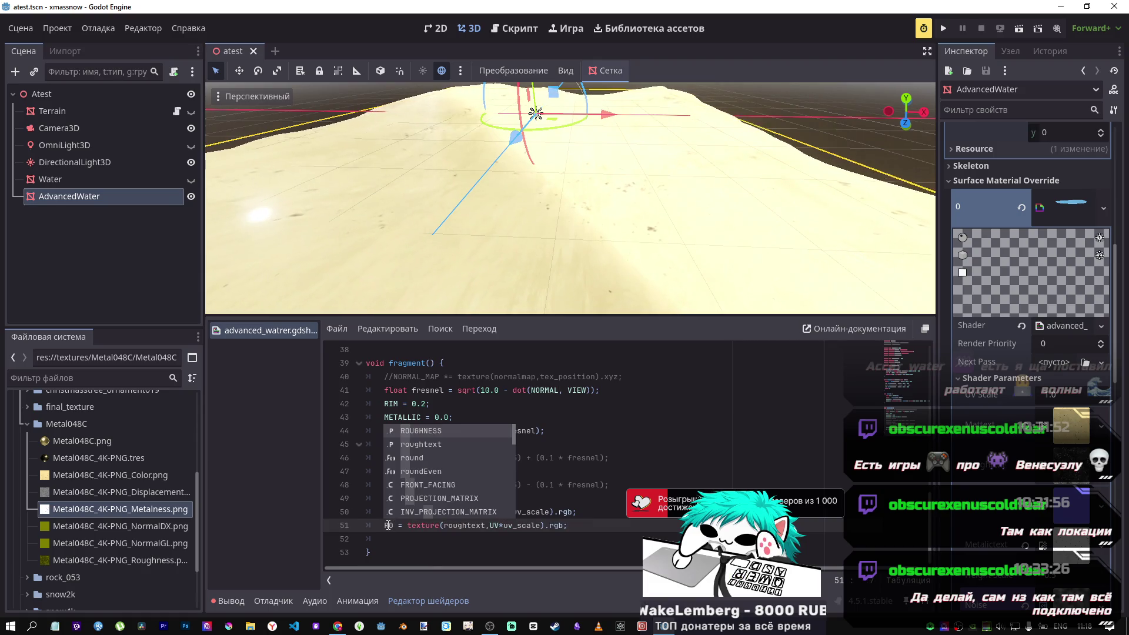
key("Return")
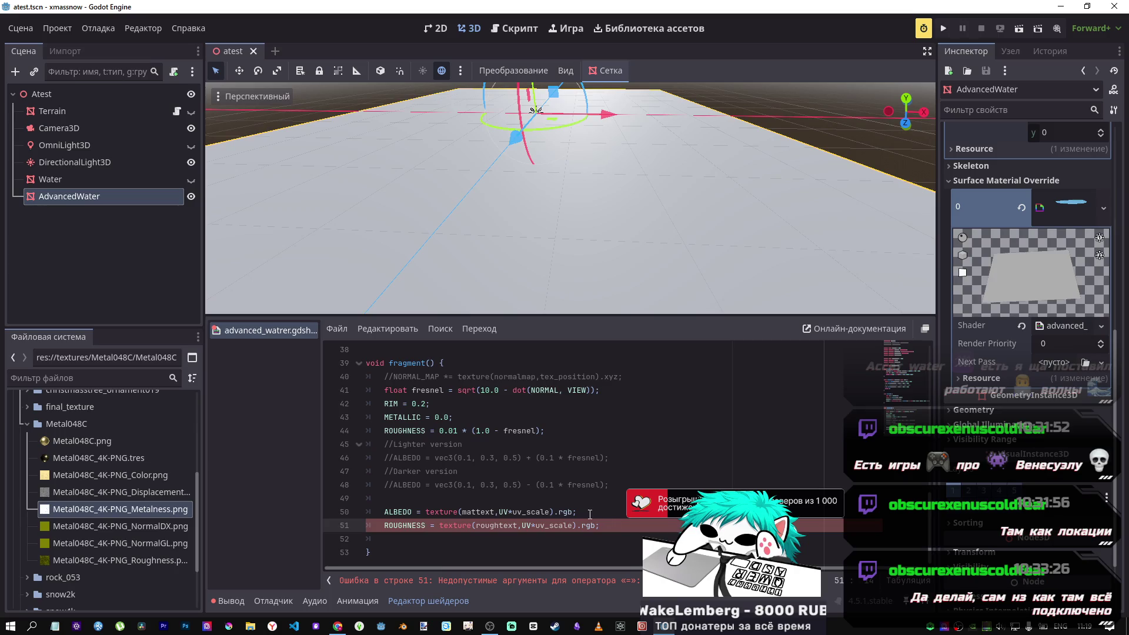
key("BackSpace")
key("BackSpace")
key("ctrl+s")
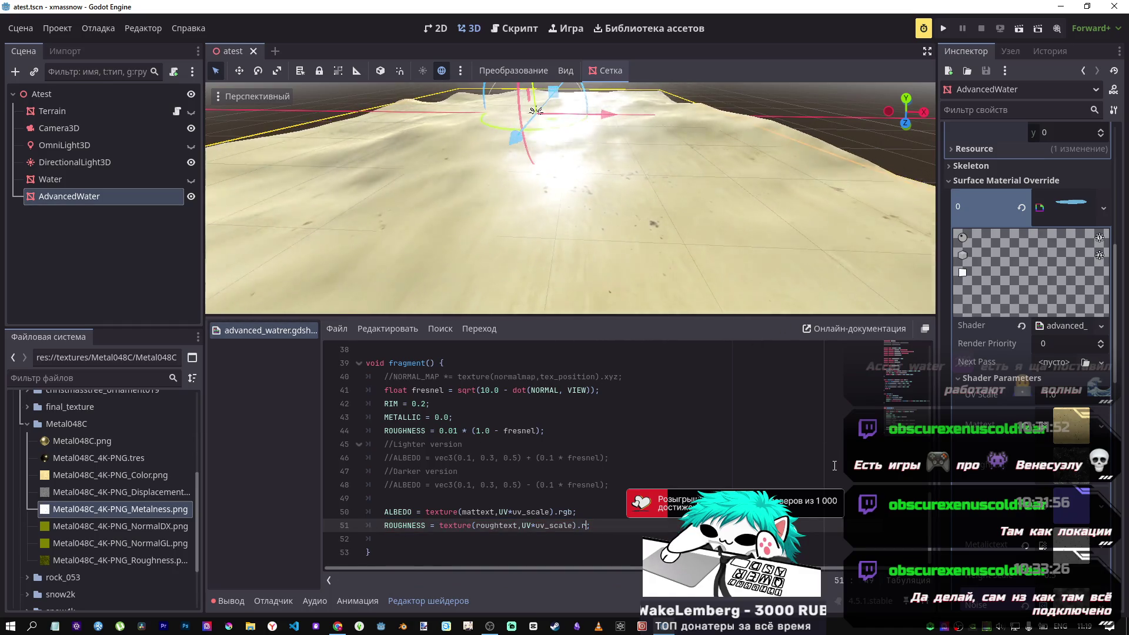
Raise UV Scale to 3.245 in Shader Parameters, then bring up the Metal 048 C page.
scroll(717, 283, "up", 5)
scroll(570, 200, "down", 5)
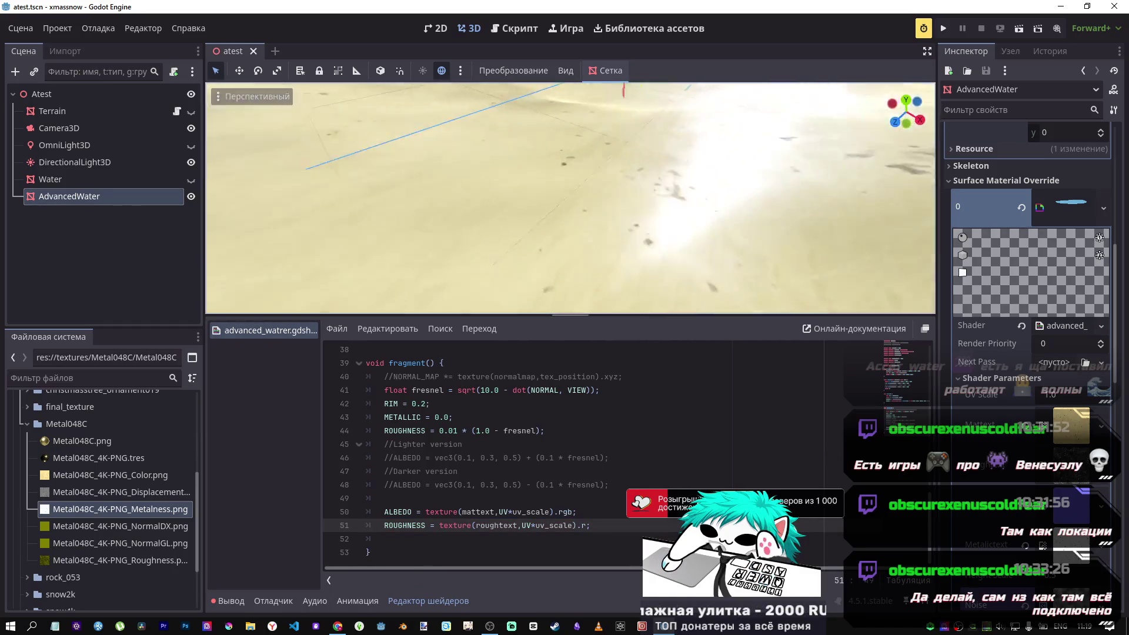
left_click_drag(1053, 394, 1100, 395)
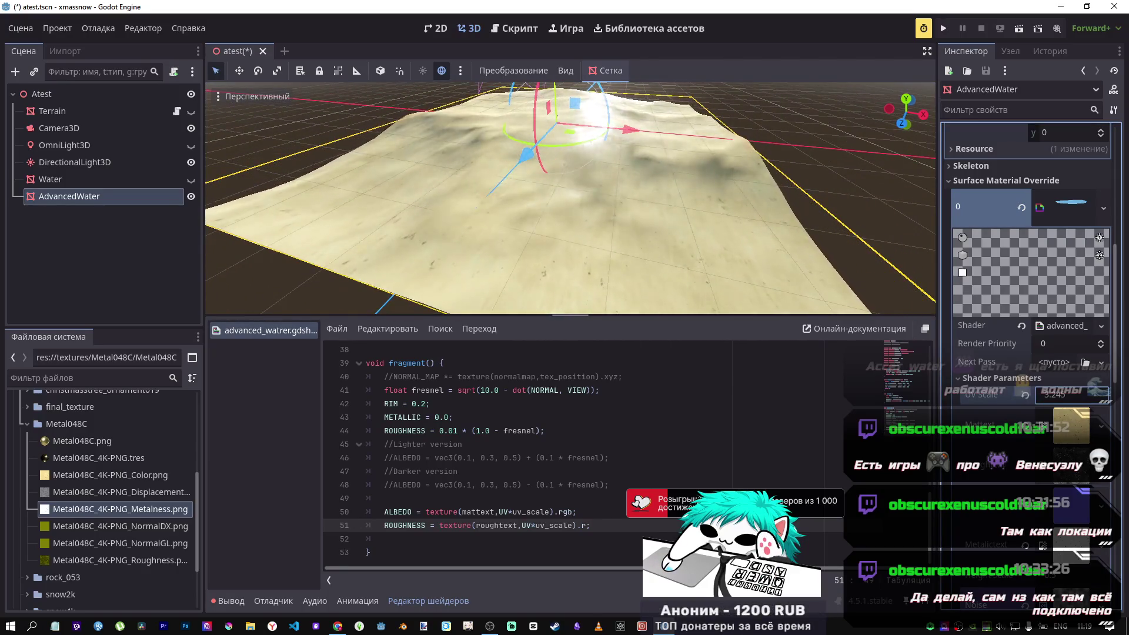
key("alt+Tab")
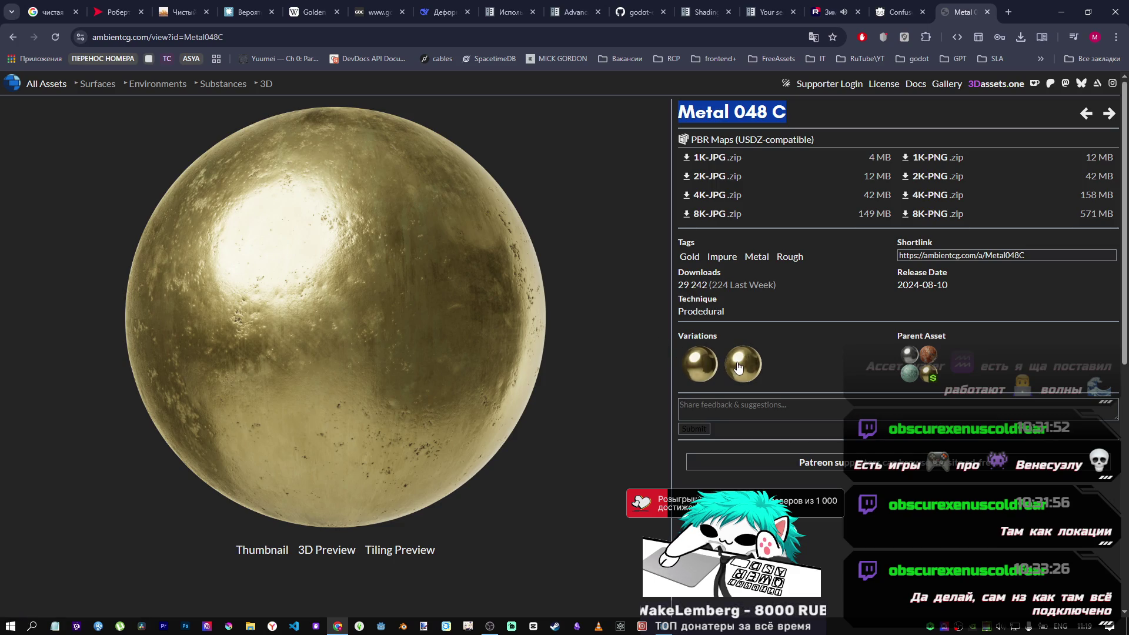
Toggle between the Metal 048 A and C variations, ending on 048 A, then return to Godot.
left_click(701, 363)
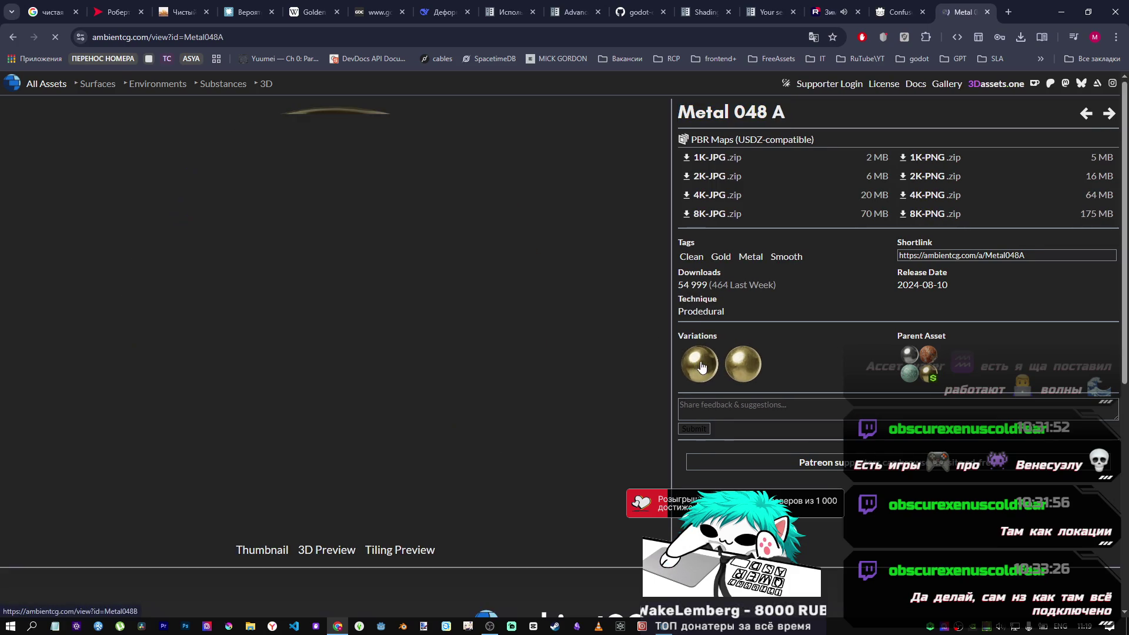
left_click(751, 370)
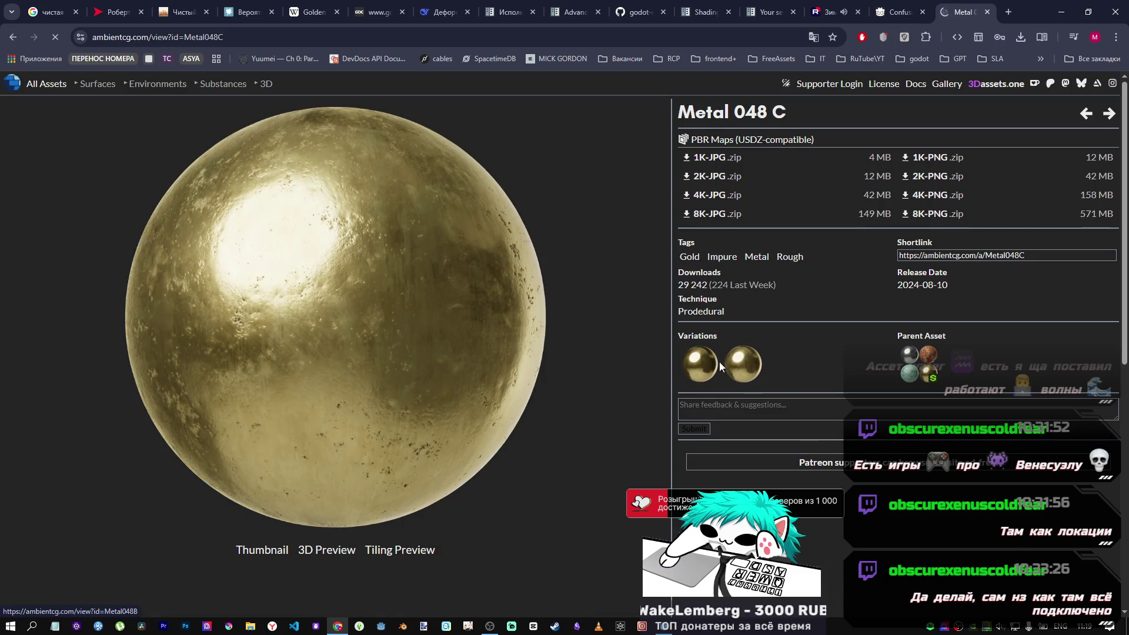
left_click(702, 363)
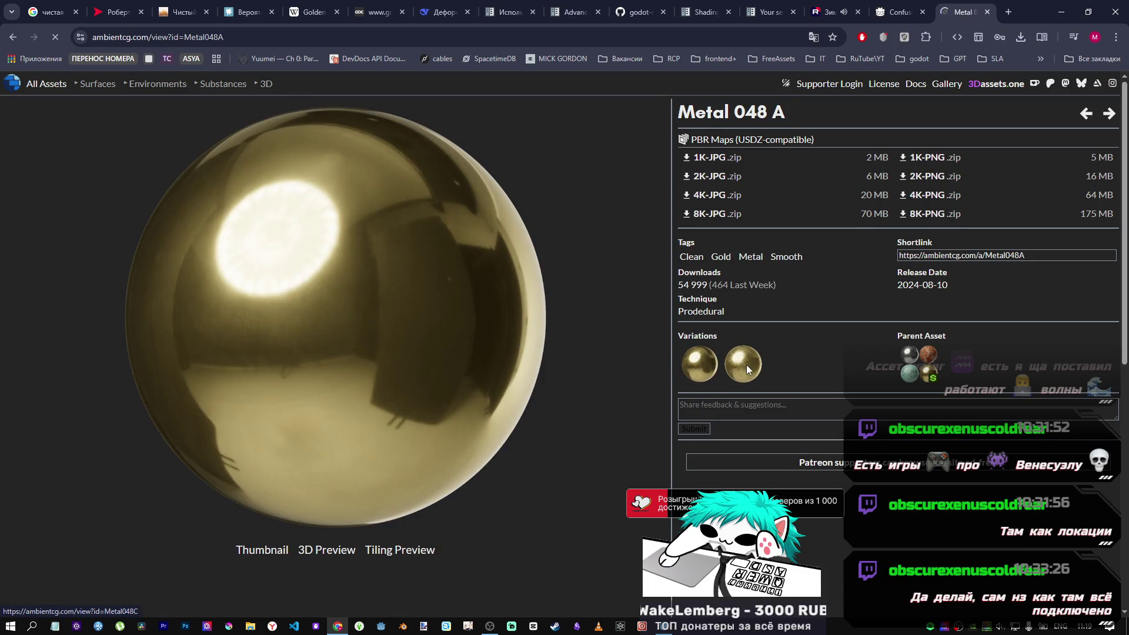
left_click(746, 369)
left_click(701, 363)
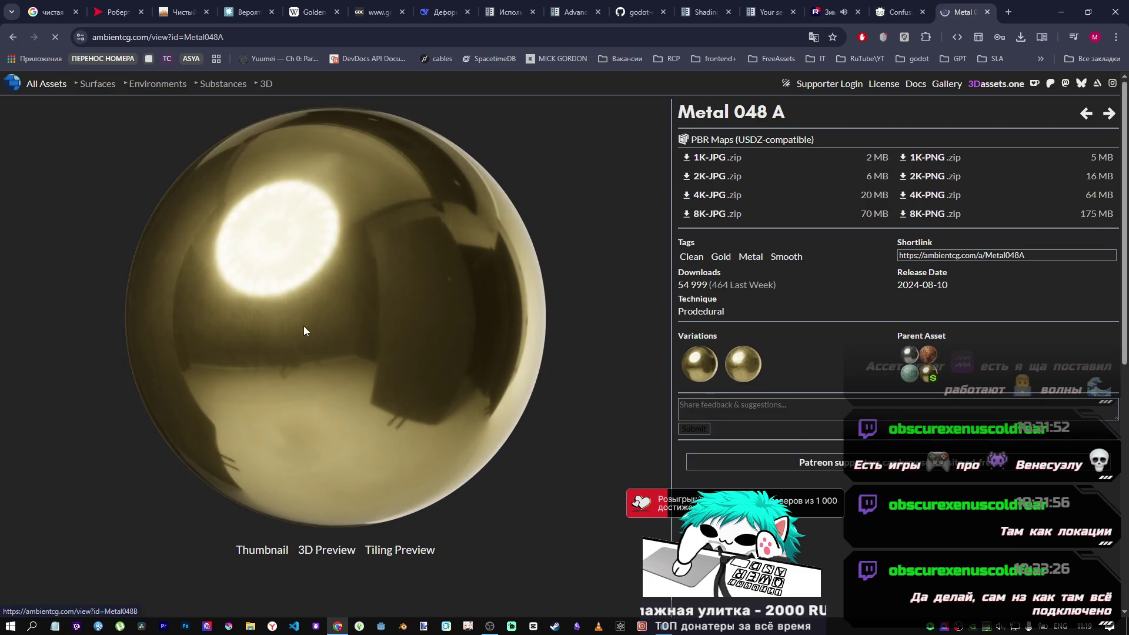
key("alt+Tab")
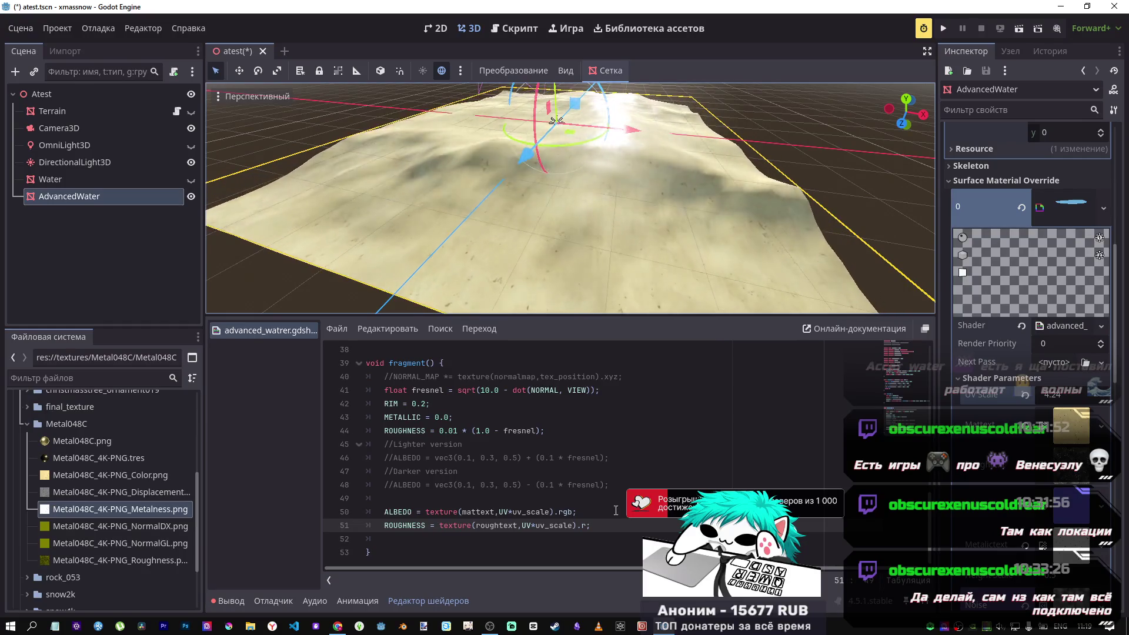
Copy METALLIC from line 43 over ROUGHNESS on line 51.
double_click(403, 417)
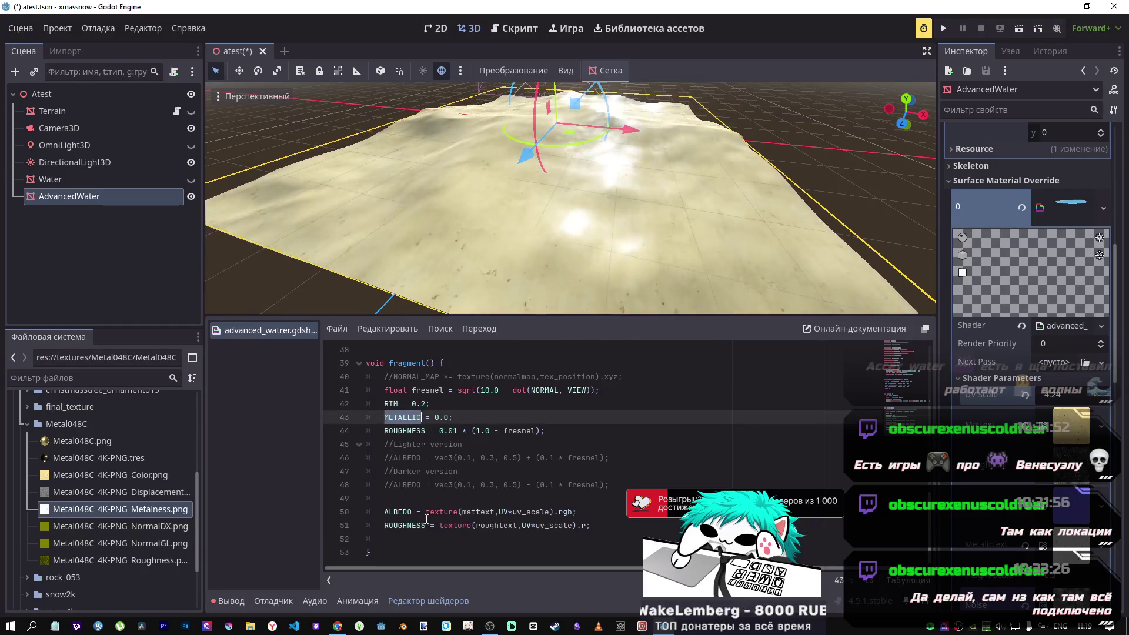
key("ctrl+c")
double_click(405, 525)
key("ctrl+v")
Rename roughtext to metalictext in line 51's texture() call.
left_click(468, 525)
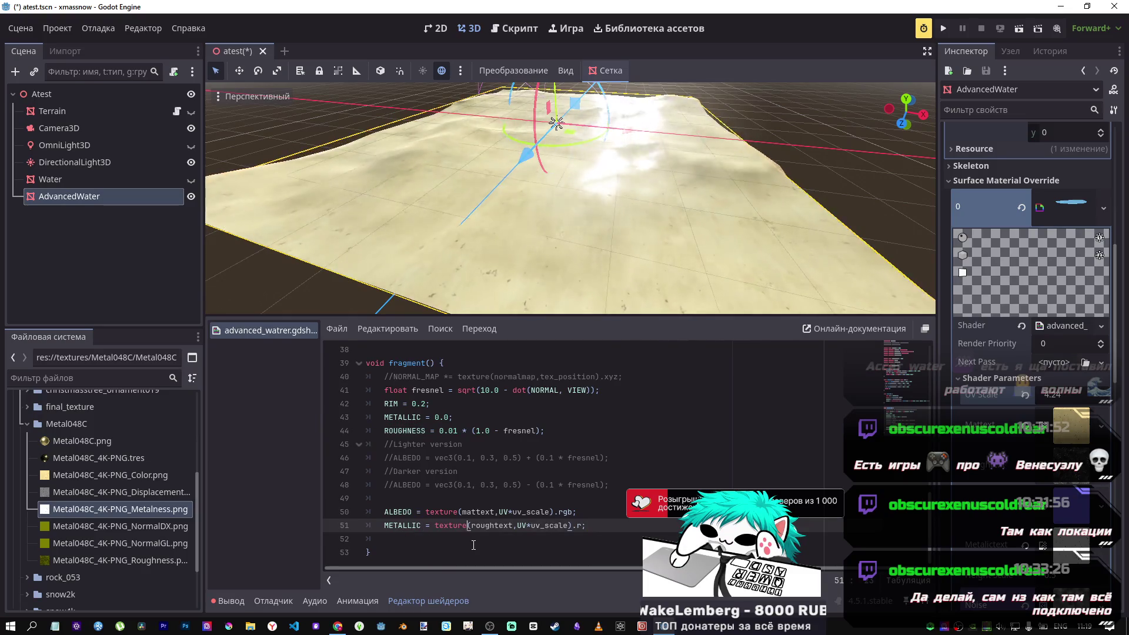
key("Right")
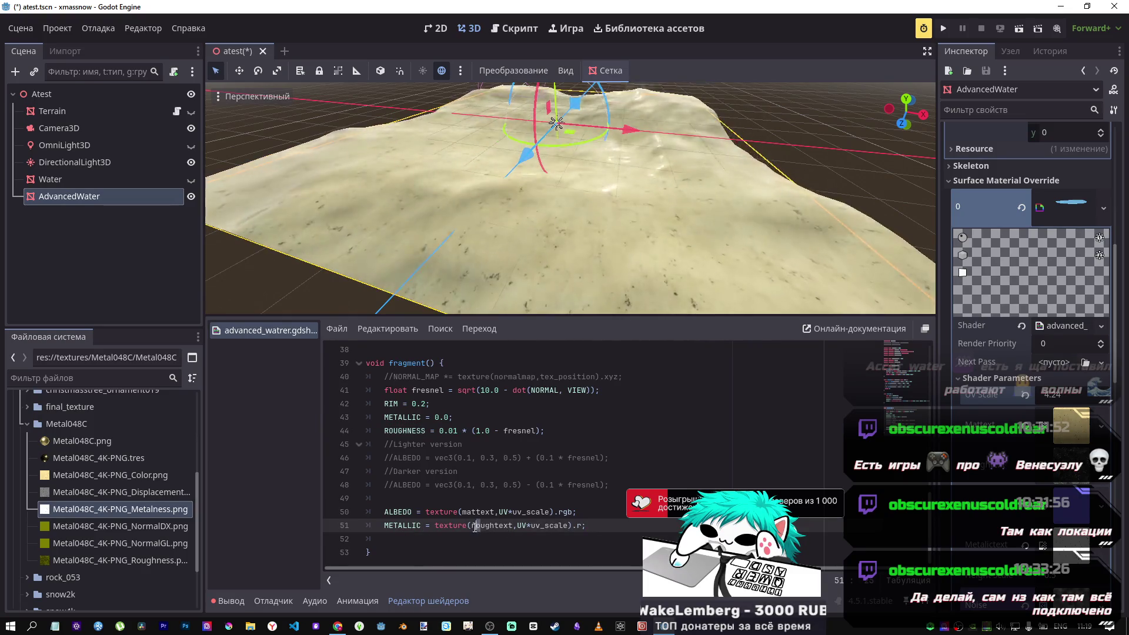
key("Delete")
key("Delete")
key("Delete")
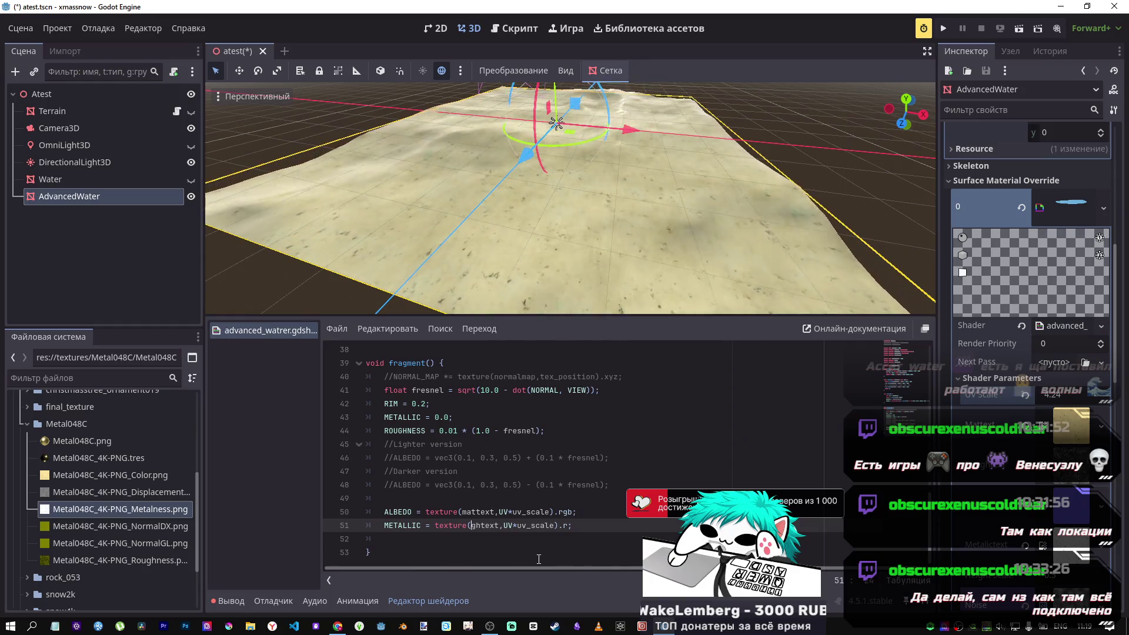
type("metal")
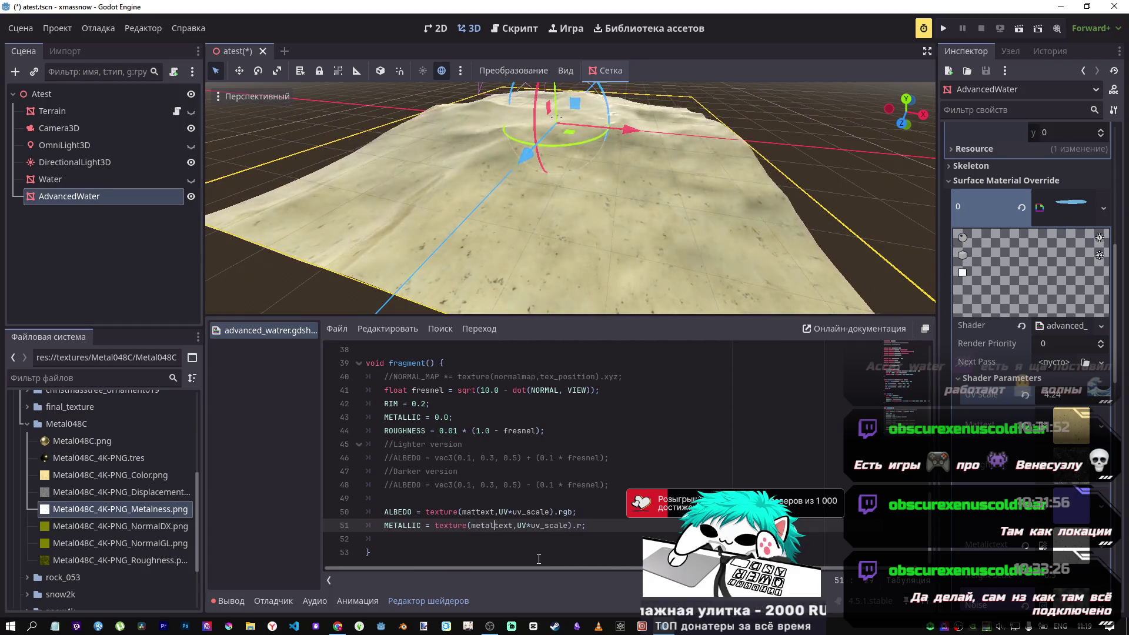
type("ic")
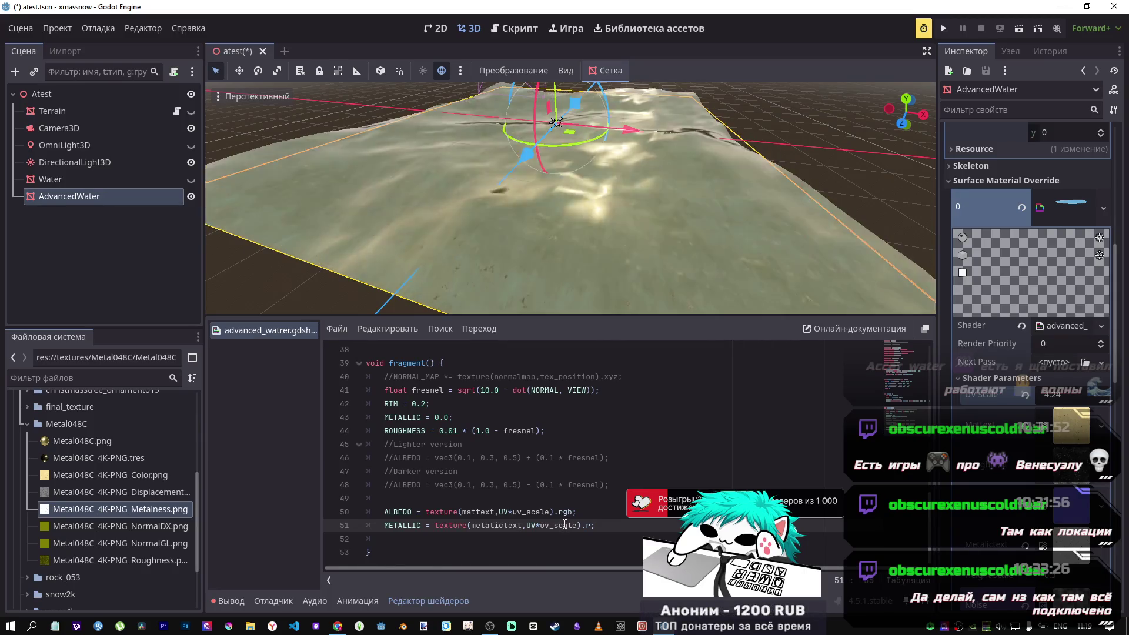
mouse_move(556, 124)
left_mouse_down()
mouse_move(375, 140)
mouse_move(517, 117)
mouse_move(572, 154)
mouse_move(554, 361)
left_mouse_up()
left_click(541, 458)
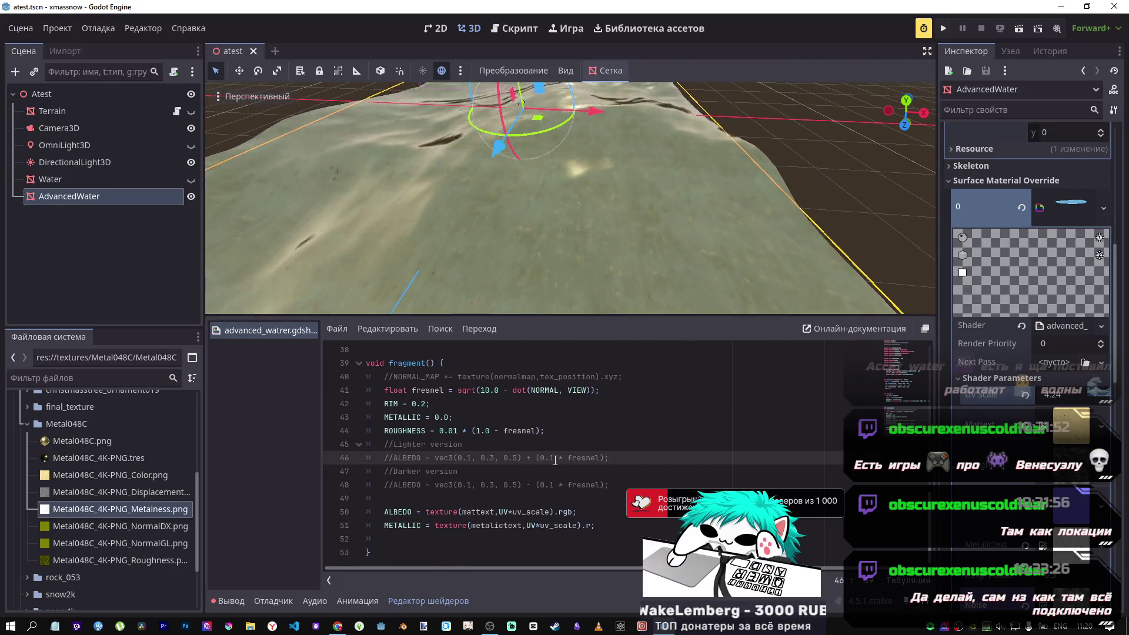
Uncomment the blue fresnel ALBEDO line 46 and change line 50 to ALBEDO +=, saving.
key("ctrl+k")
key("ctrl+s")
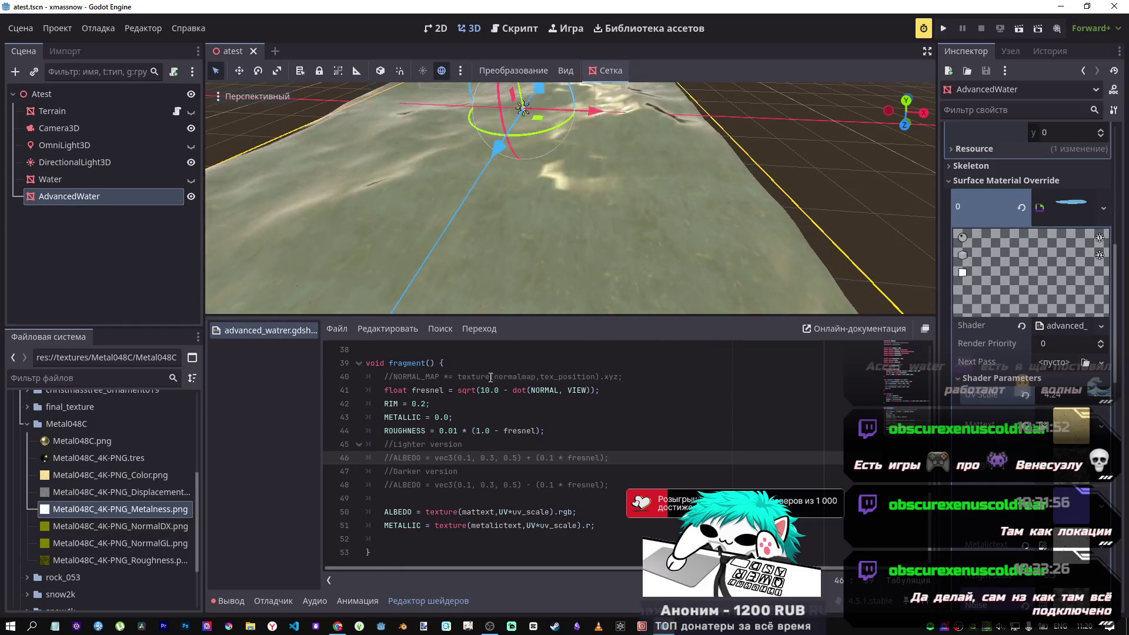
left_click(419, 512)
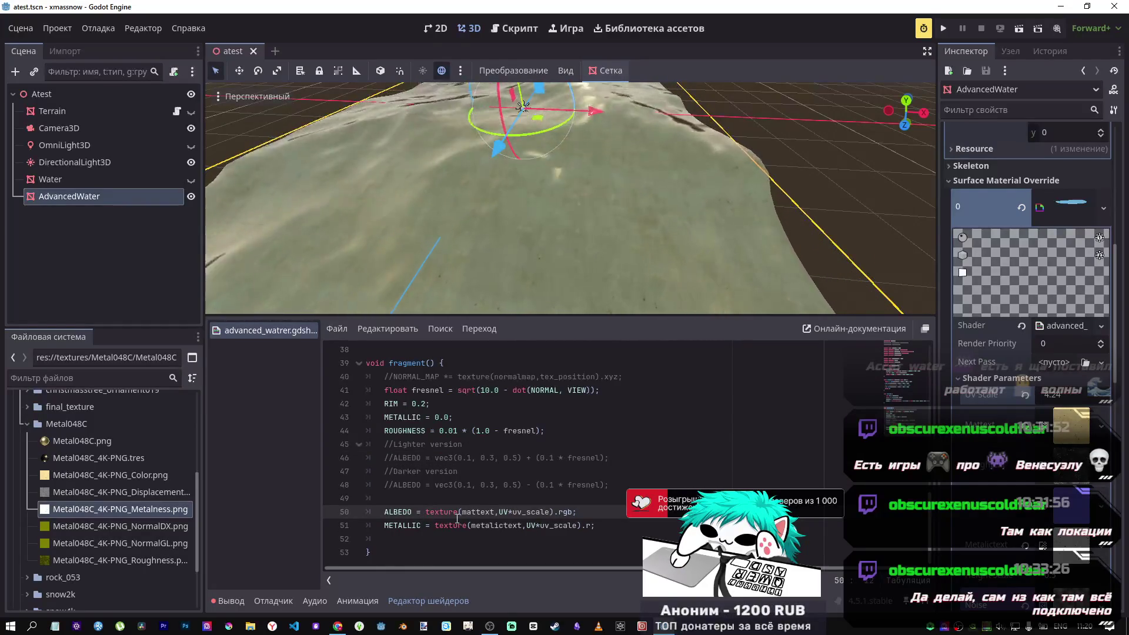
type("+")
key("ctrl+s")
left_click(455, 458)
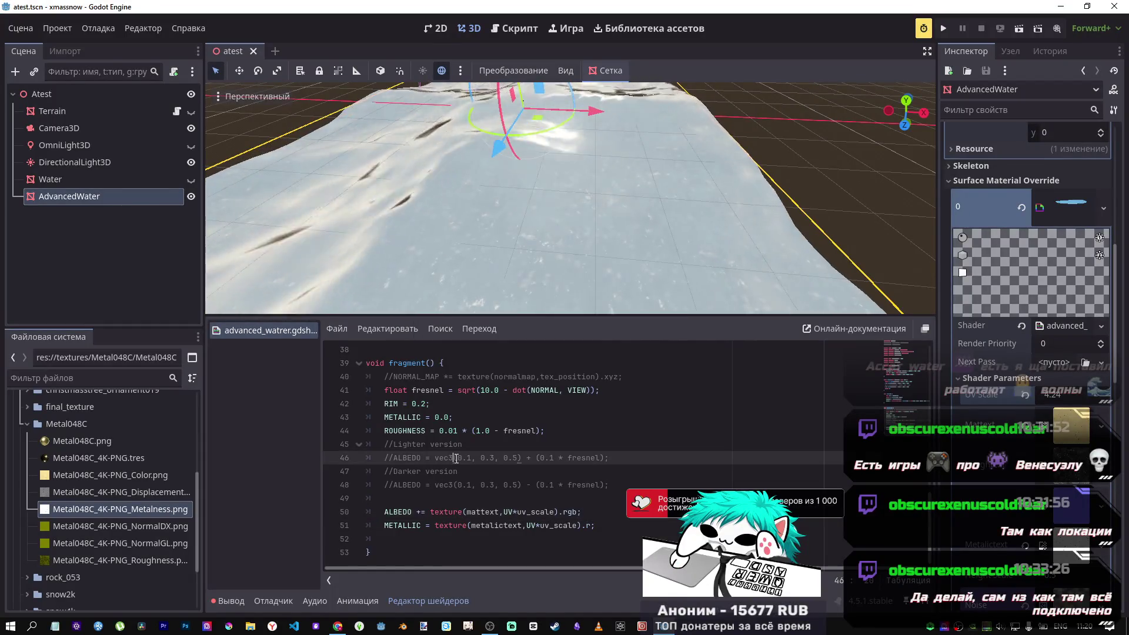
key("ctrl+s")
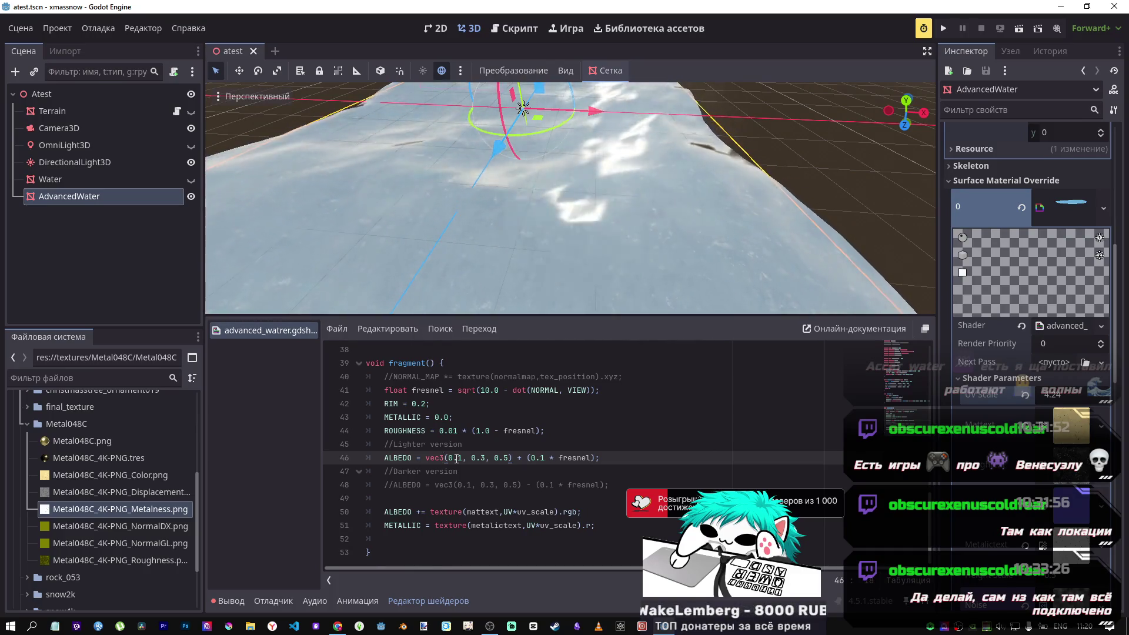
type("//")
Revert line 50 to ALBEDO = mattext, save, and bring up the Metal 048 A page.
left_click(422, 510)
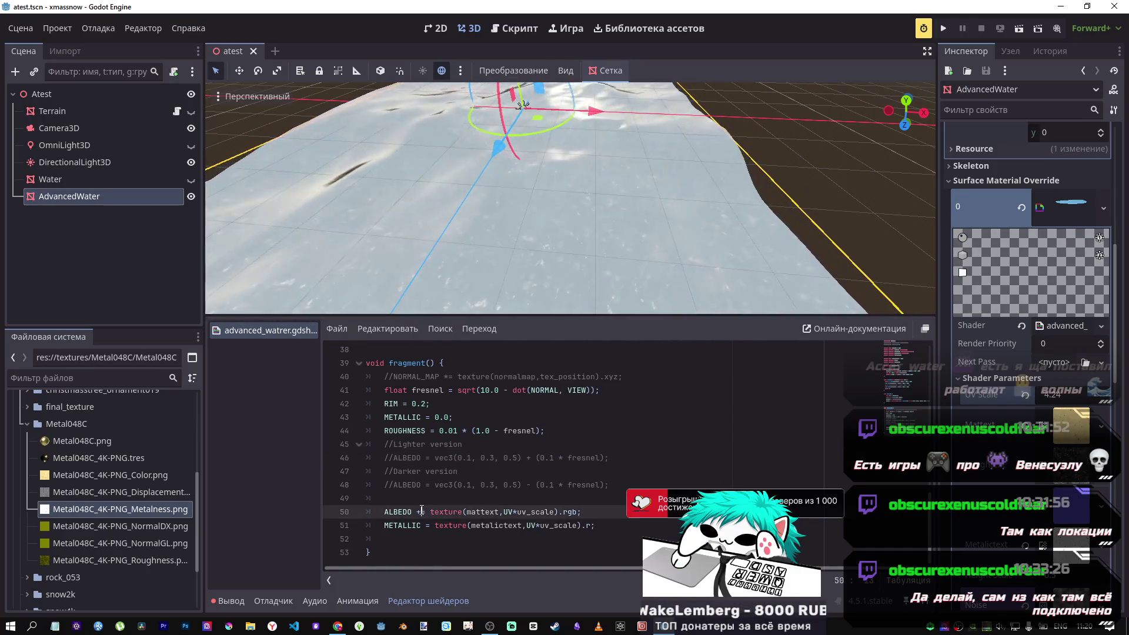
mouse_move(565, 247)
left_mouse_down()
mouse_move(530, 223)
mouse_move(617, 194)
mouse_move(577, 171)
mouse_move(589, 157)
mouse_move(588, 247)
left_mouse_up()
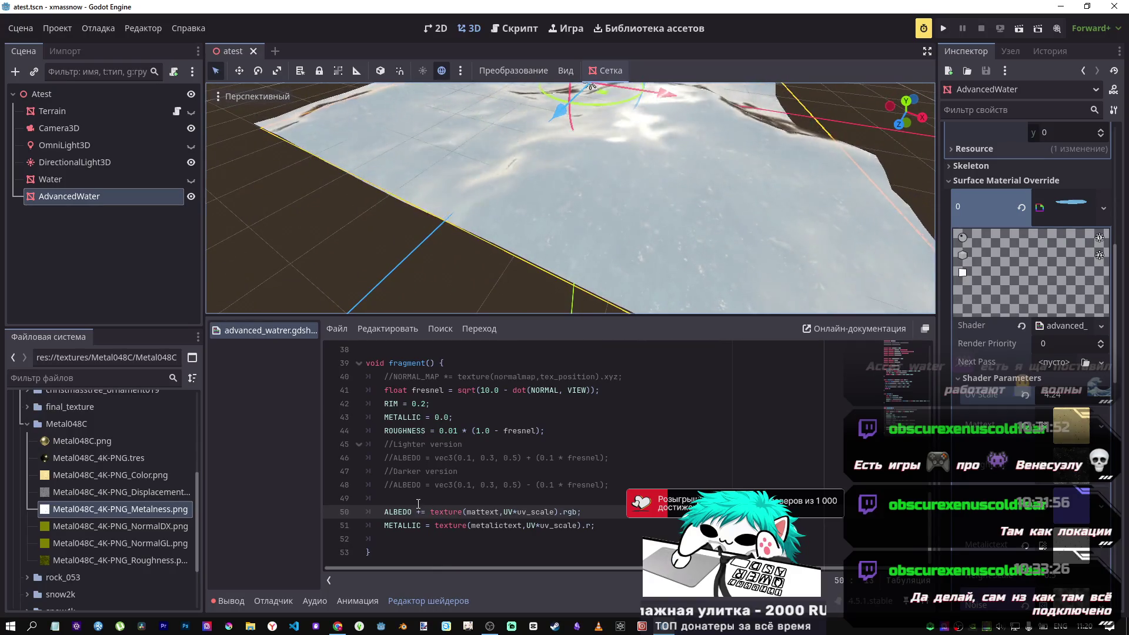
key("Delete")
key("ctrl+s")
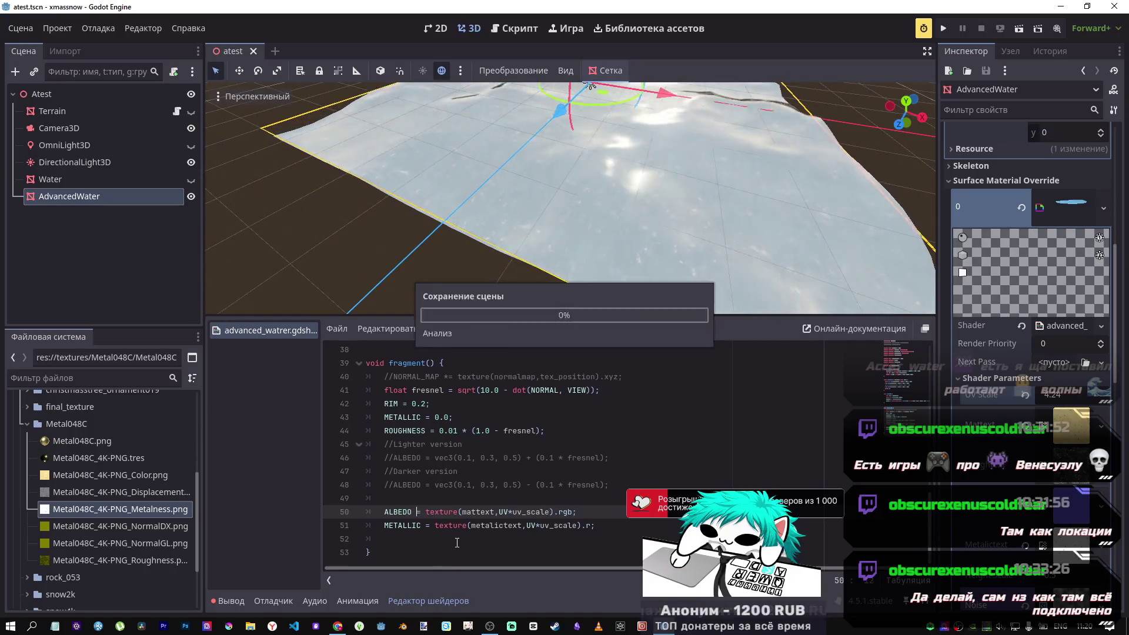
left_click_drag(634, 267, 634, 311)
key("alt+Tab")
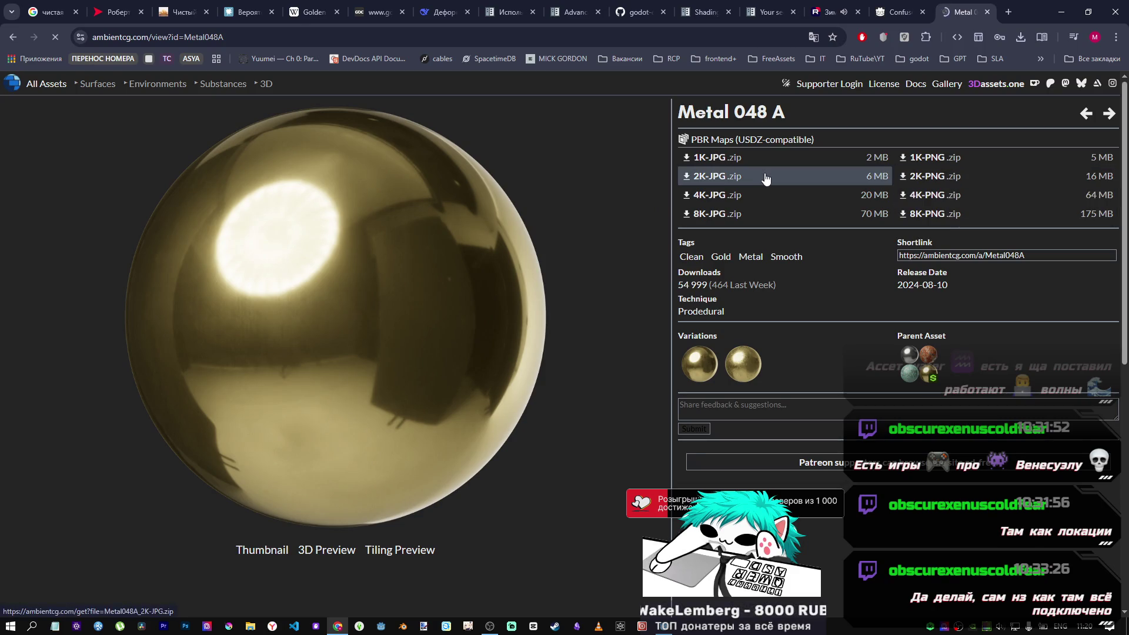
Back in Godot, frame the water on the terrain and collapse the Metal048C folder in FileSystem.
key("alt+Tab")
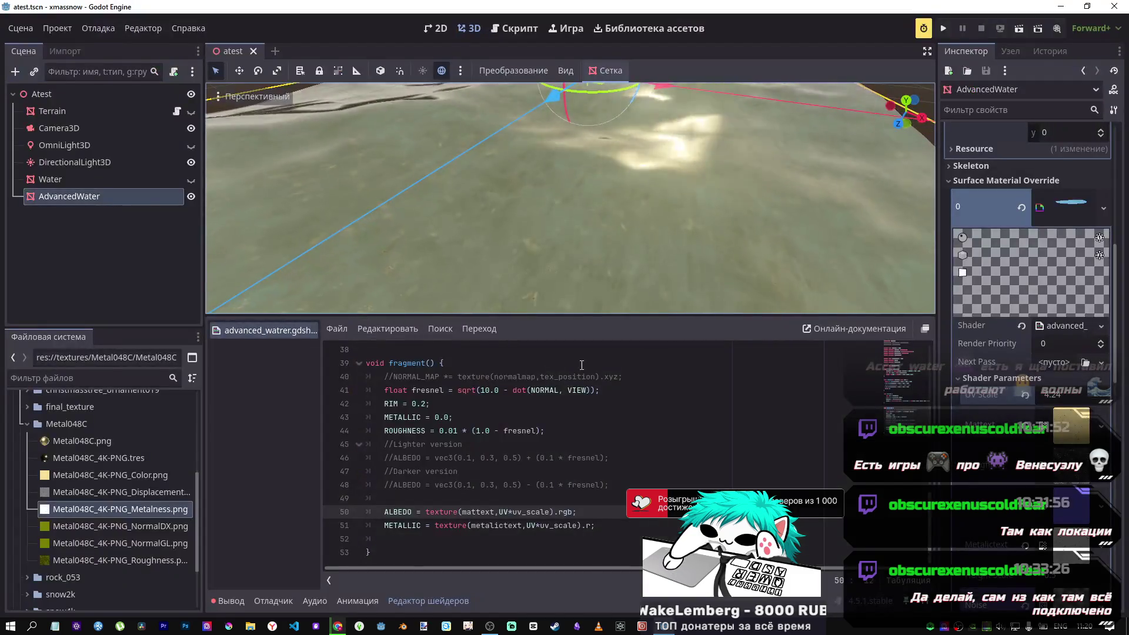
scroll(547, 280, "down", 5)
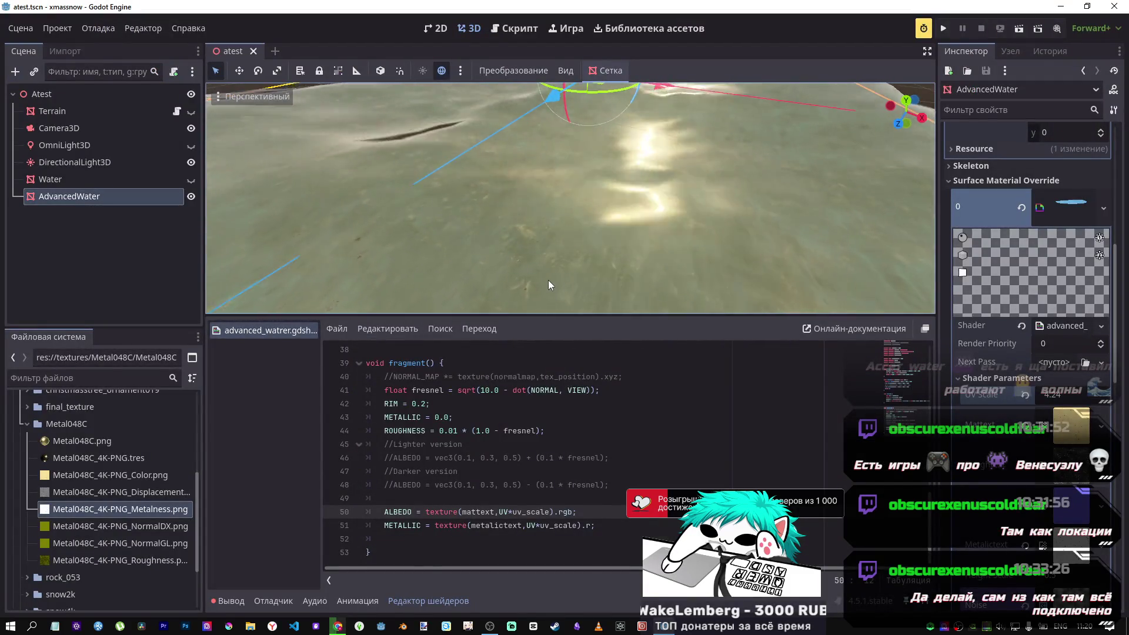
key("f")
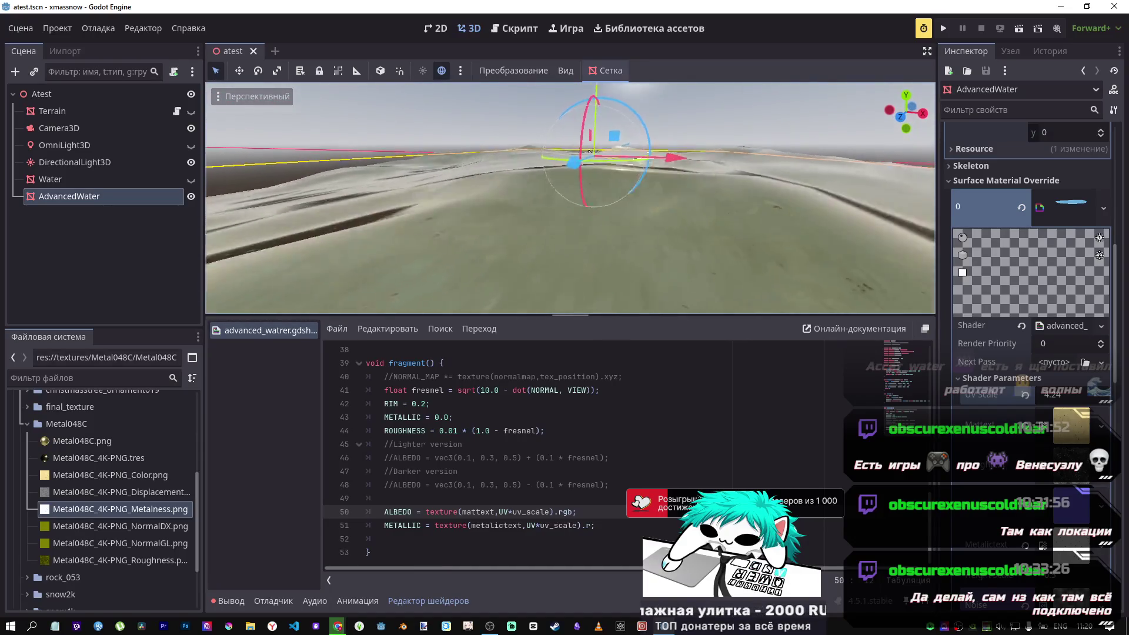
scroll(595, 158, "down", 3)
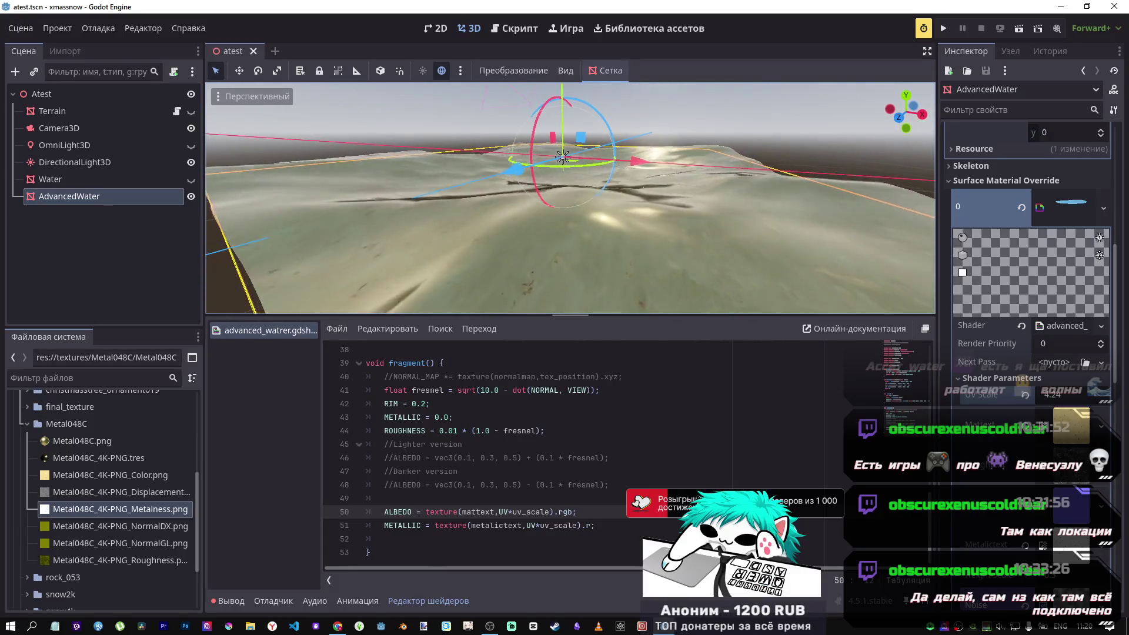
scroll(570, 198, "up", 5)
scroll(551, 280, "down", 4)
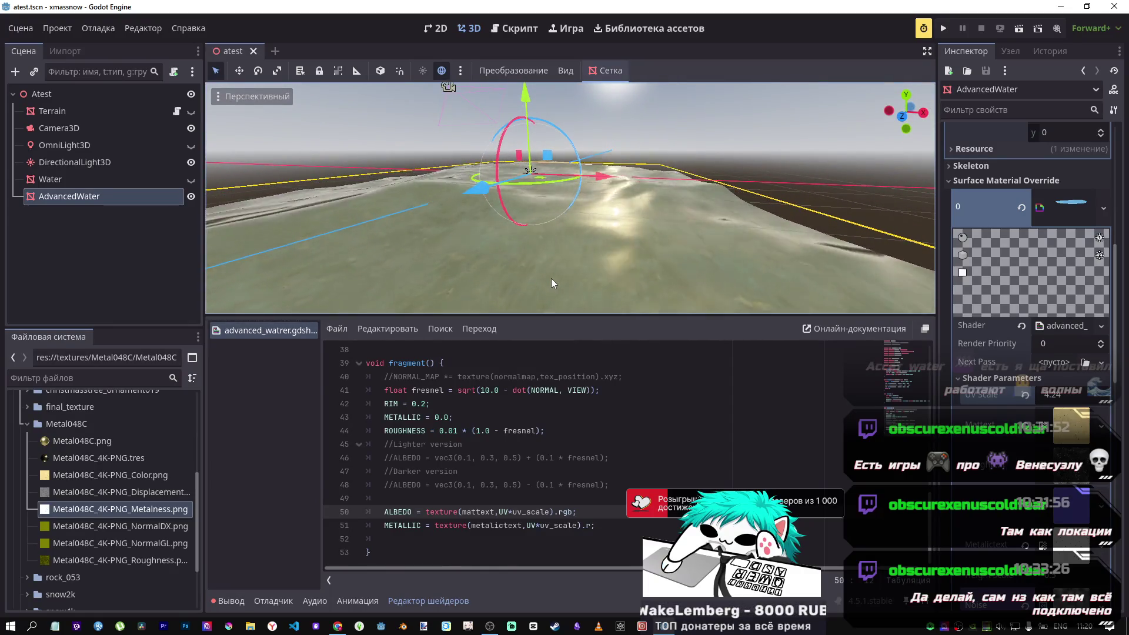
double_click(34, 427)
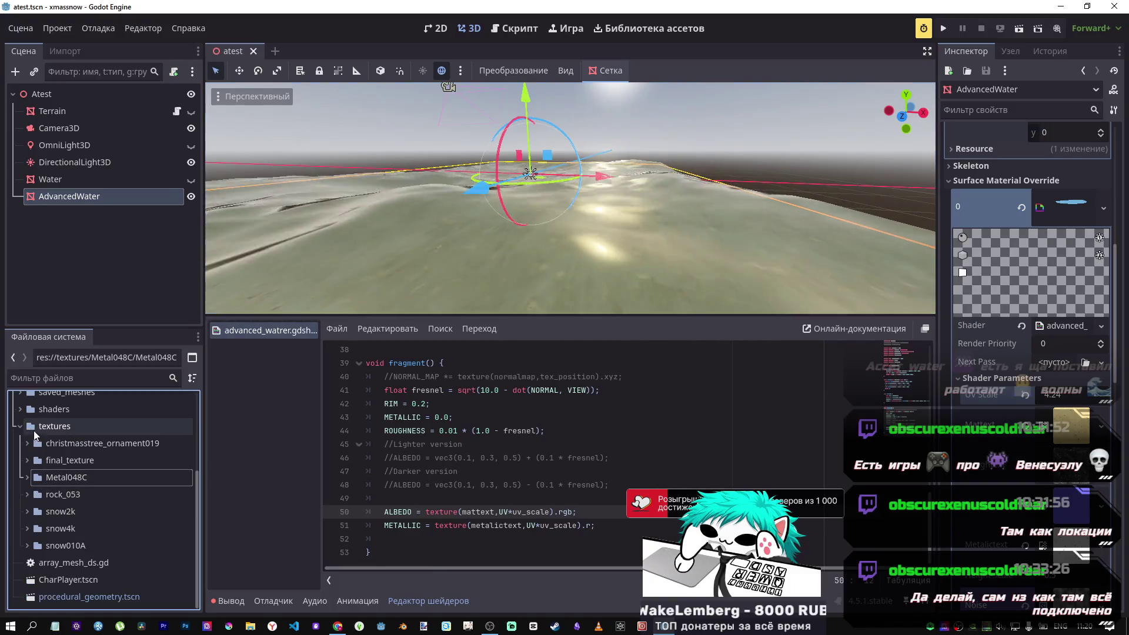
right_click(45, 481)
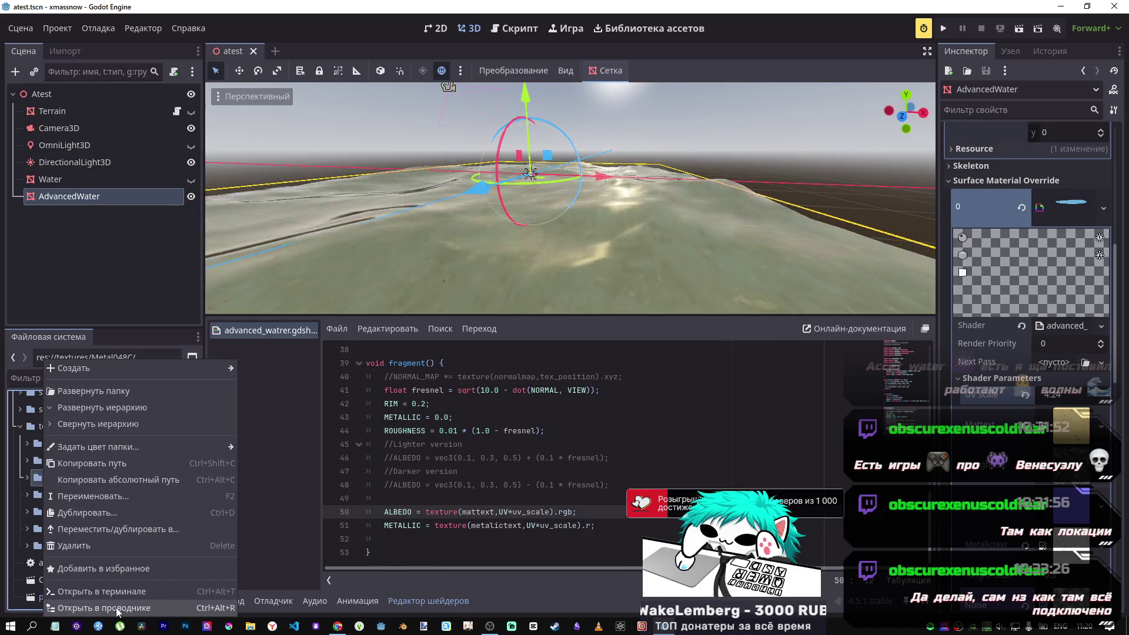
Open the Metal048C folder in File Explorer and go up to the textures folder.
left_click(111, 584)
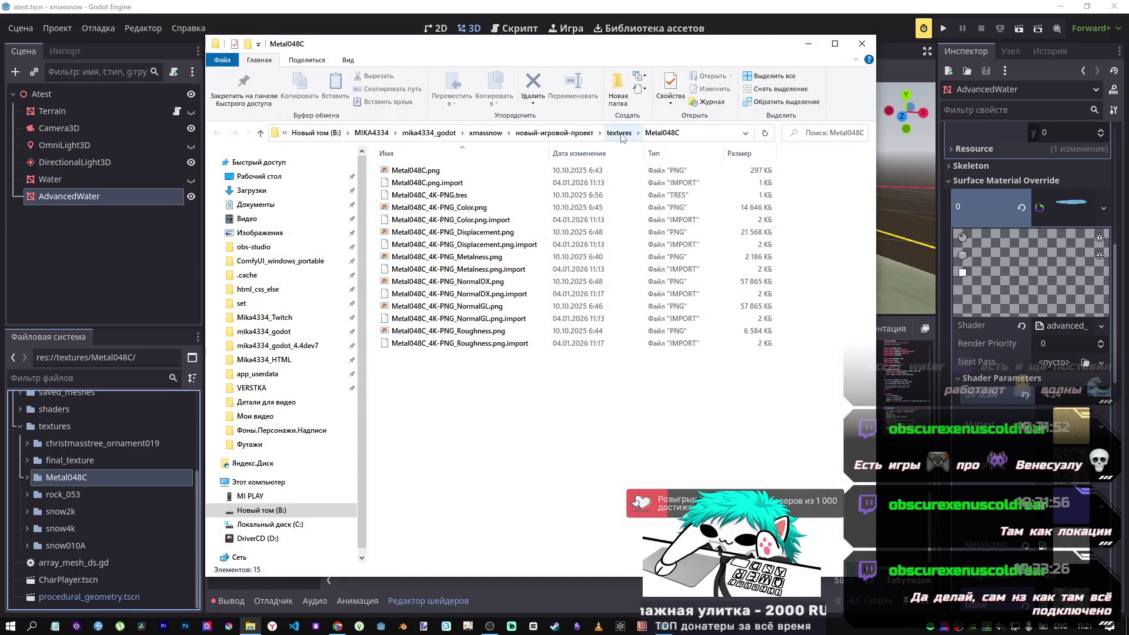
left_click(621, 134)
right_click(483, 302)
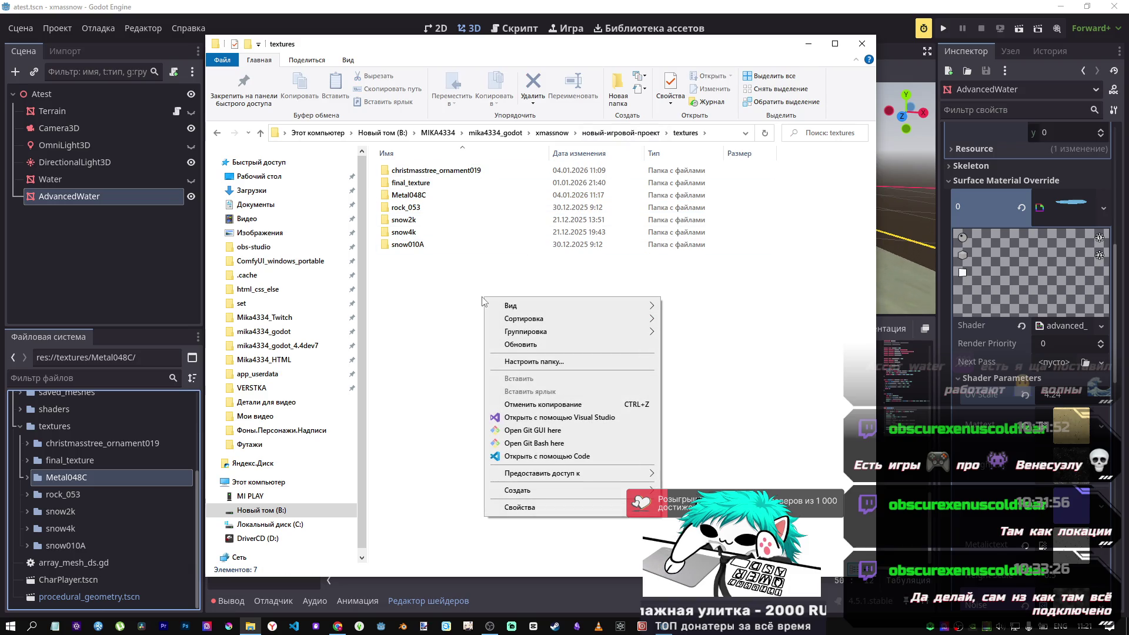
left_click(438, 450)
mouse_move(337, 626)
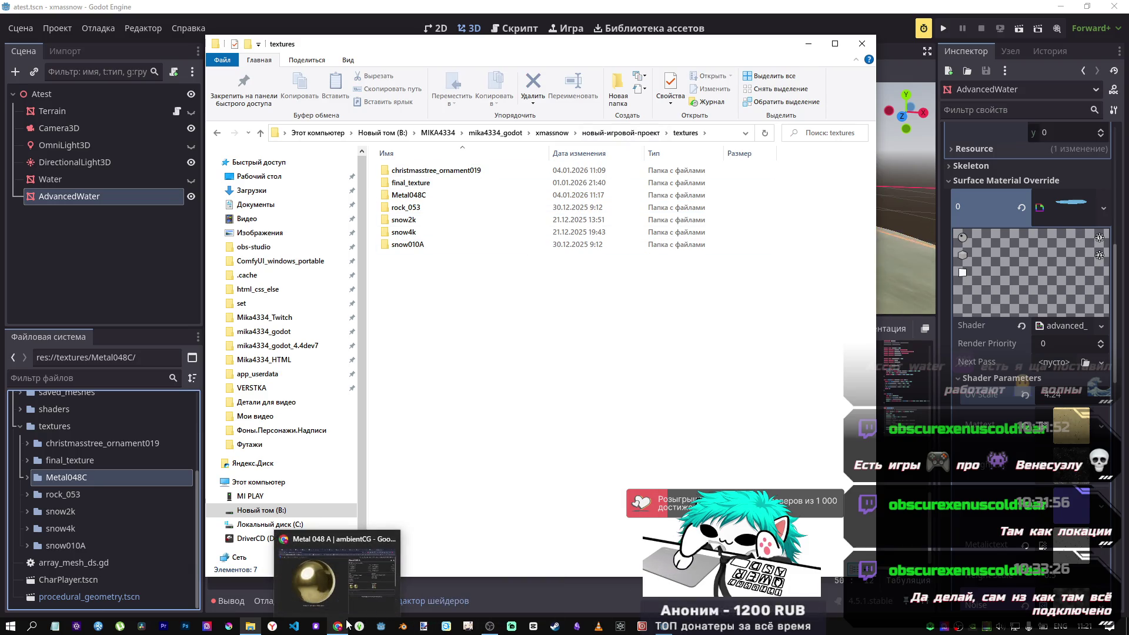
left_click(345, 601)
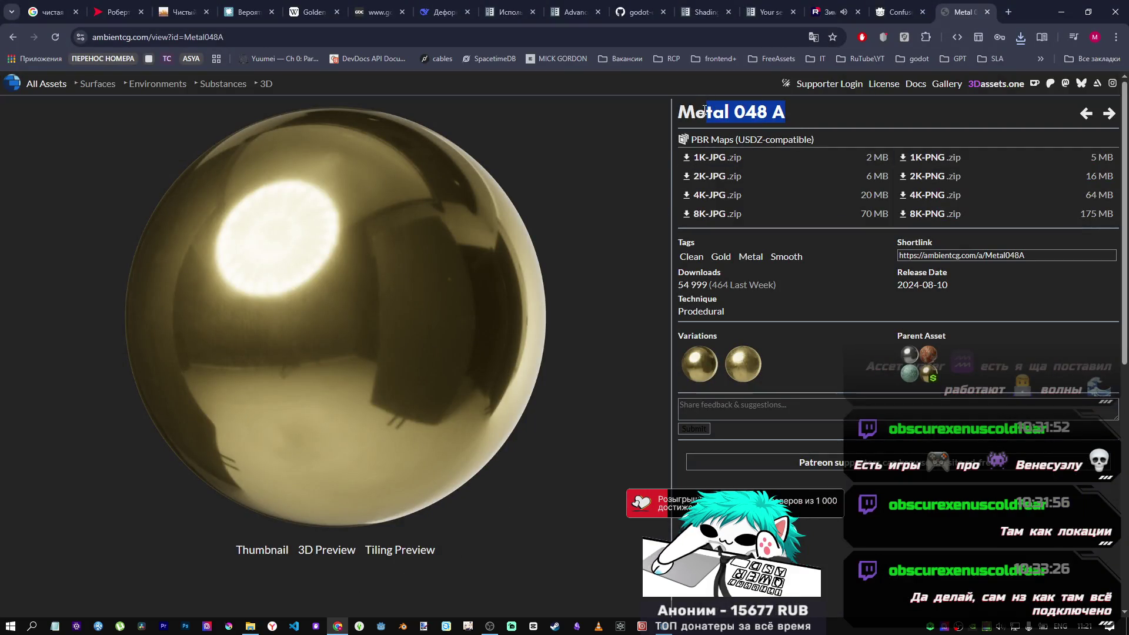
key("alt+Tab")
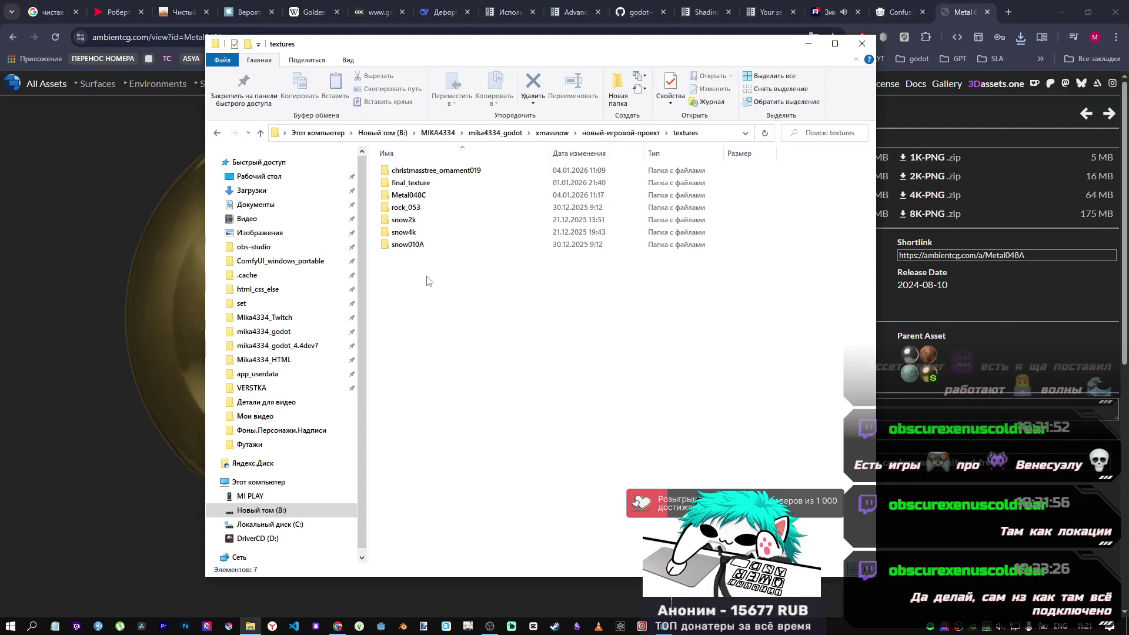
Create and open a new empty Metal048A folder in textures, then show the browser's downloads.
right_click(427, 281)
left_click(629, 471)
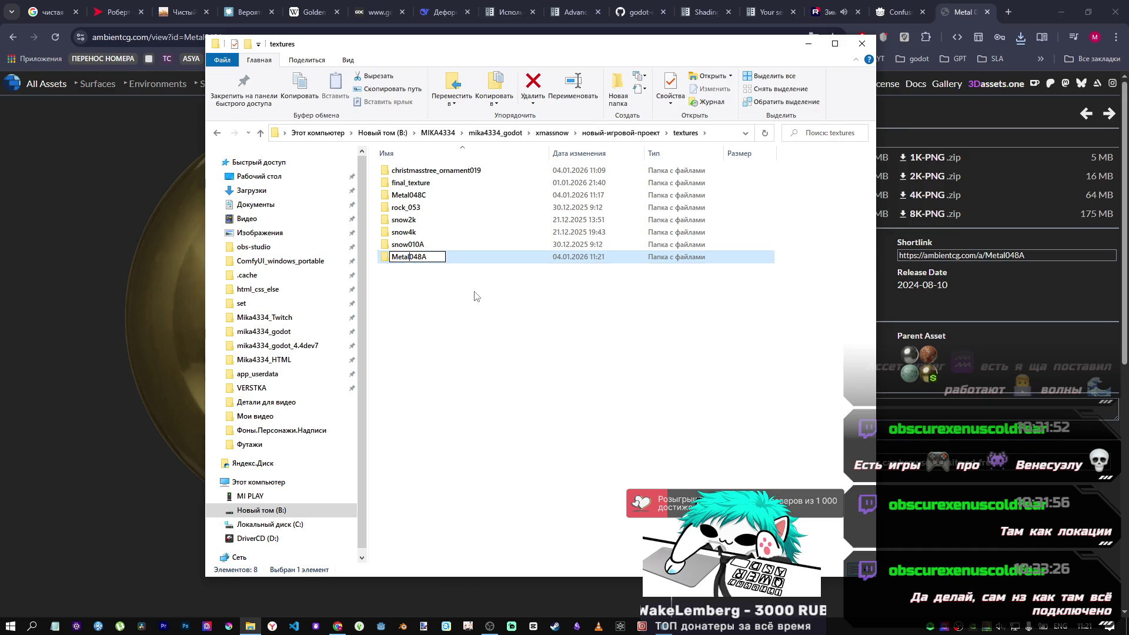
left_click(723, 280)
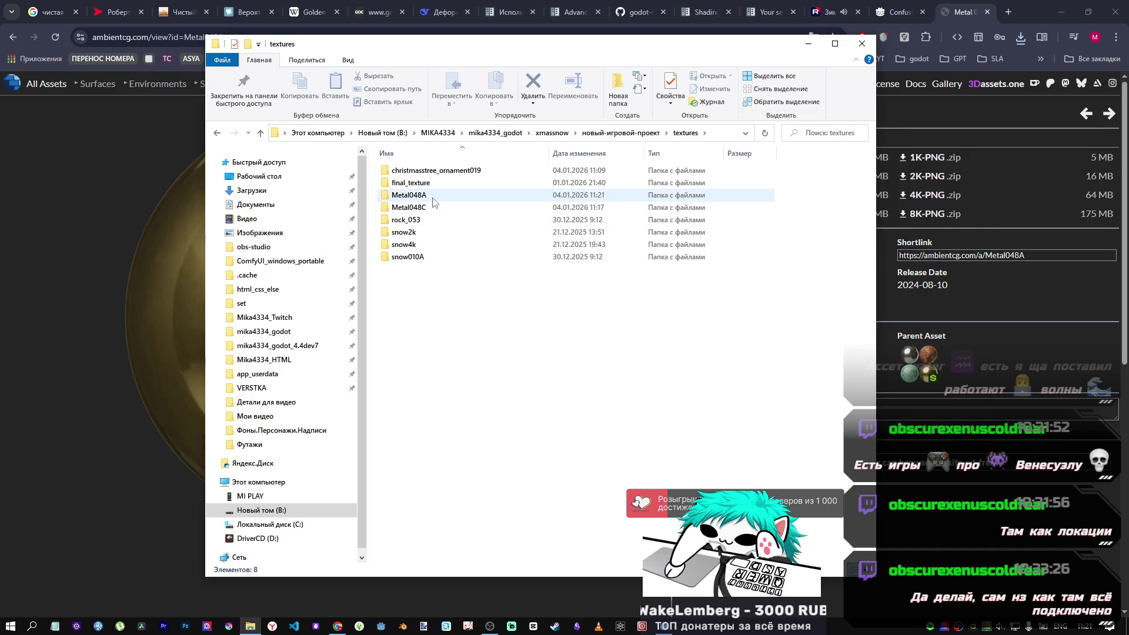
double_click(464, 195)
left_click(1021, 49)
left_click(1021, 38)
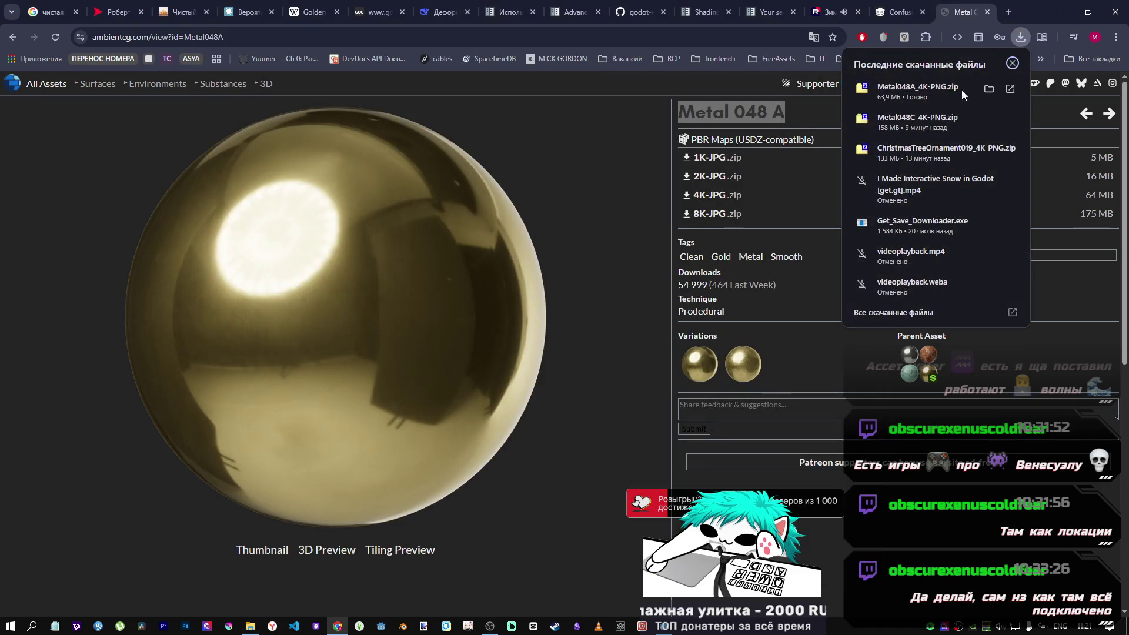
Drag the seven files from Metal048A_4K-PNG.zip in 7-Zip into textures/Metal048A, then close both windows.
left_click(931, 90)
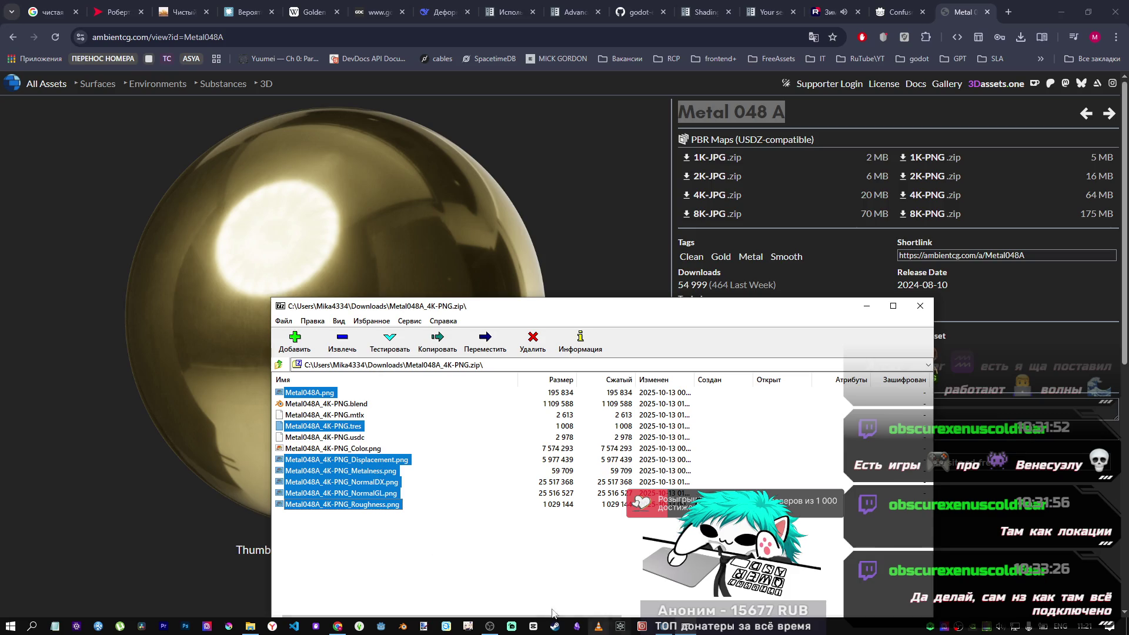
mouse_move(321, 509)
left_mouse_down()
mouse_move(250, 625)
mouse_move(428, 450)
left_mouse_up()
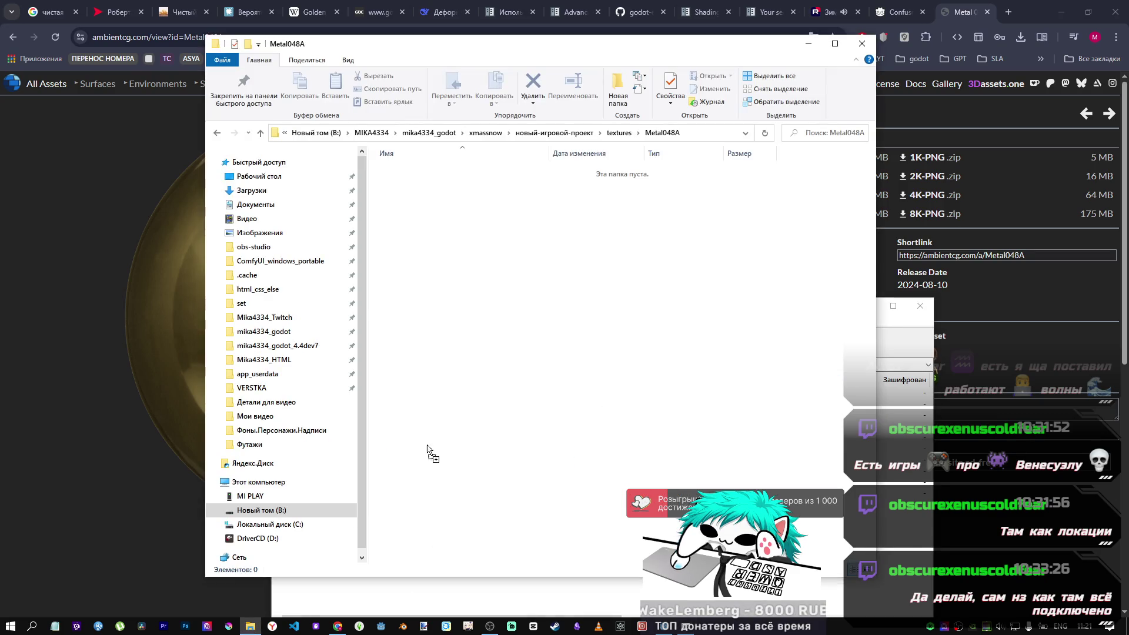
left_click_drag(616, 294, 618, 296)
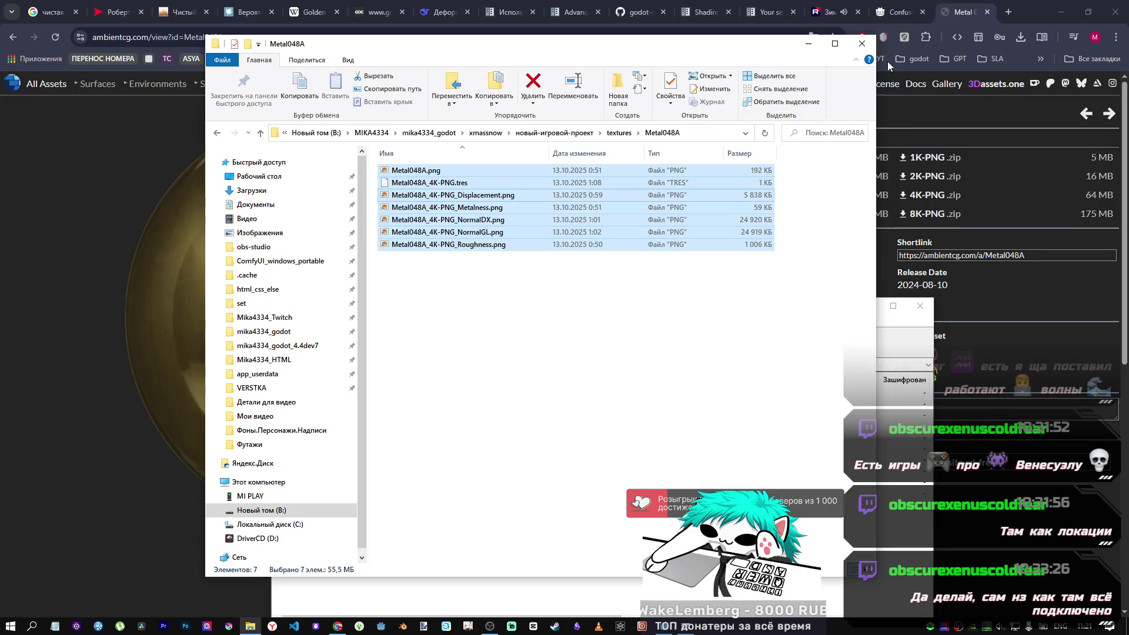
left_click(863, 44)
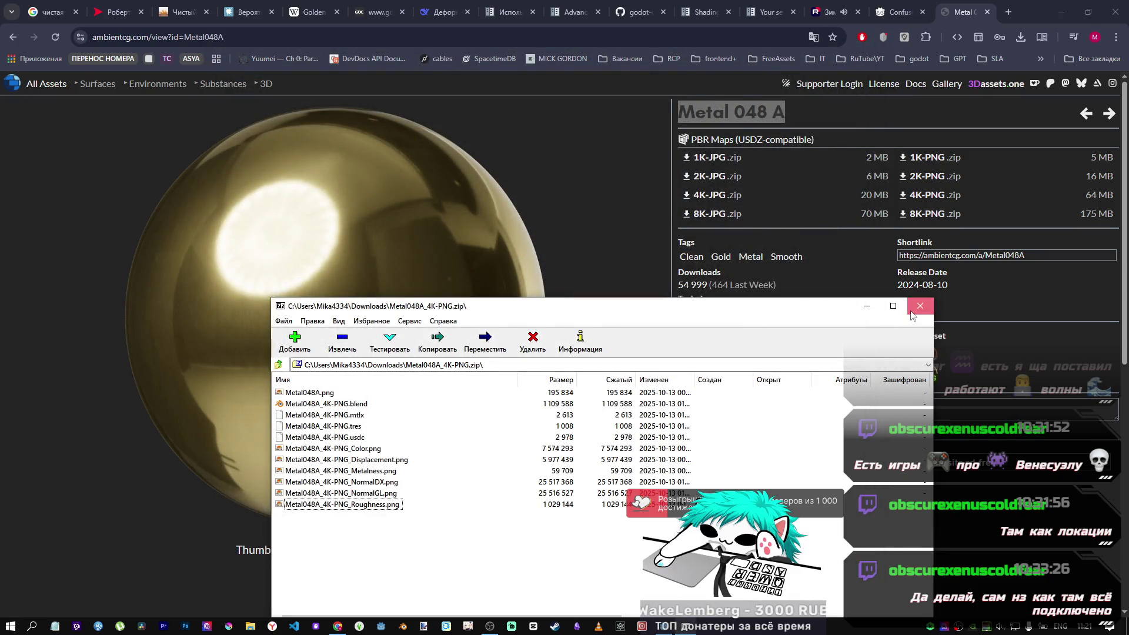
left_click(911, 312)
Expand textures/Metal048A in Godot's FileSystem and inspect the imported 4096×4096 textures.
key("alt+Tab")
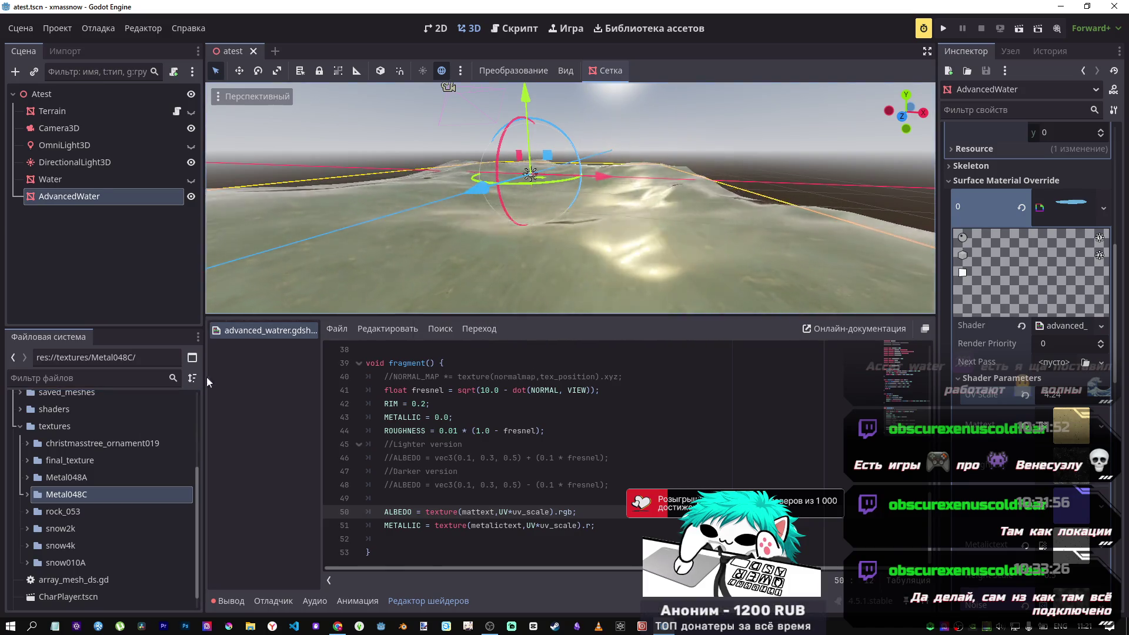
left_click(27, 478)
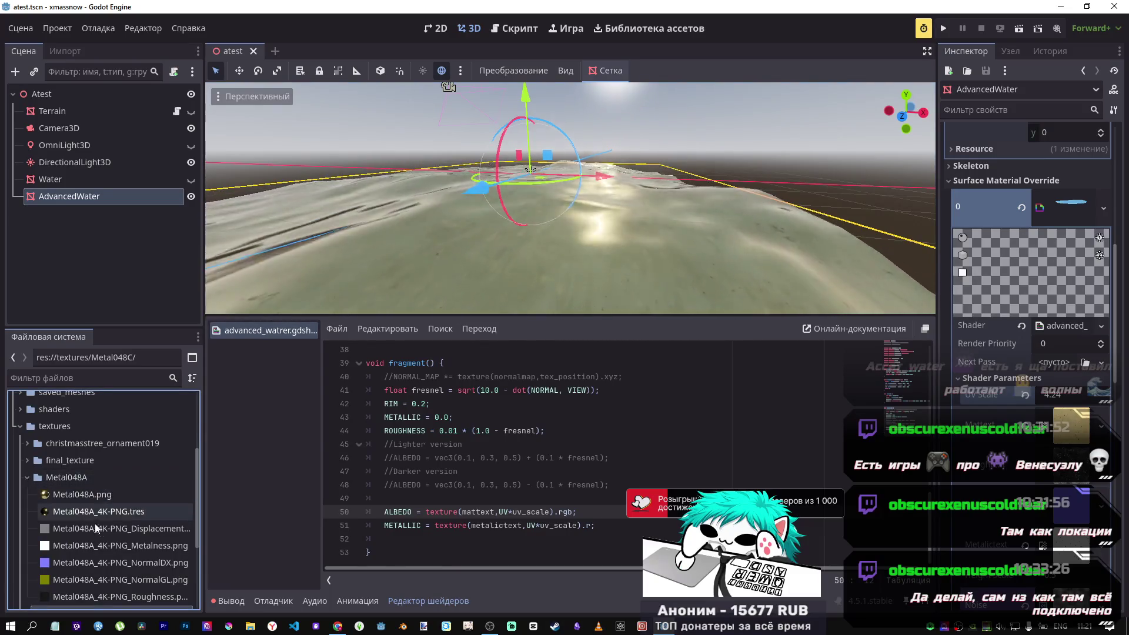
scroll(99, 541, "down", 1)
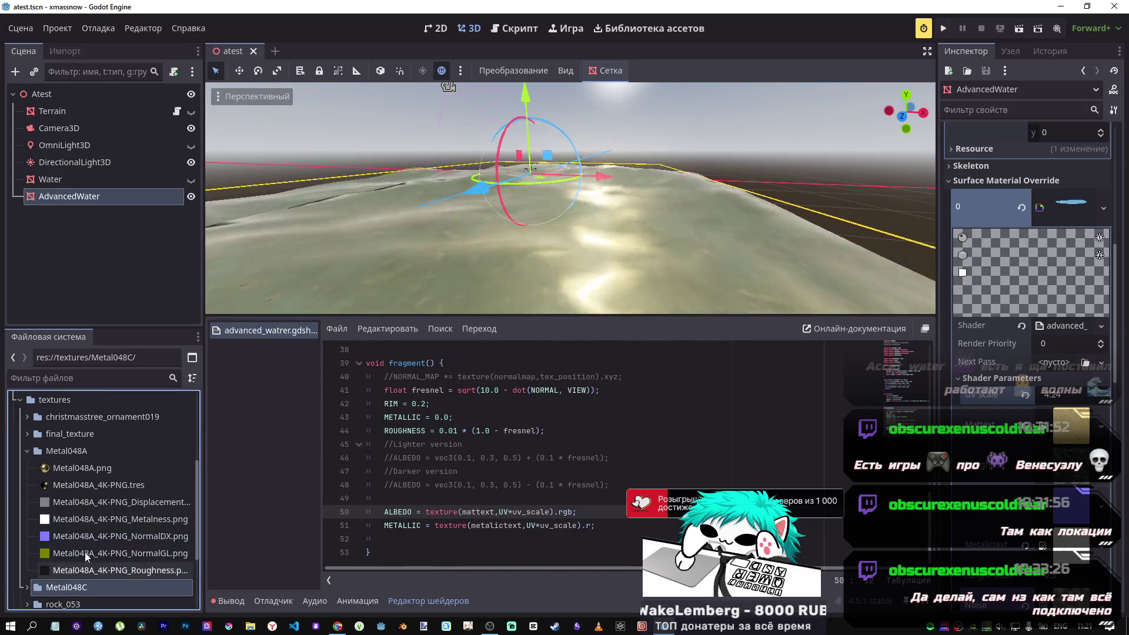
left_click(105, 505)
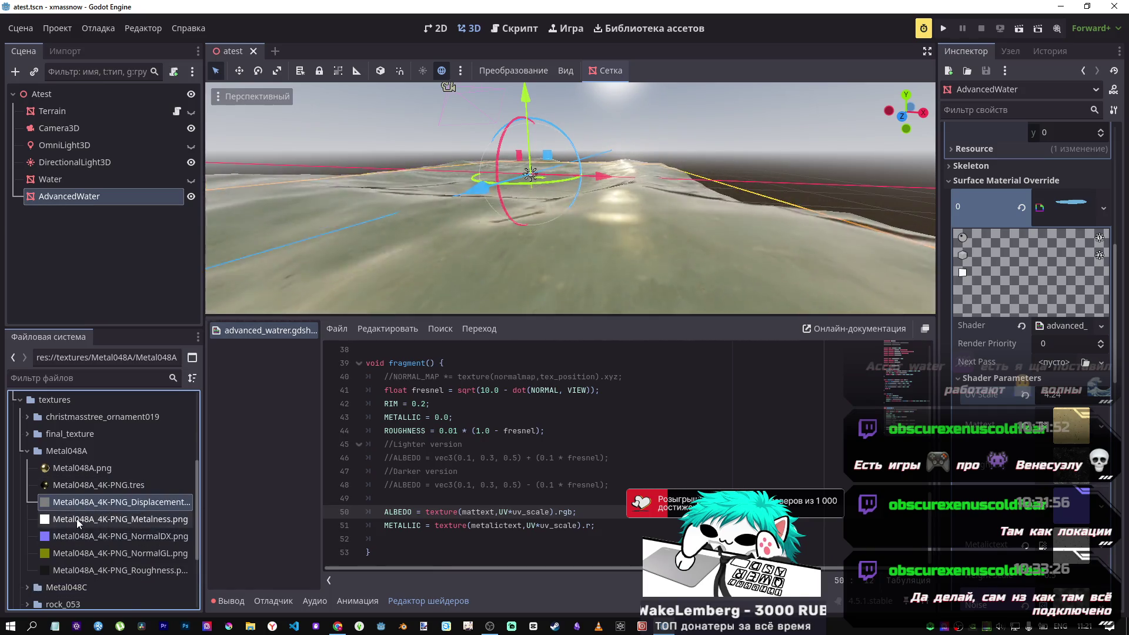
mouse_move(67, 538)
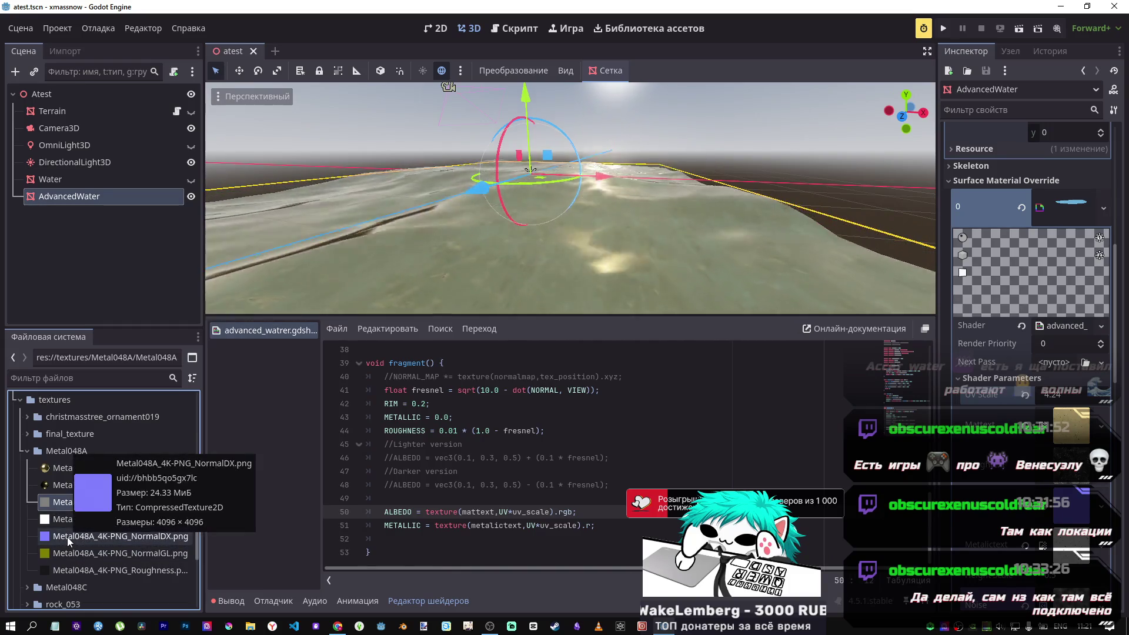
Show the browser's recent downloads on the ambientCG Metal 048 A page.
mouse_move(338, 626)
left_click(334, 596)
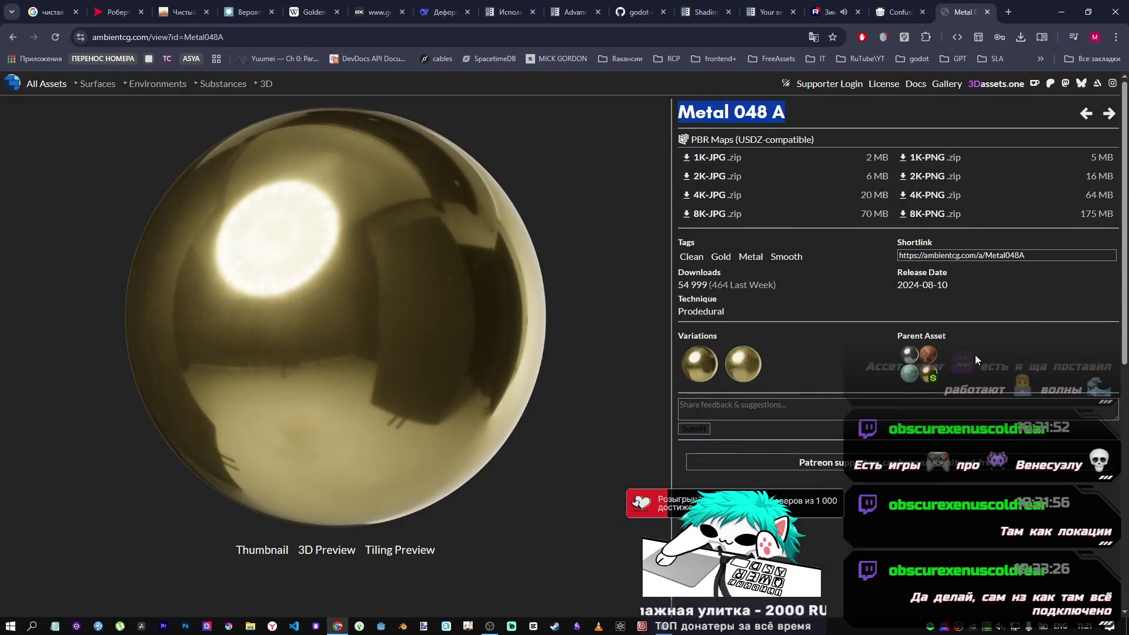
left_click(1023, 35)
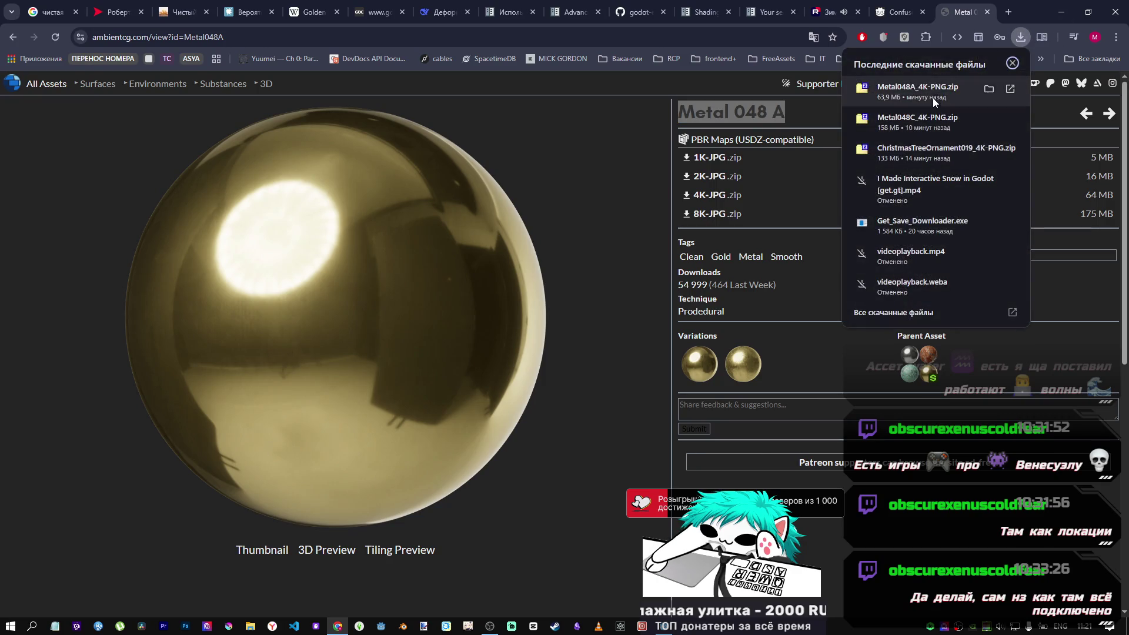
Reopen Metal048A_4K-PNG.zip in 7-Zip to find its Color.png map, then return to Godot.
left_click(933, 97)
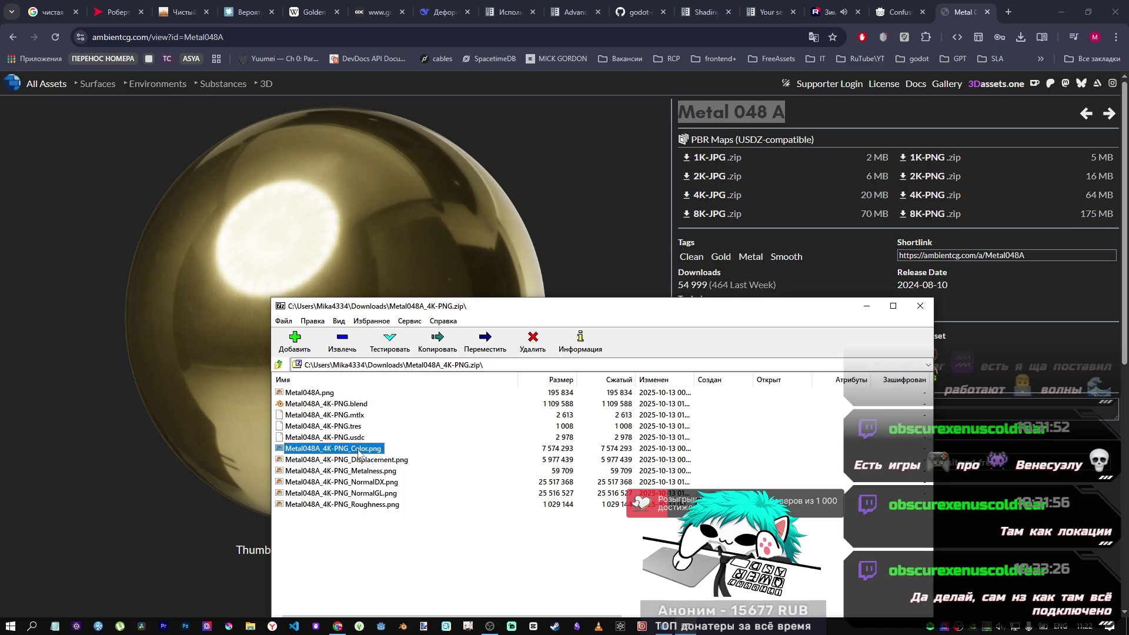
left_click(669, 628)
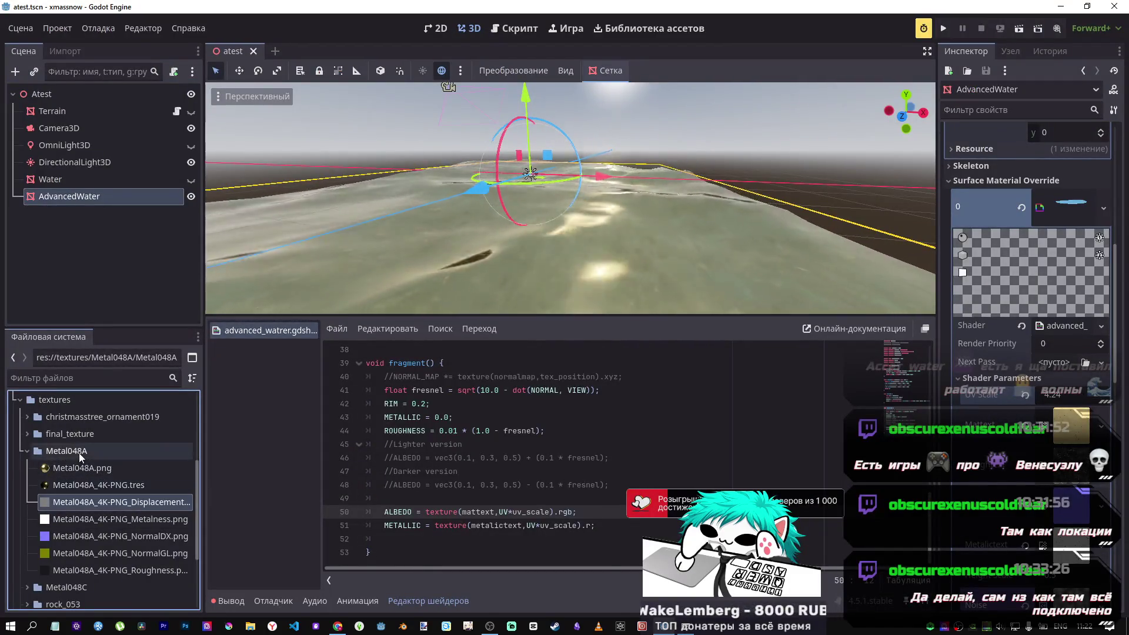
Open Metal048A in File Explorer and copy Metal048A_4K-PNG_Color.png into it from 7-Zip.
right_click(79, 451)
left_click(224, 615)
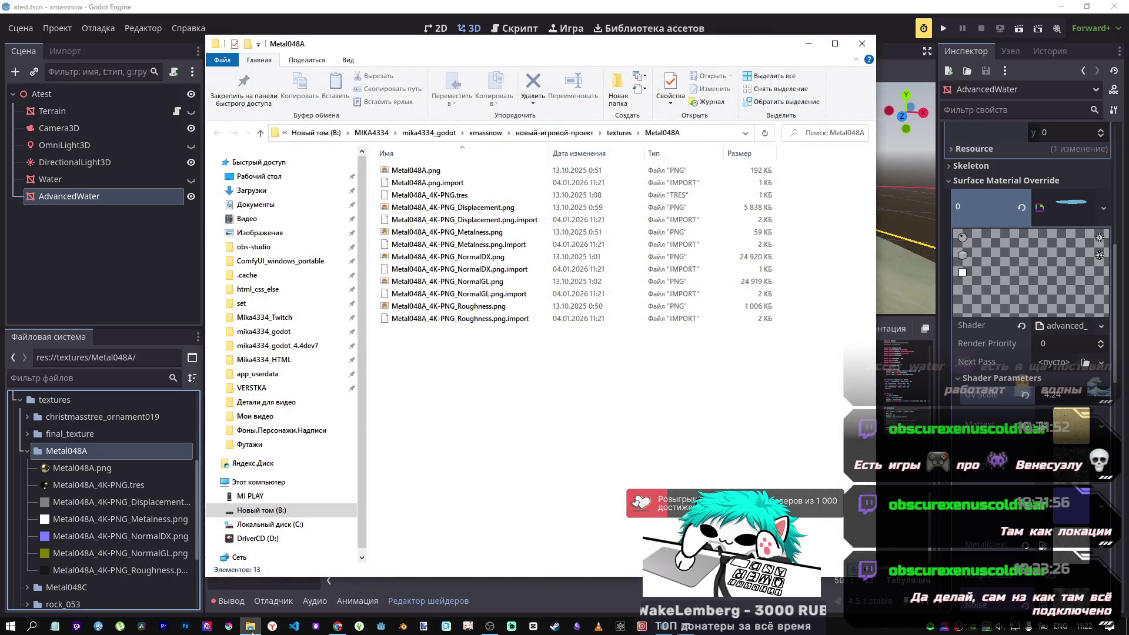
mouse_move(252, 629)
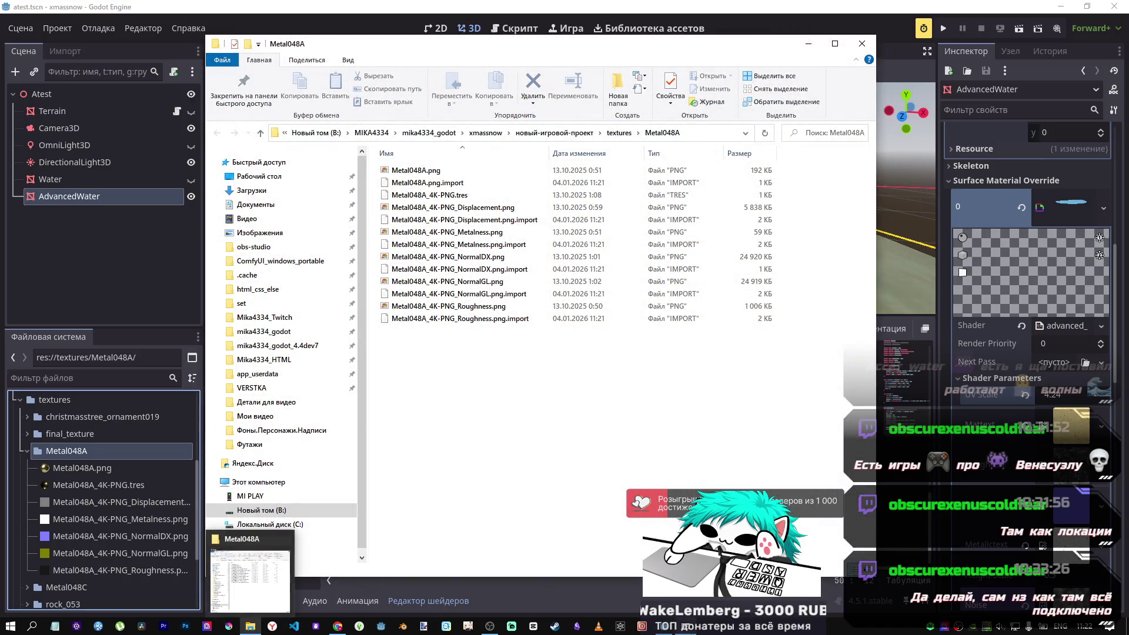
key("alt+Tab")
left_click_drag(493, 318, 782, 325)
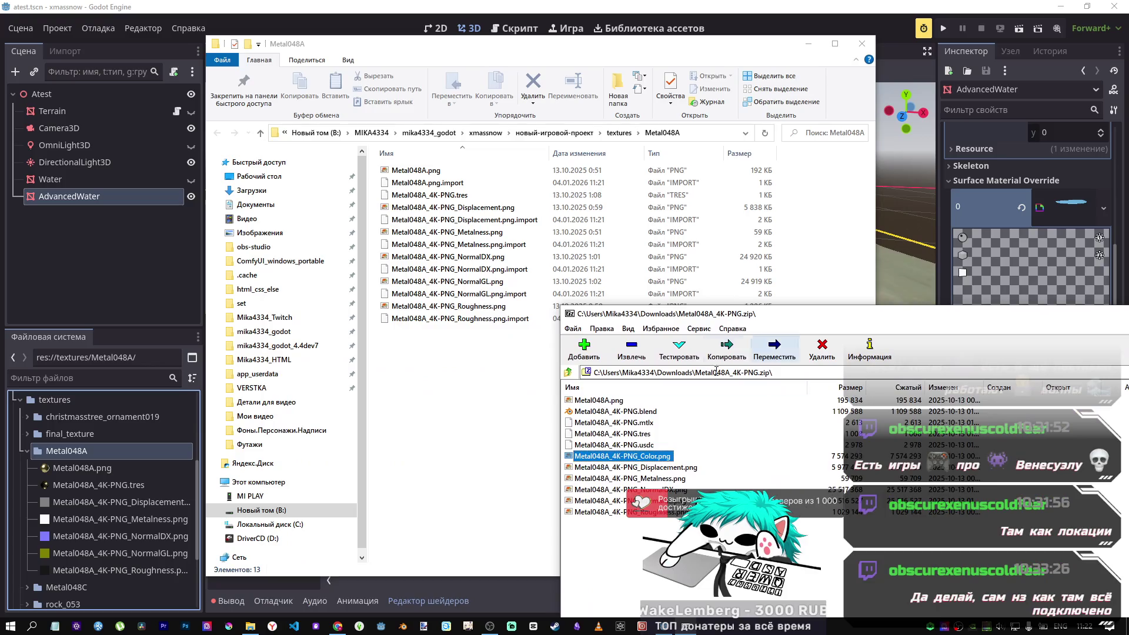
left_click_drag(450, 439, 450, 439)
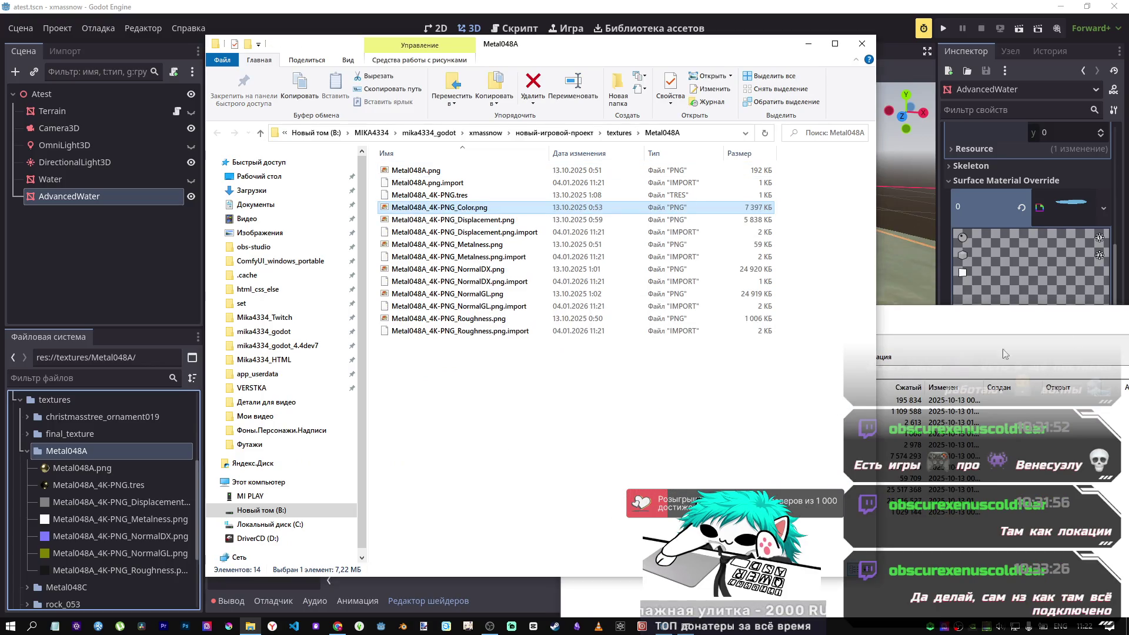
left_click(871, 46)
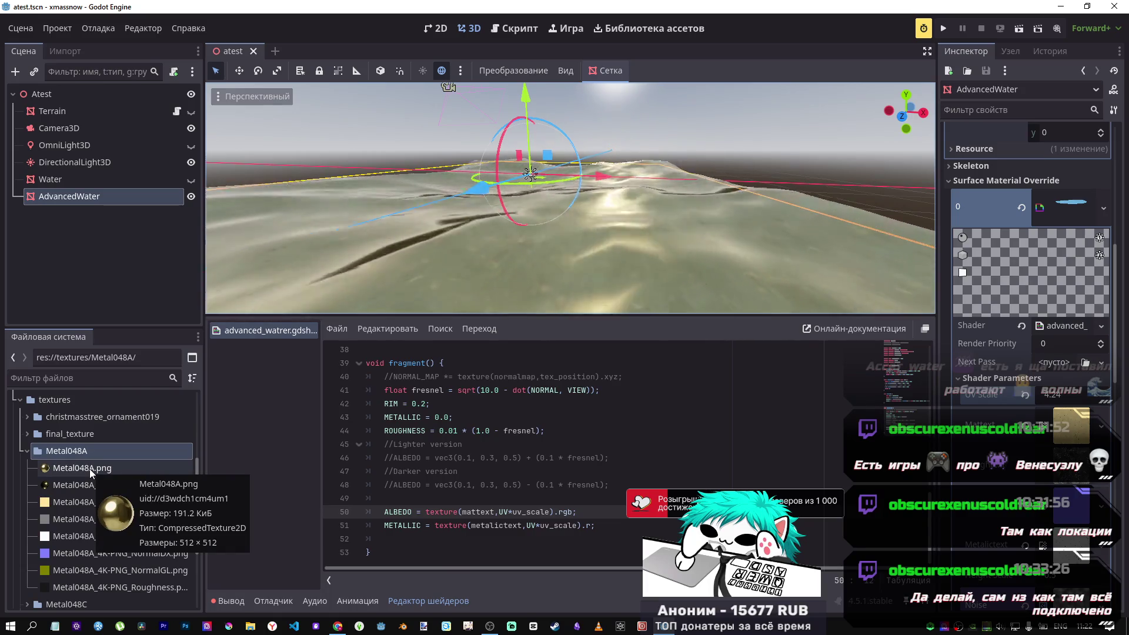
Assign Metal048A_4K-PNG_Color.png to the water shader's Mattext parameter.
left_click(90, 468)
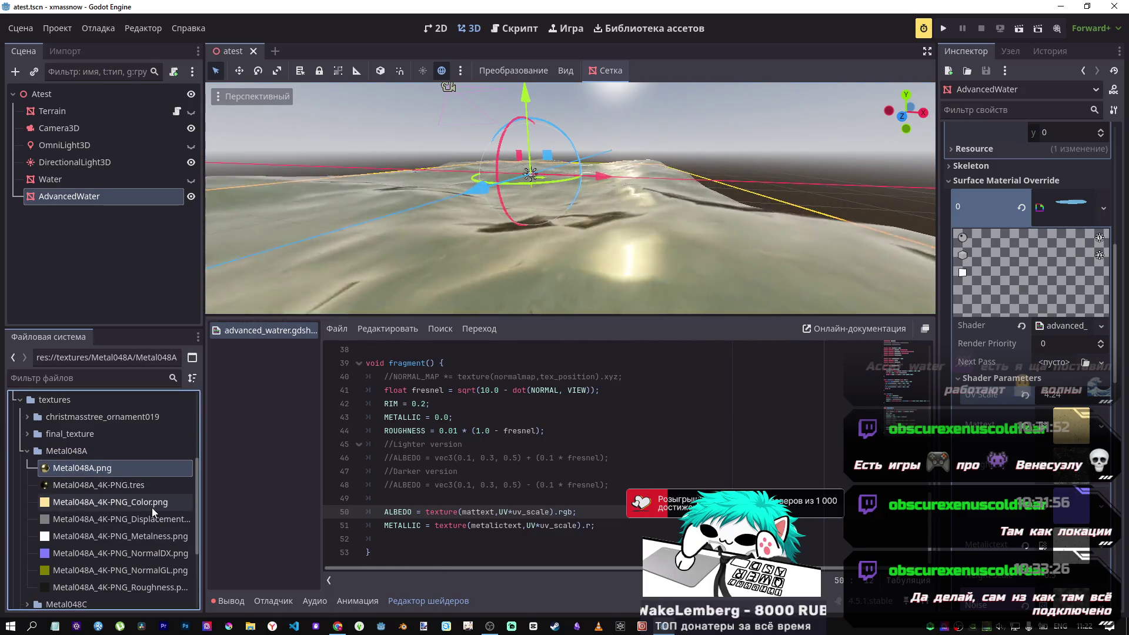
left_click(152, 503)
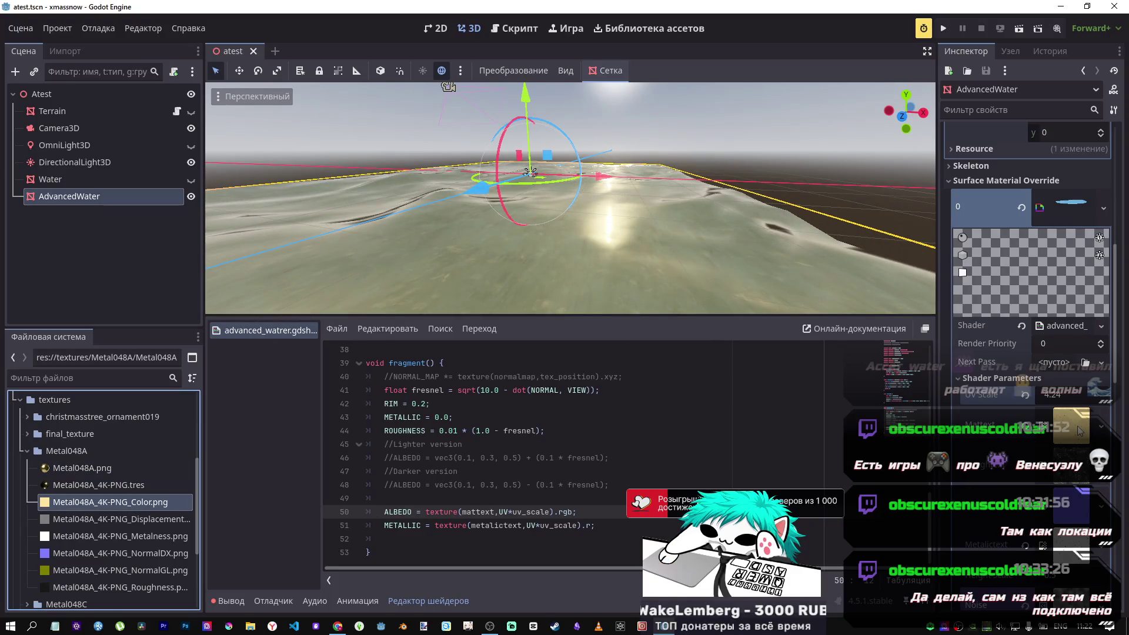
left_click_drag(152, 506, 1079, 431)
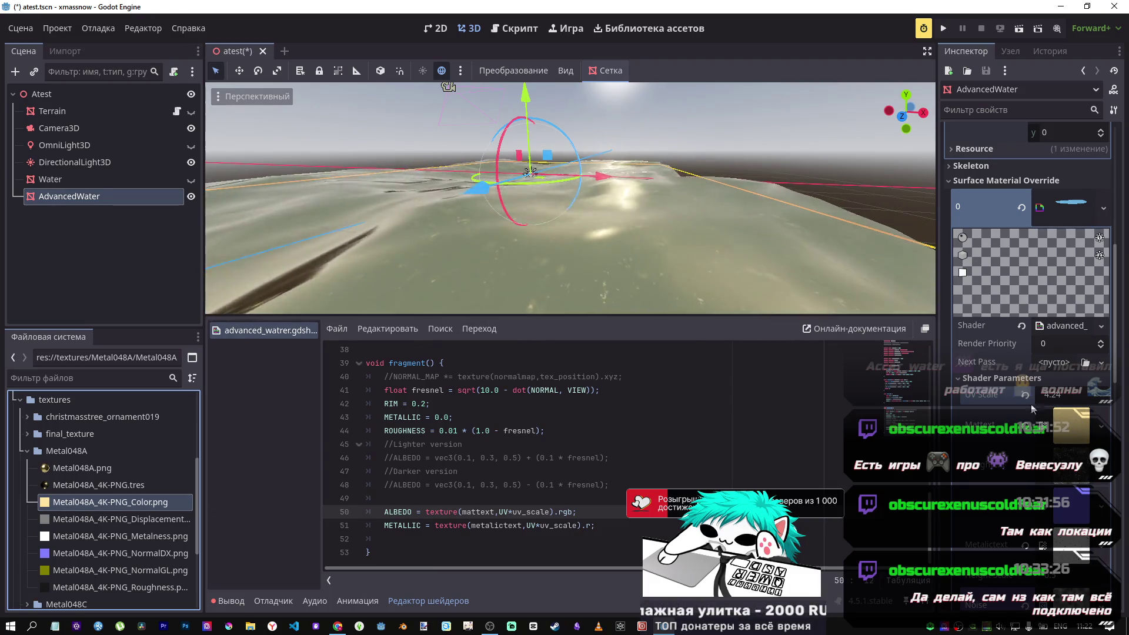
Tilt the view down onto the water and place the caret on METALLIC line 51.
scroll(571, 197, "down", 3)
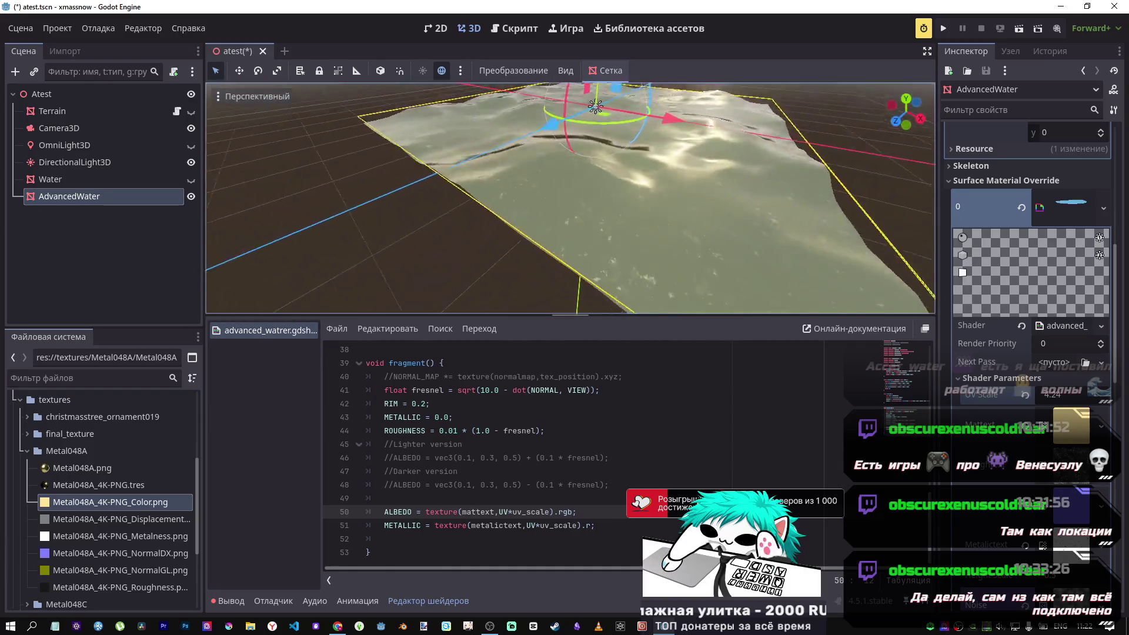
left_click_drag(570, 197, 570, 256)
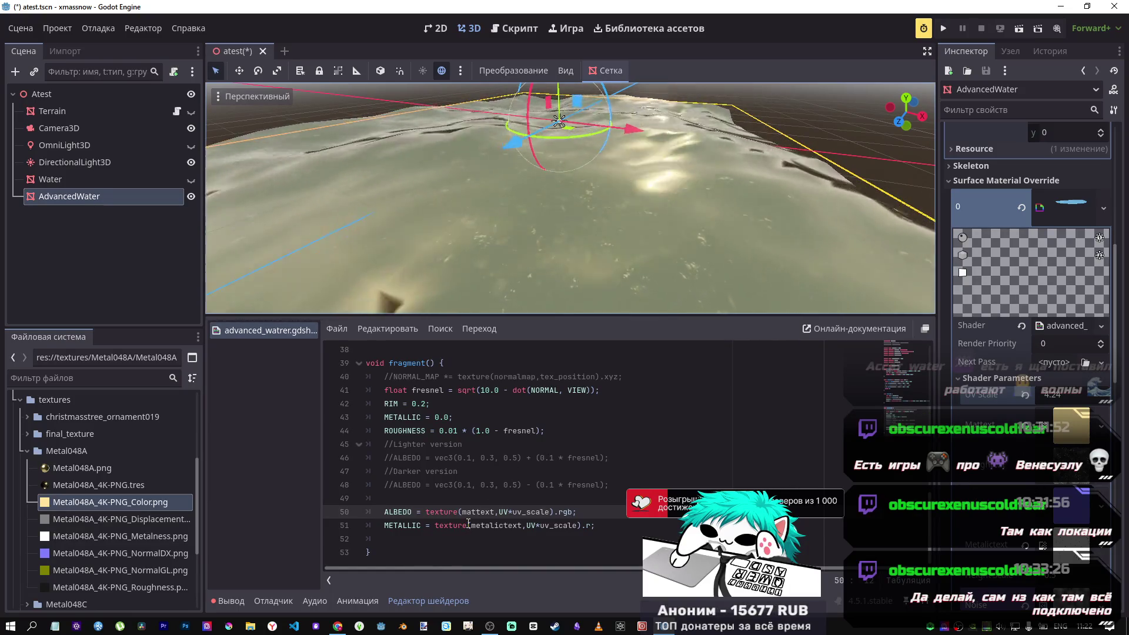
scroll(1027, 541, "down", 2)
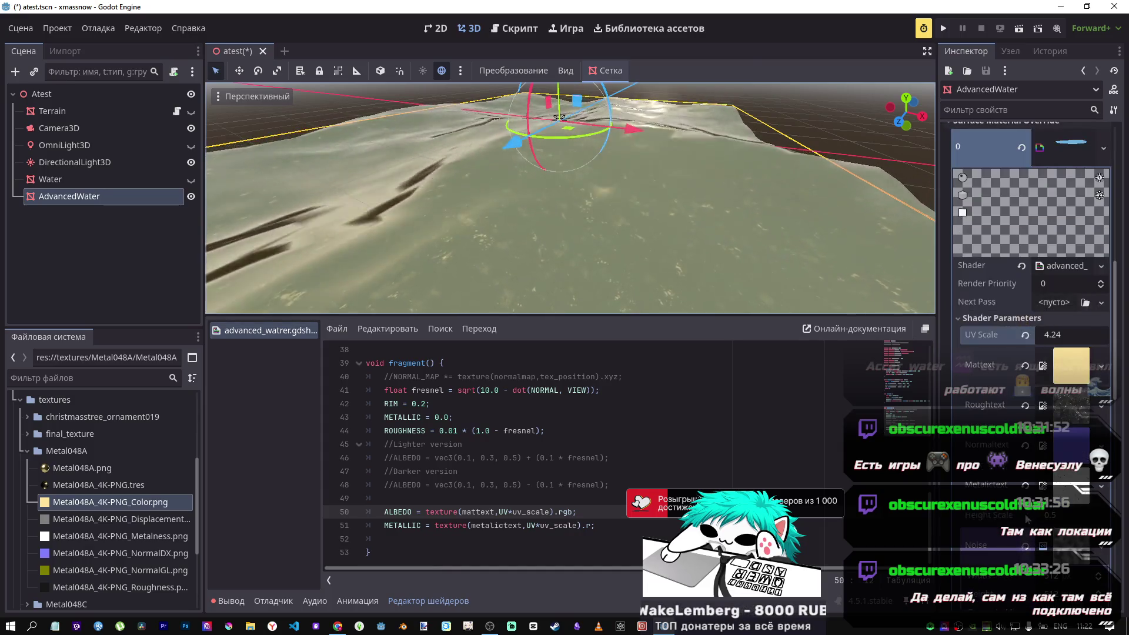
left_click(503, 527)
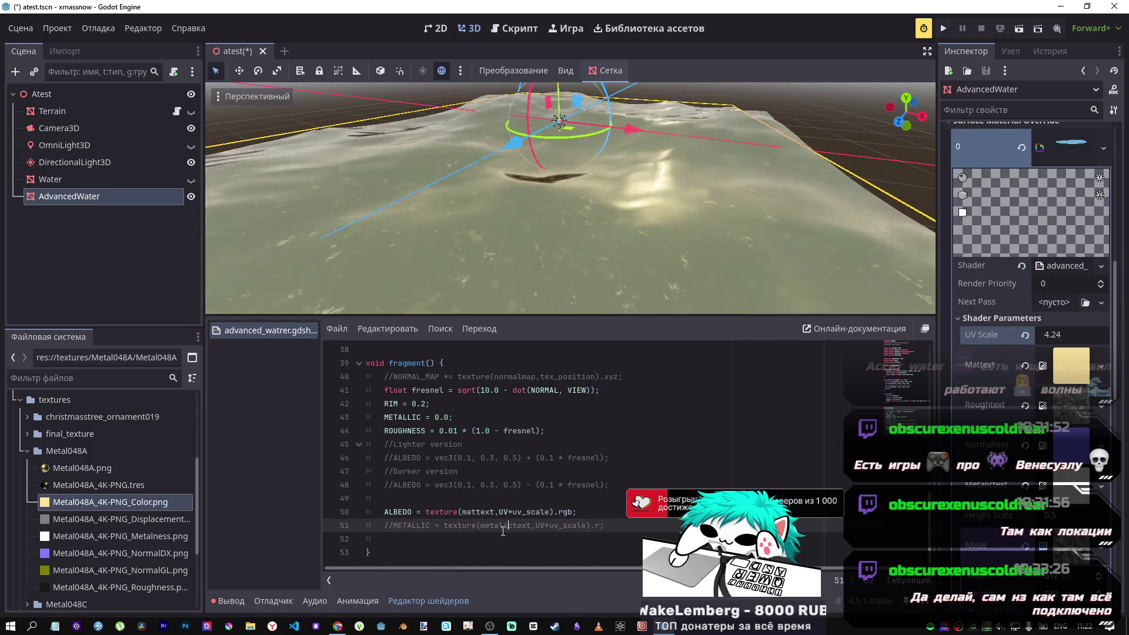
Save, then uncomment line 51's METALLIC = texture(metalictext,UV*uv_scale).r.
key("ctrl+s")
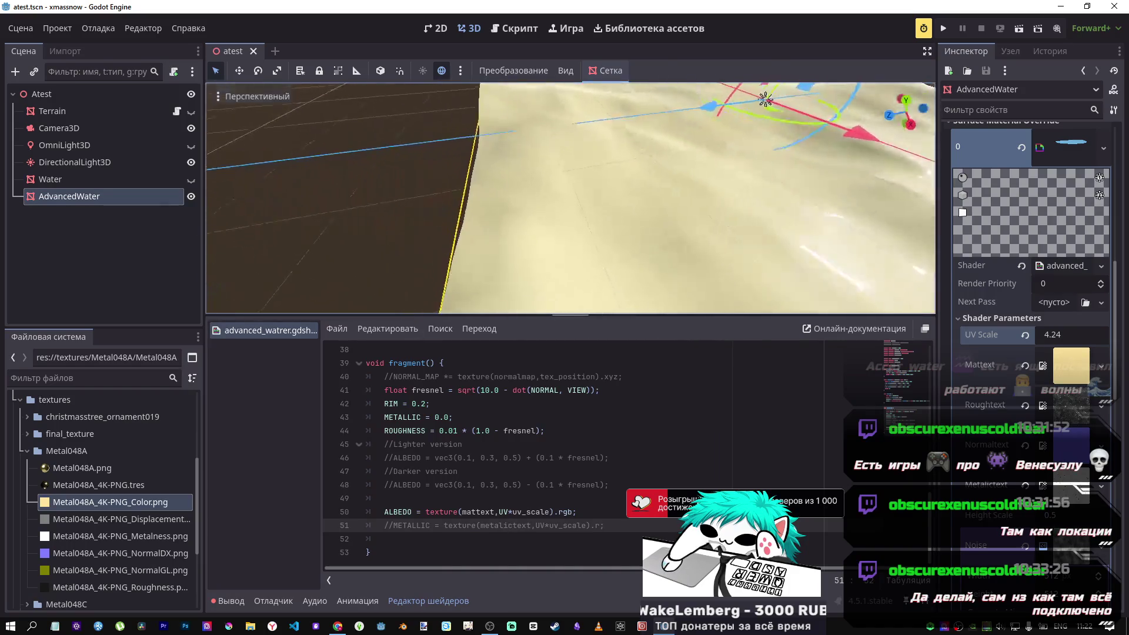
scroll(315, 290, "down", 5)
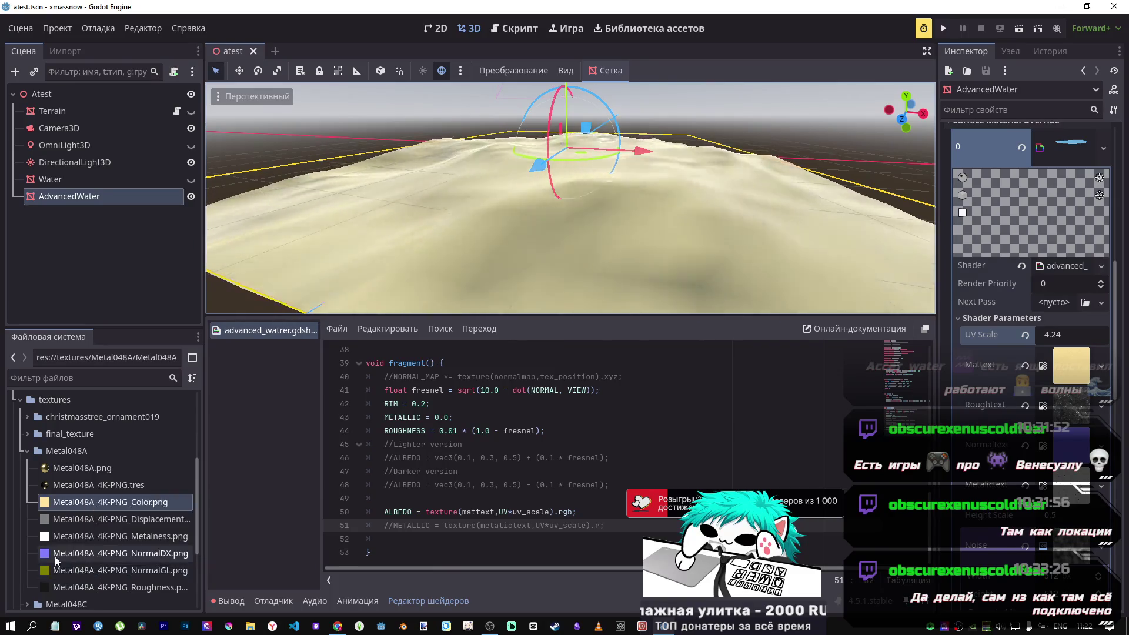
mouse_move(49, 559)
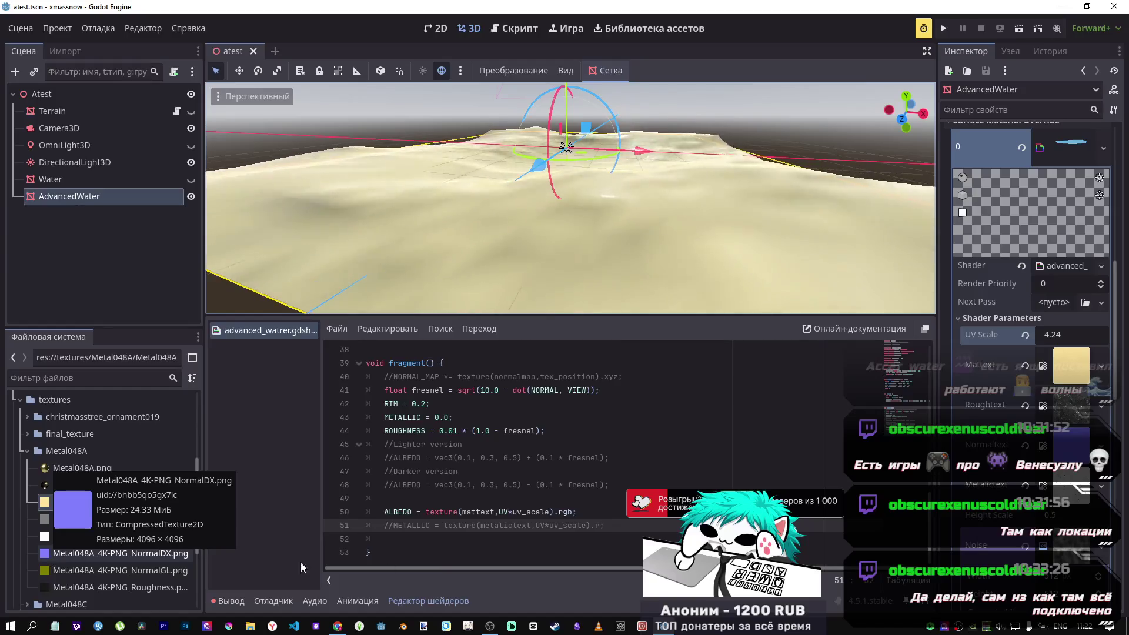
left_click(474, 525)
key("ctrl+k")
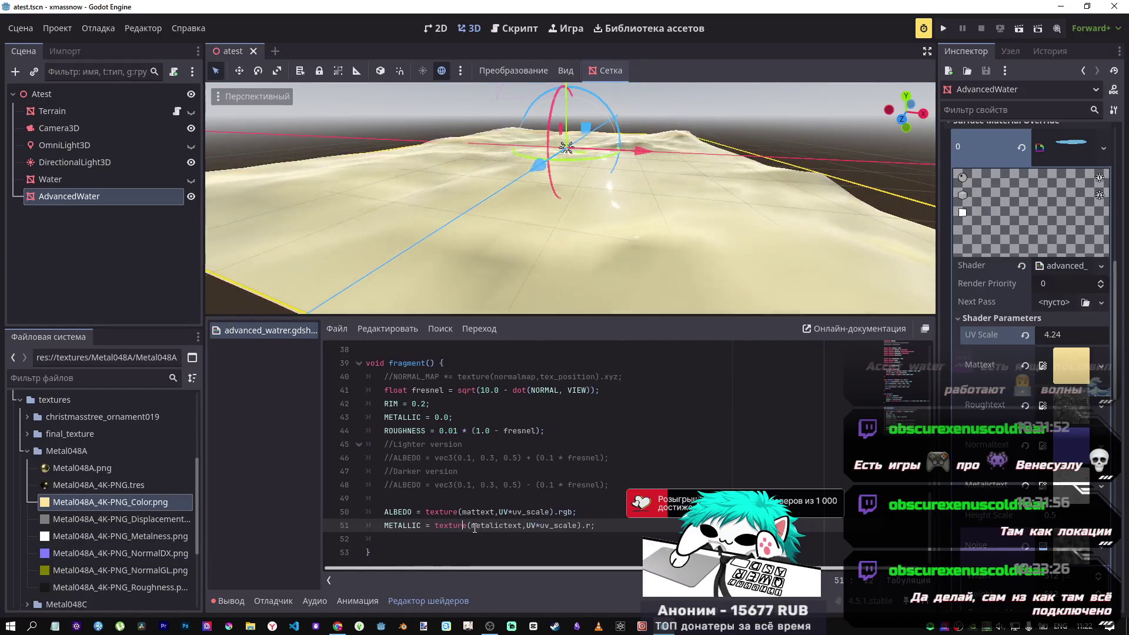
Orbit the viewport down to a low angle to inspect the water.
mouse_move(87, 536)
left_mouse_down()
mouse_move(677, 517)
mouse_move(566, 143)
left_mouse_up()
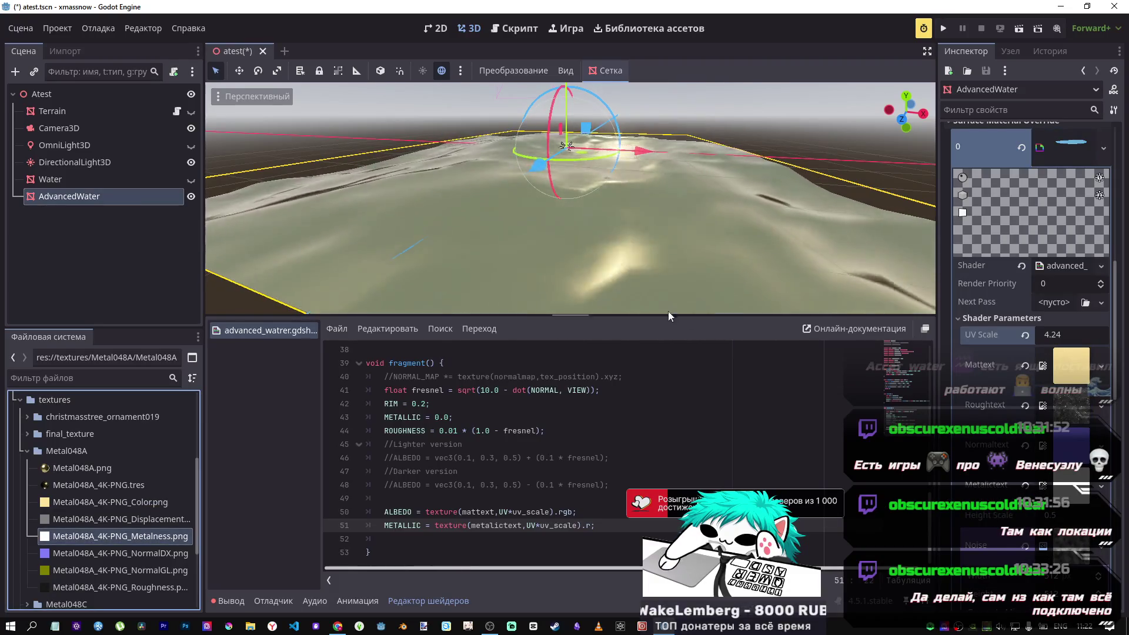
scroll(668, 306, "up", 5)
scroll(571, 198, "down", 5)
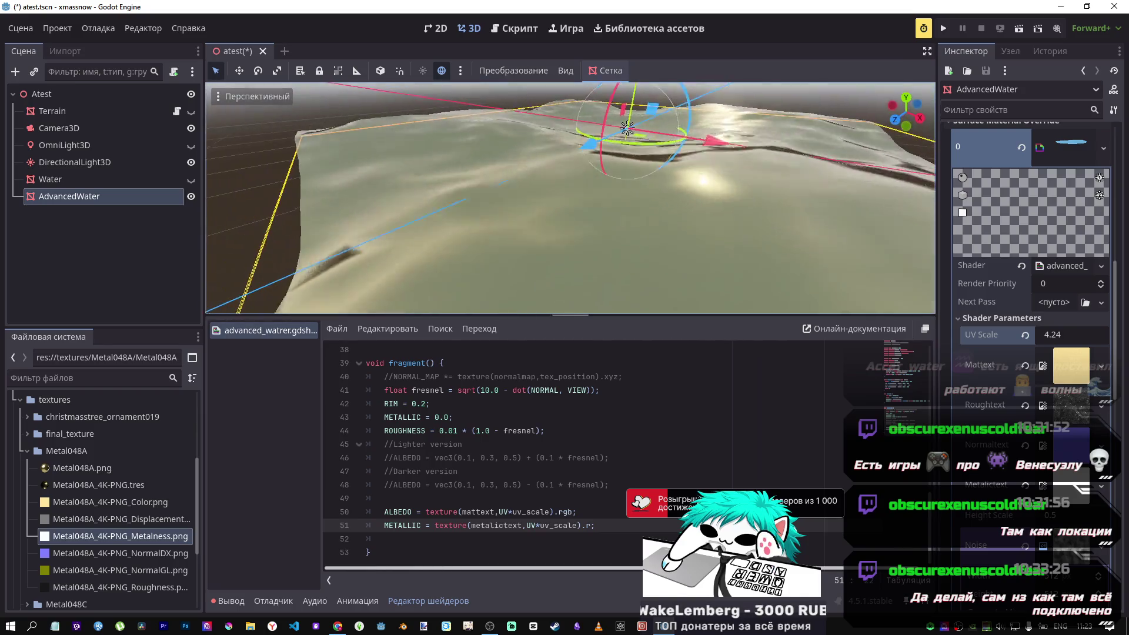
mouse_move(571, 198)
left_mouse_down()
mouse_move(571, 170)
mouse_move(629, 328)
left_mouse_up()
left_click(588, 511)
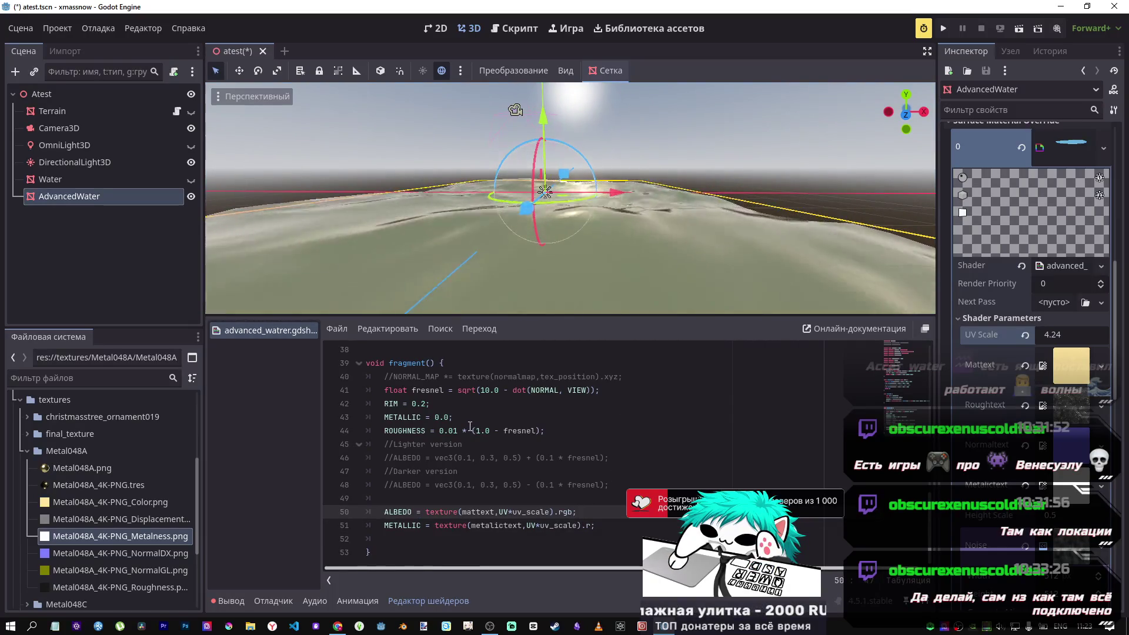
Add a numeric offset after .r on METALLIC line 51 and save to preview it.
left_click(592, 528)
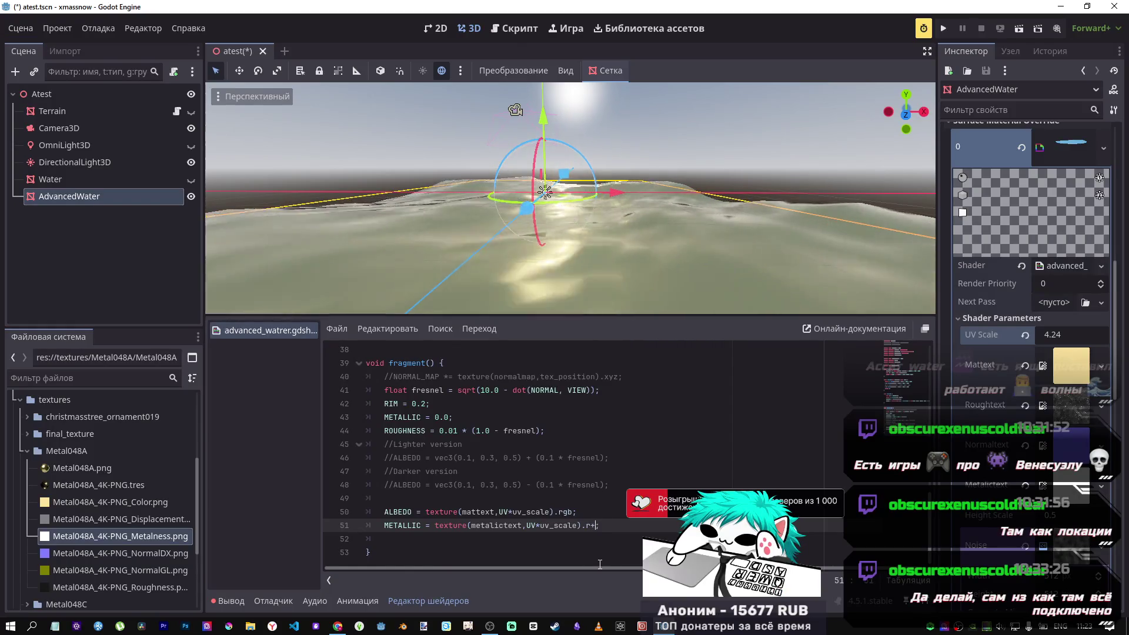
type("0.4")
key("ctrl+s")
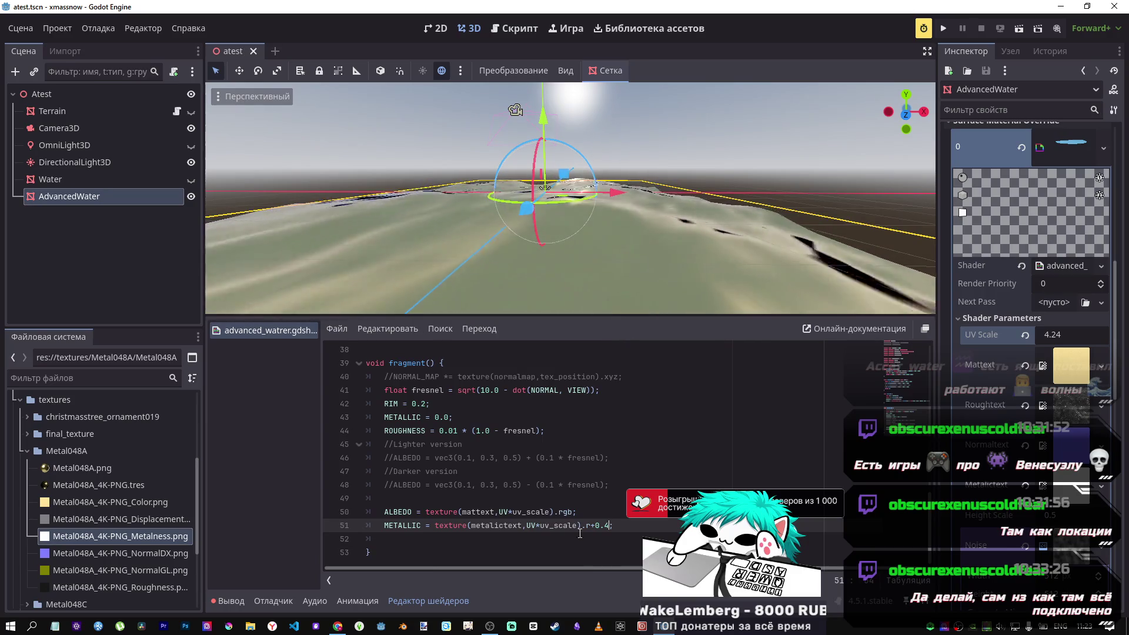
key("Left")
key("Left")
key("BackSpace")
type("1")
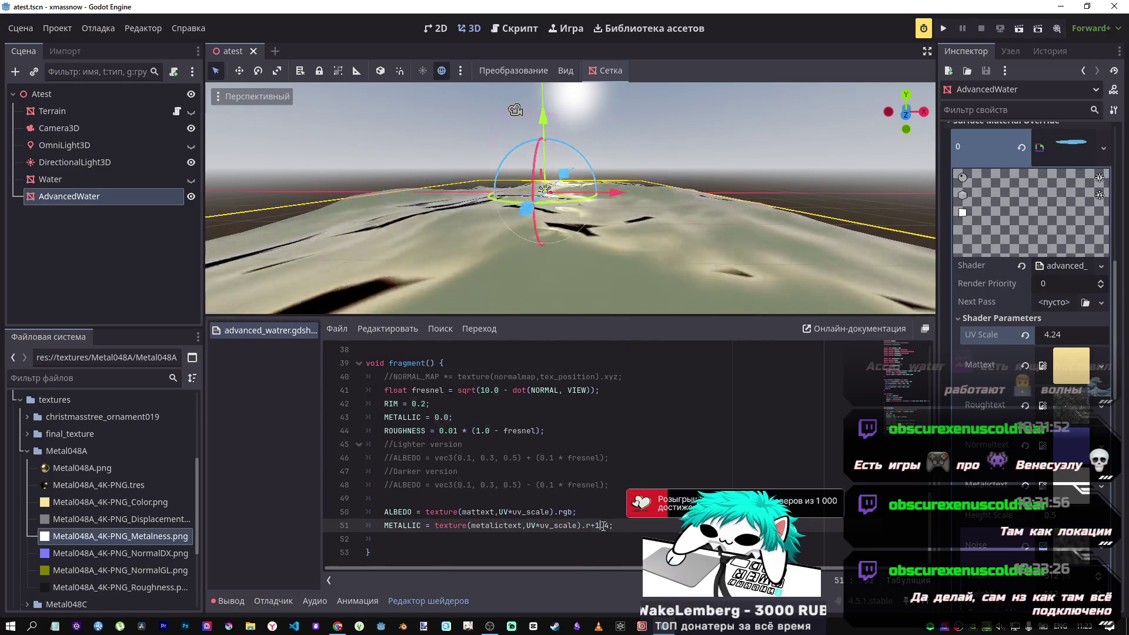
key("ctrl+s")
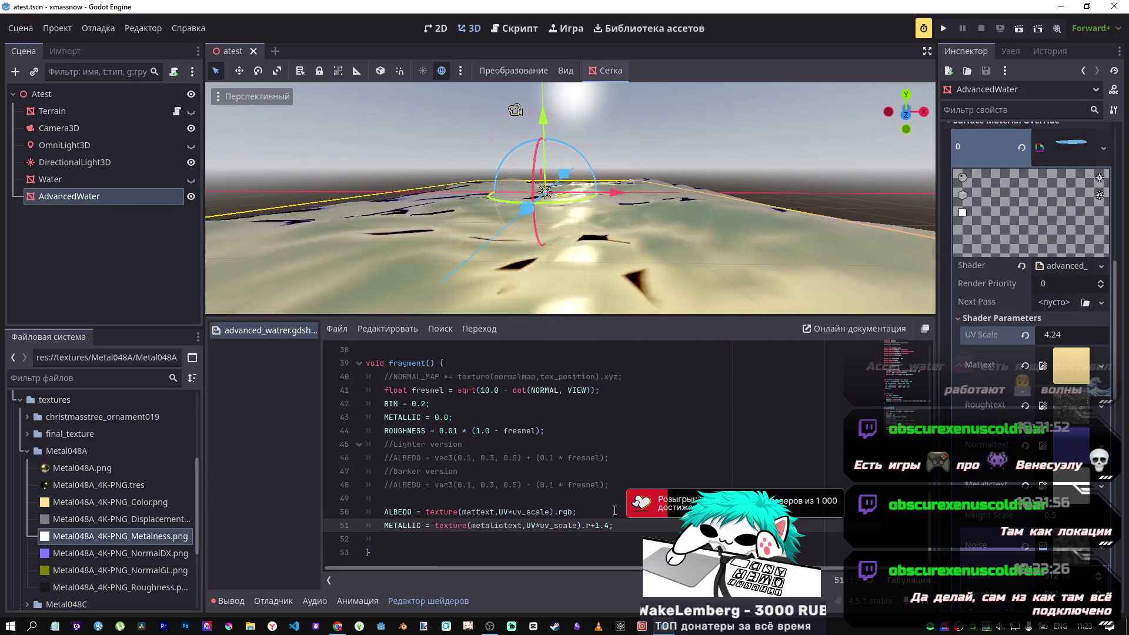
Complete the METALLIC offset as +1.0, save, and drag the water's UV Scale to -2.66.
left_click_drag(648, 303, 577, 211)
left_click_drag(532, 127, 565, 176)
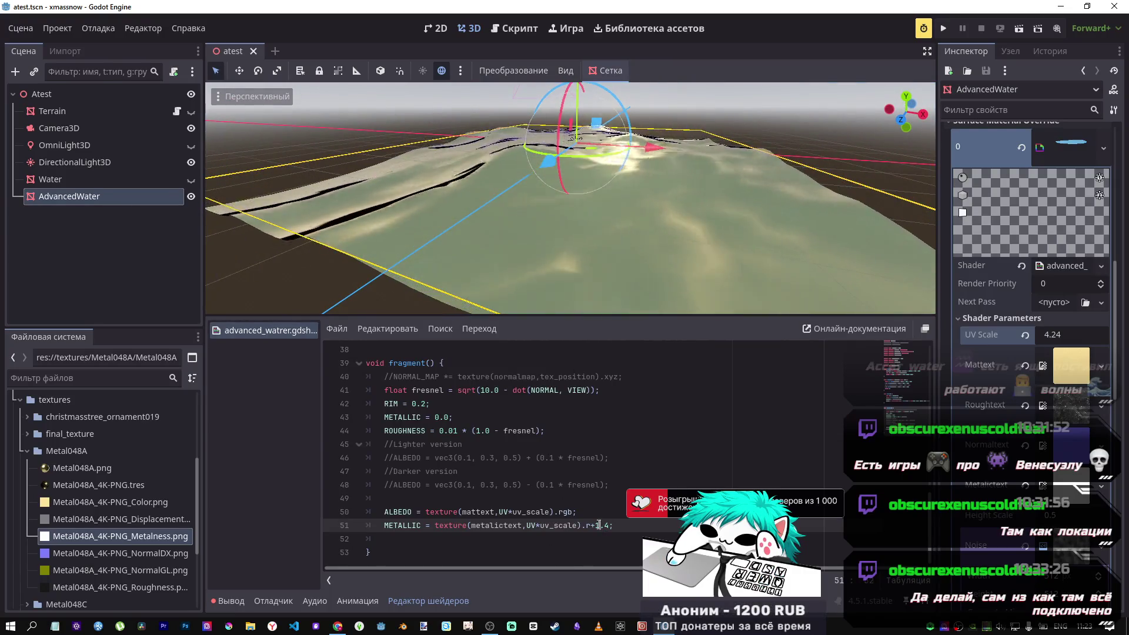
type("0")
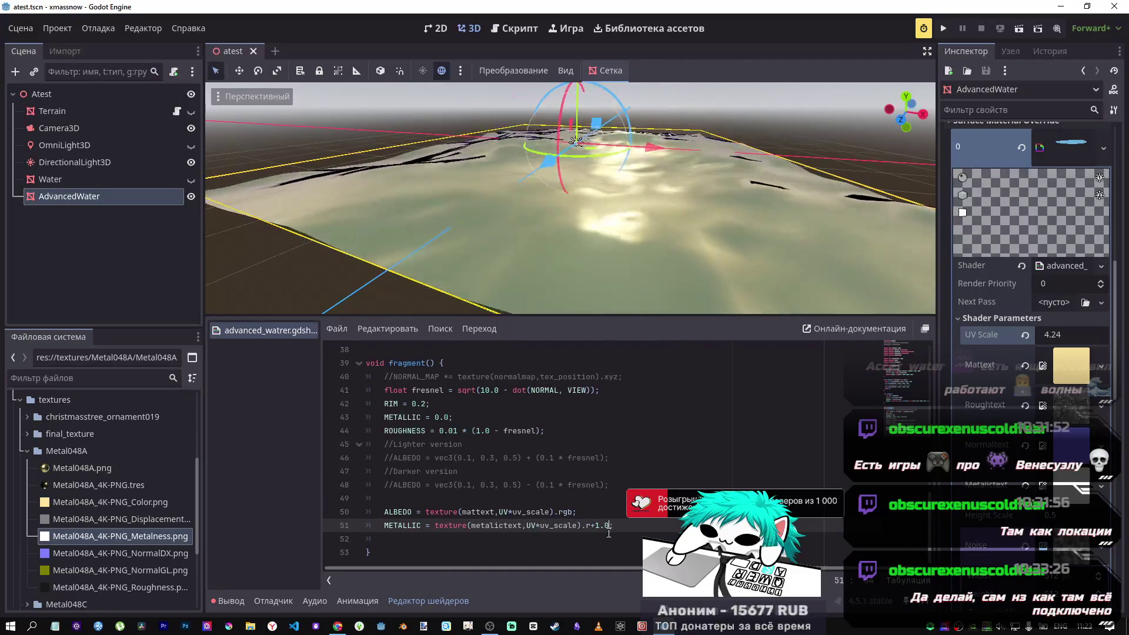
key("ctrl+s")
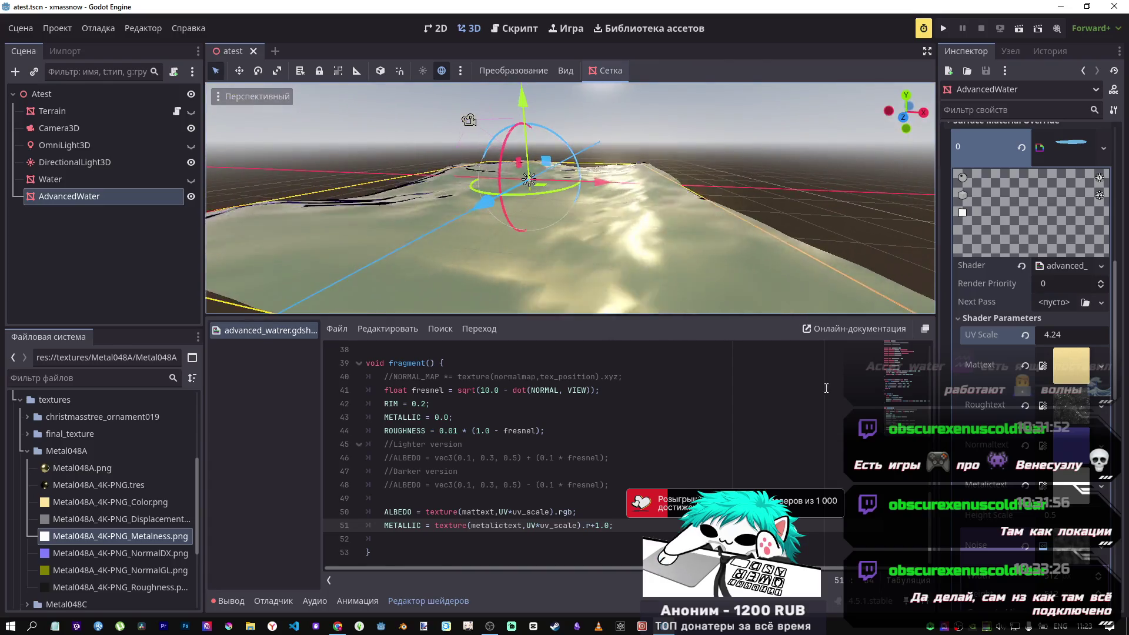
left_click_drag(1059, 335, 1079, 335)
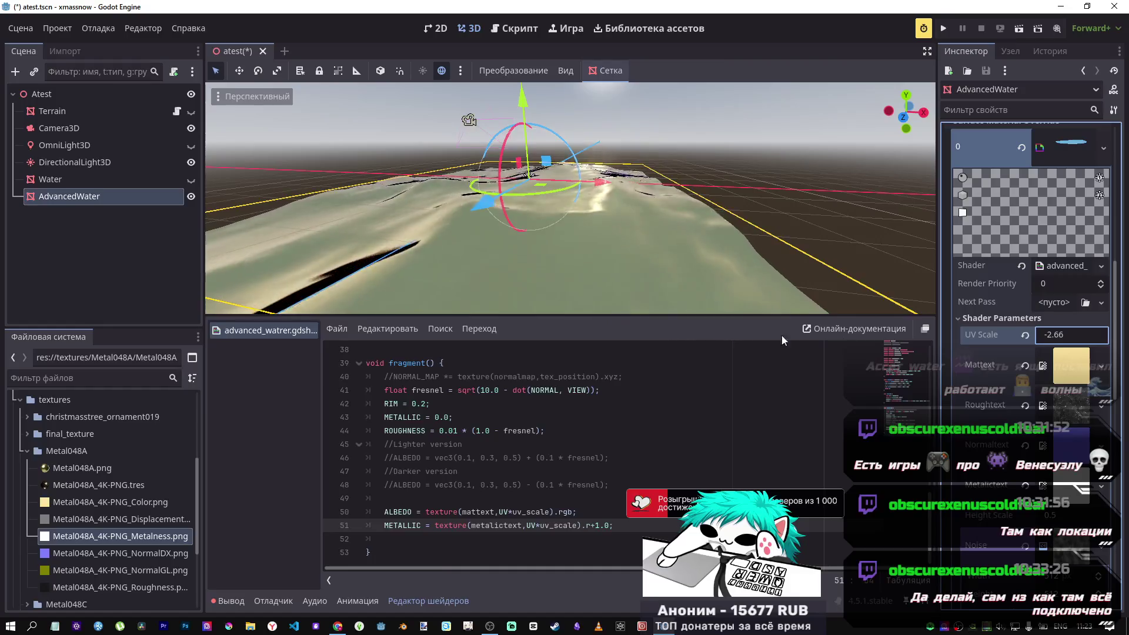
Reset UV Scale to its default, then raise it to 6.115 to tile the sand more densely.
left_click(1025, 335)
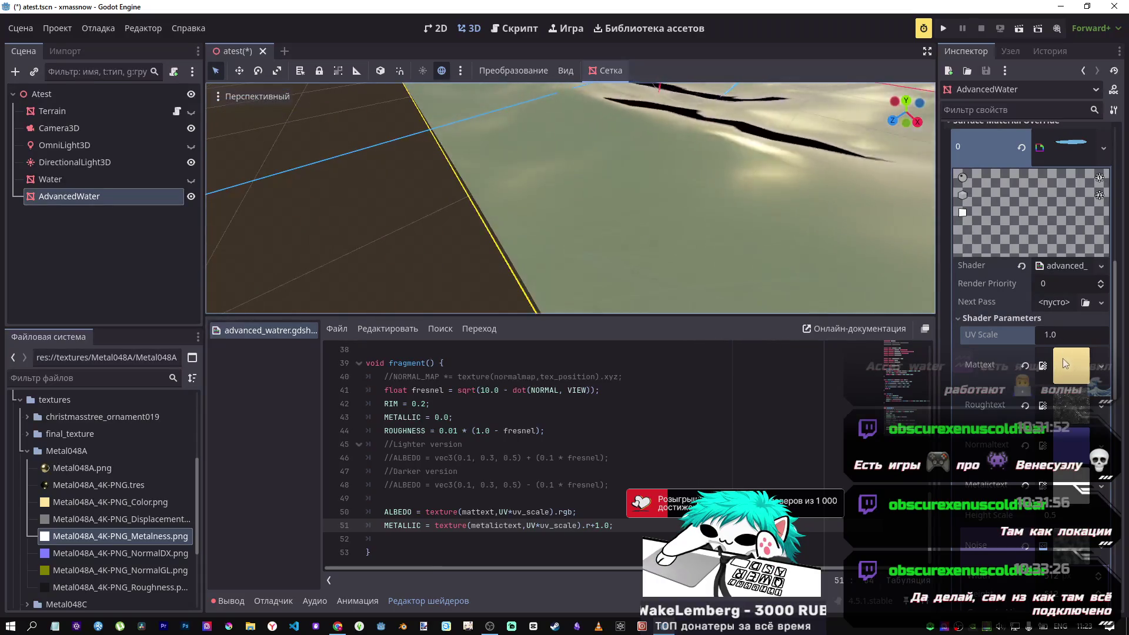
left_click_drag(1059, 335, 1120, 334)
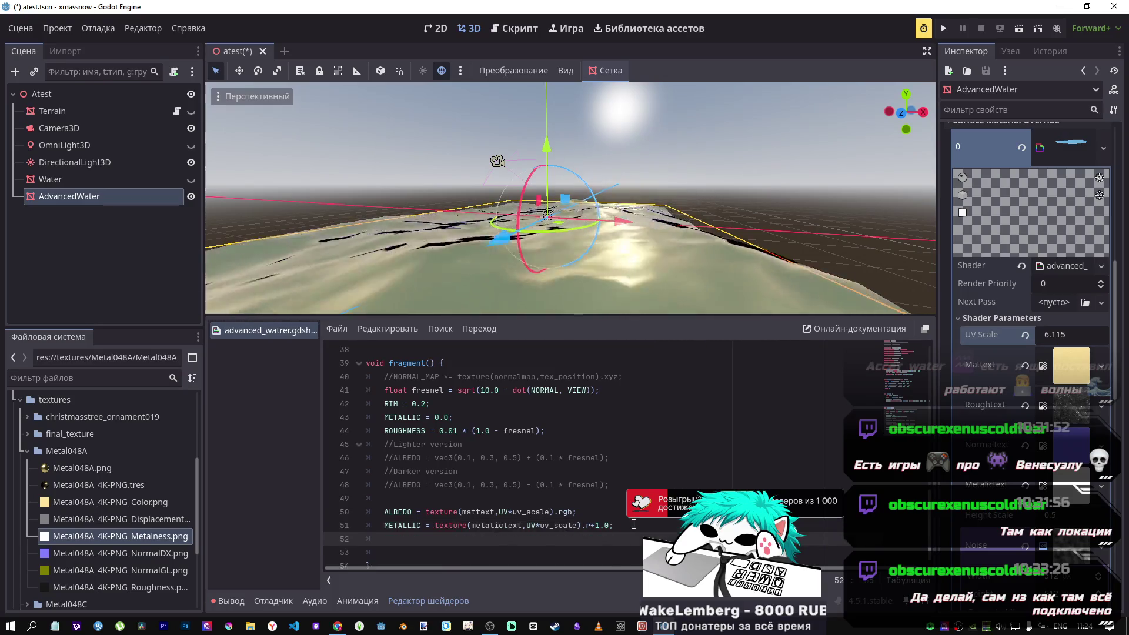
Add line 52 ROUGHNESS = texture(roughtext,UV*uv_scale).r; and save the shader.
key("Return")
type("R")
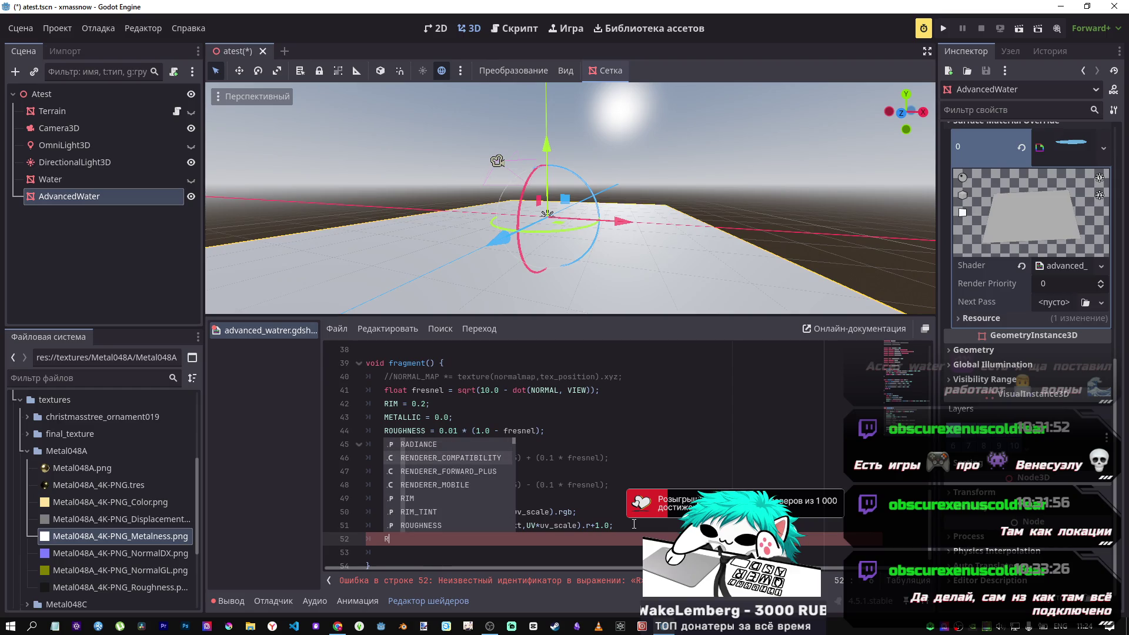
key("Return")
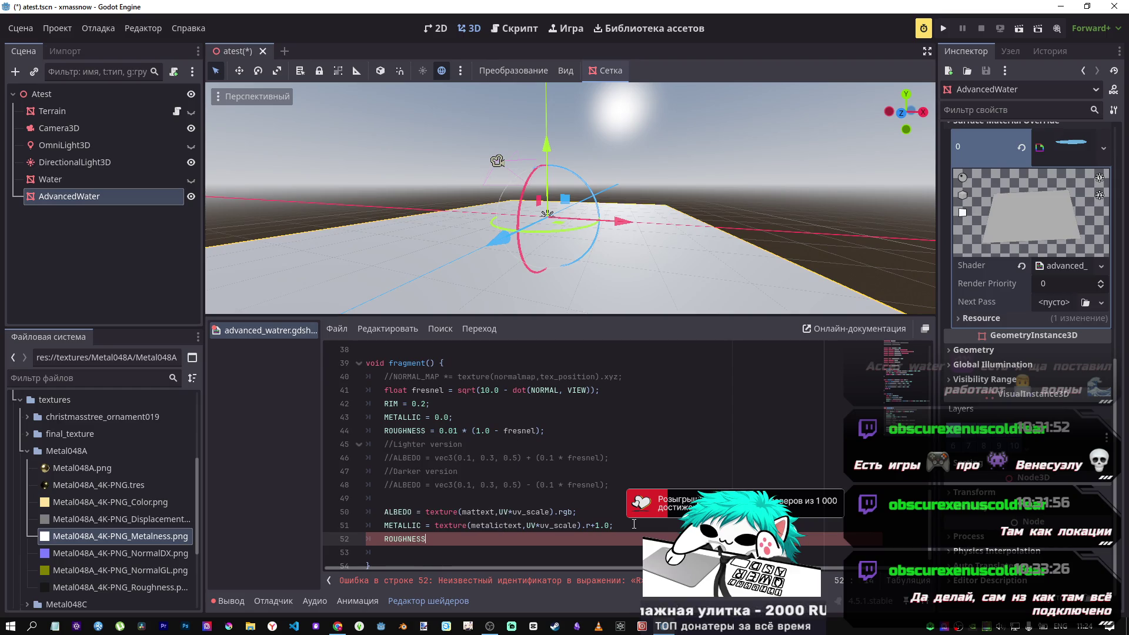
type(" =")
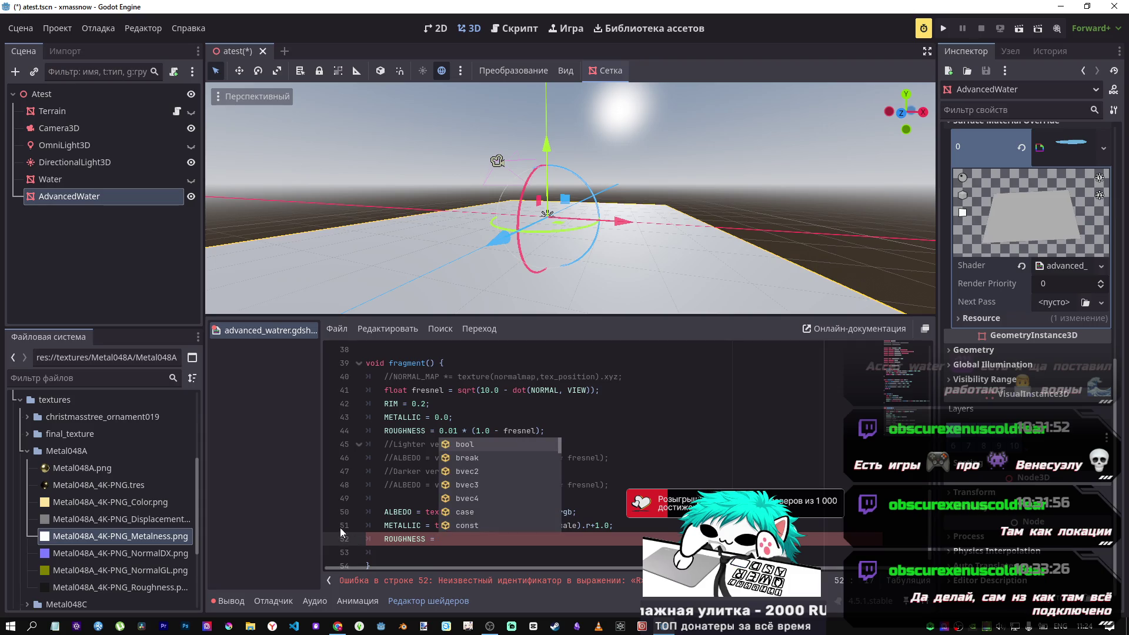
left_click_drag(614, 526, 515, 530)
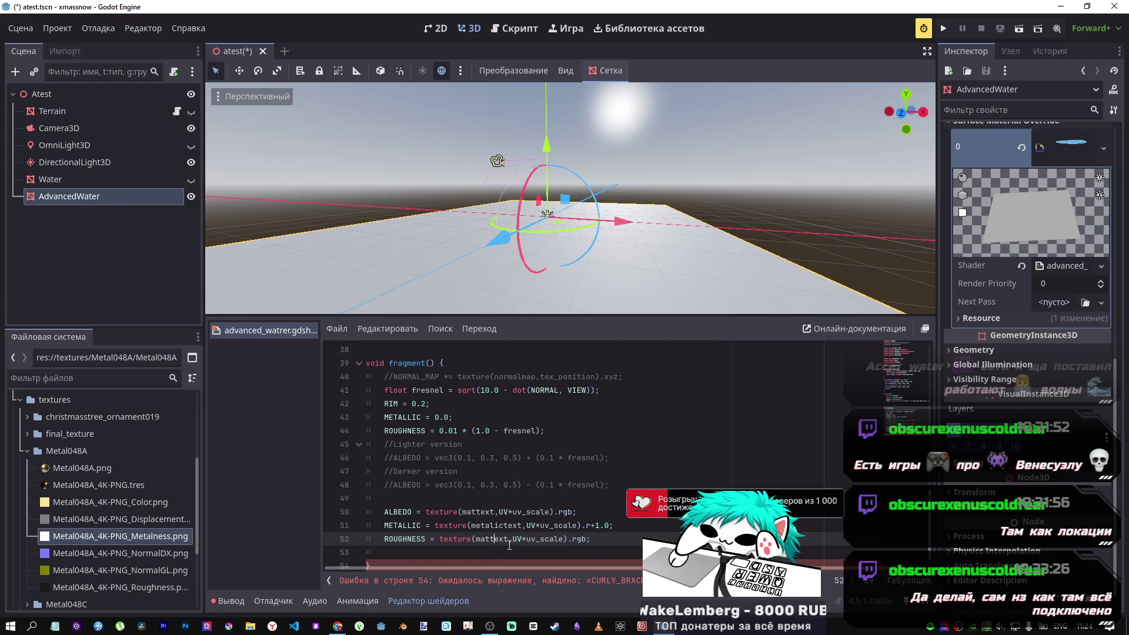
left_click_drag(509, 538, 478, 539)
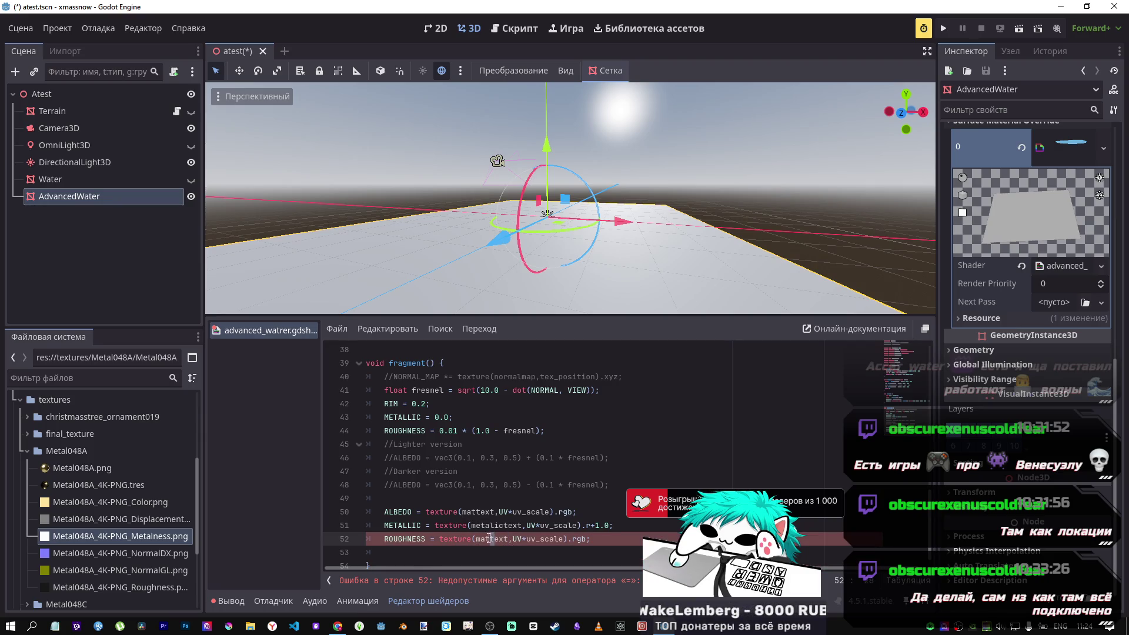
type("rou")
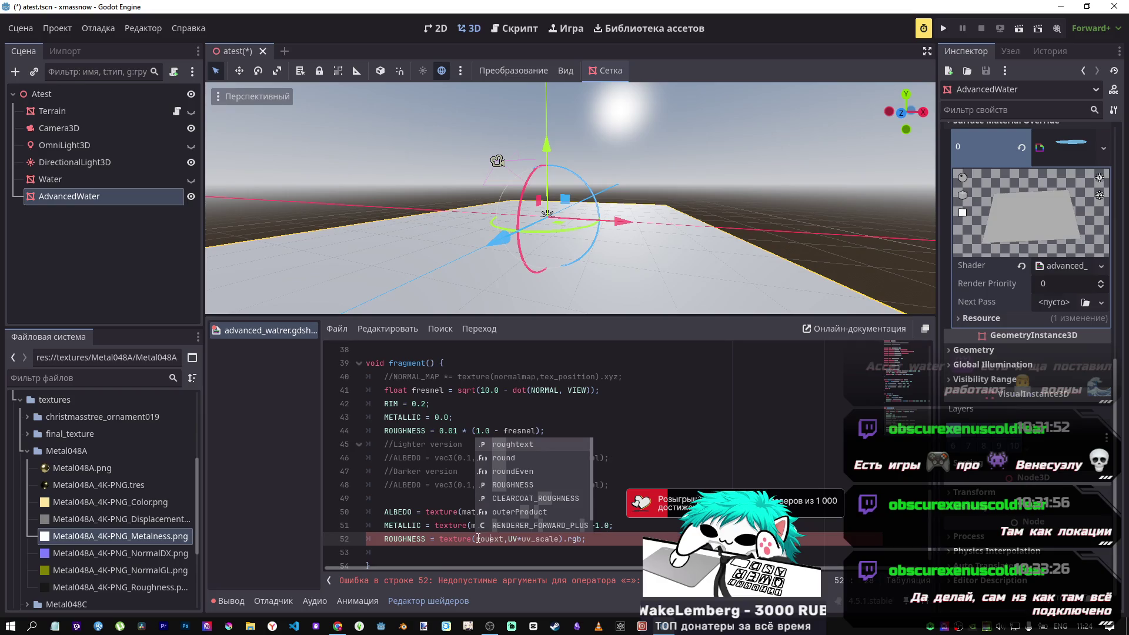
key("Return")
key("ctrl+s")
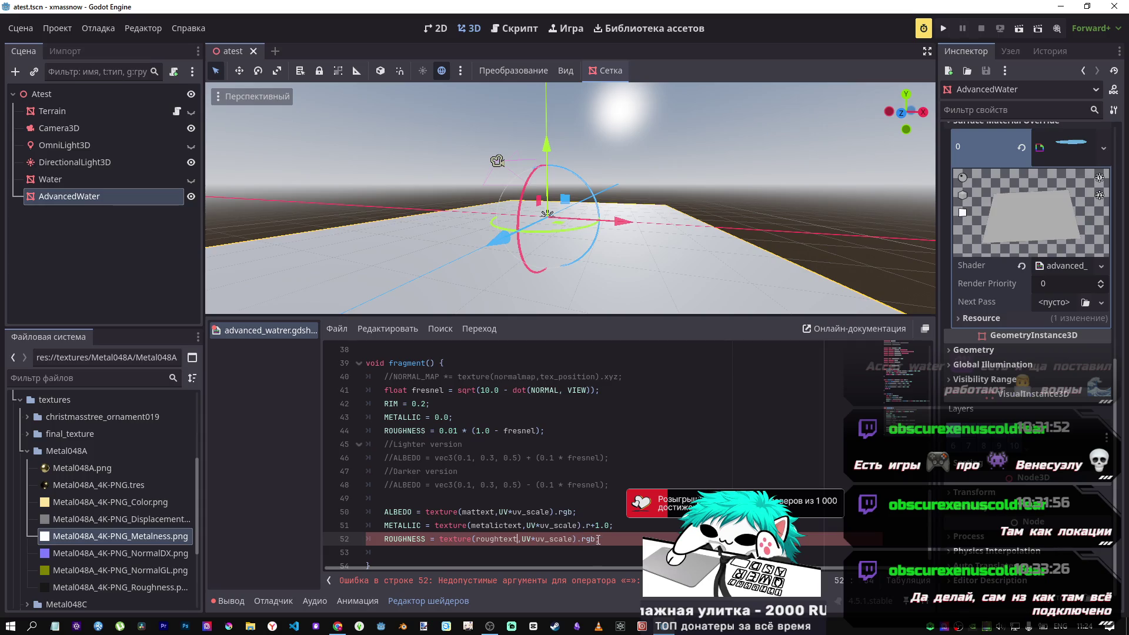
key("BackSpace")
key("ctrl+s")
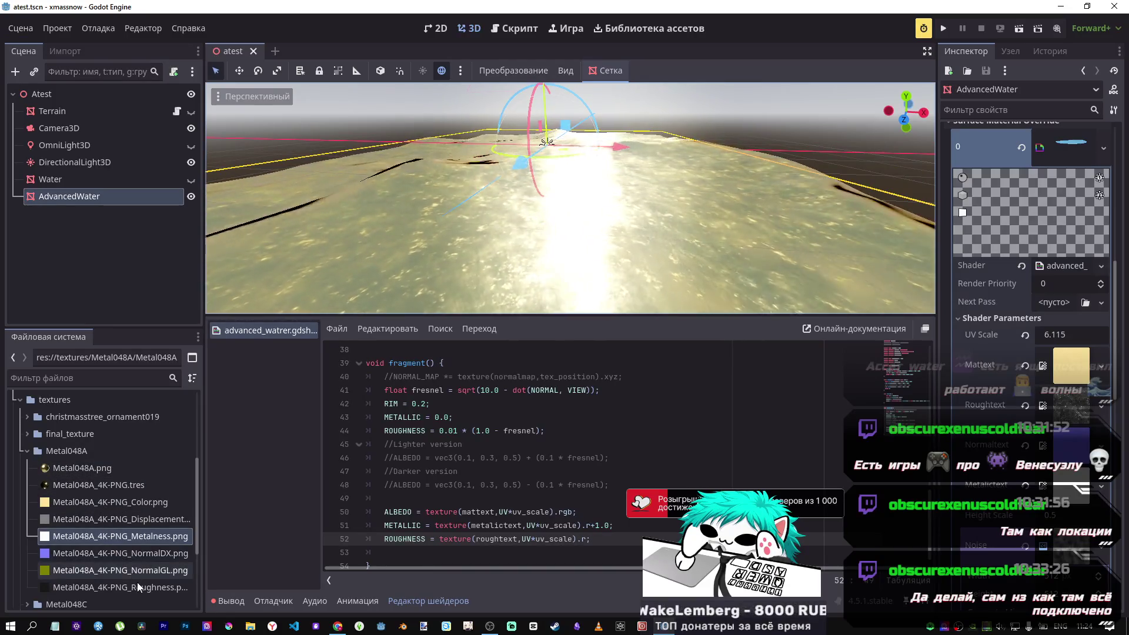
mouse_move(136, 587)
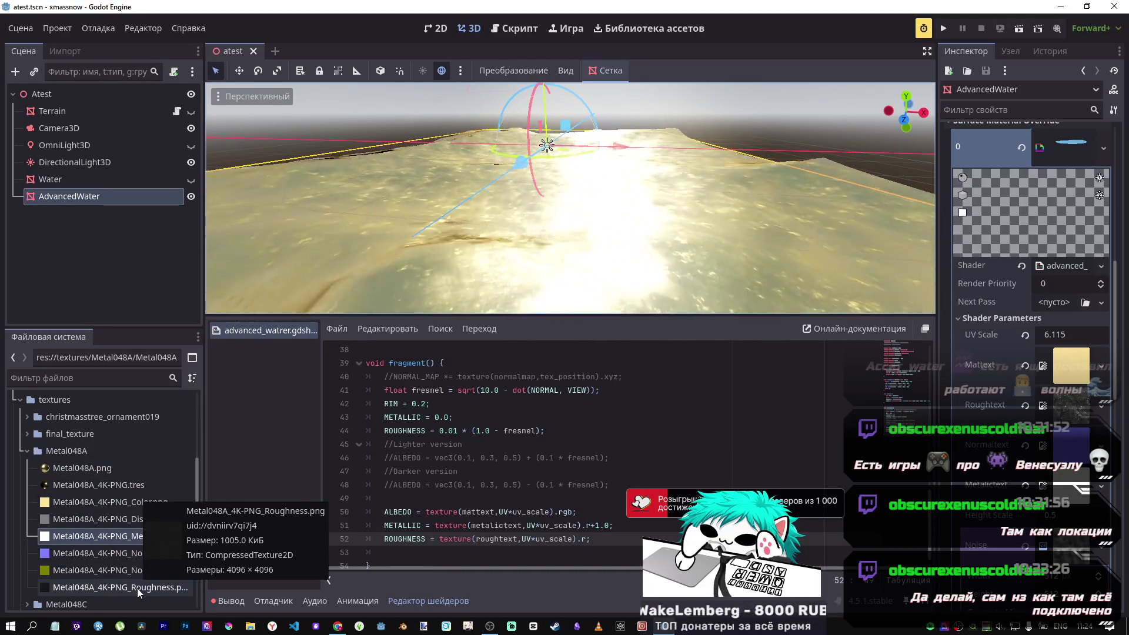
left_click(136, 588)
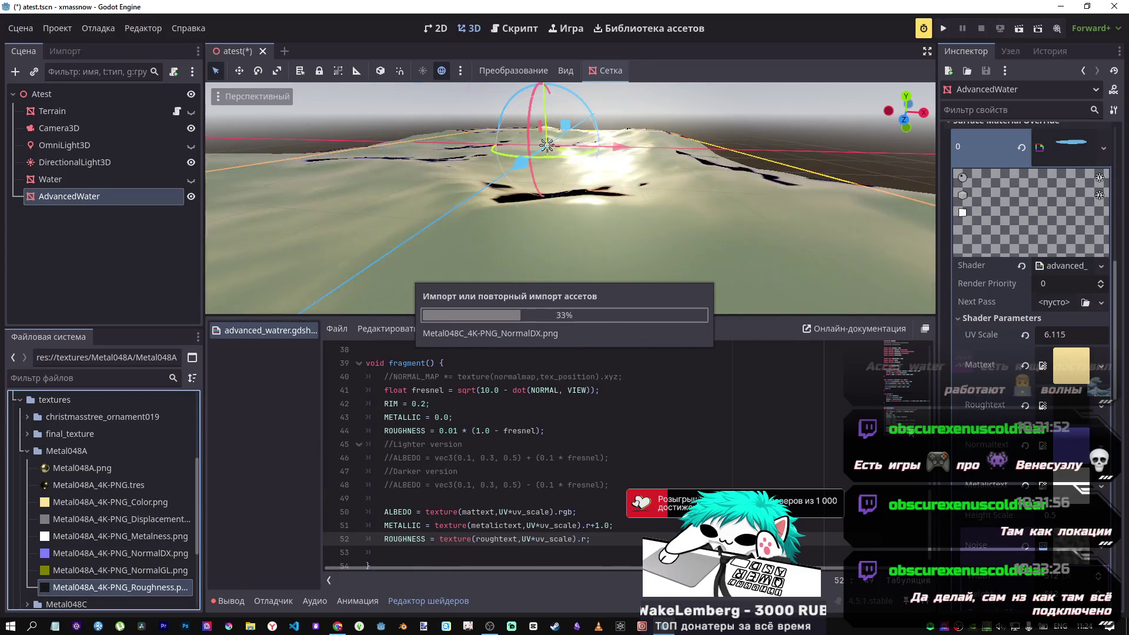
left_click_drag(685, 278, 565, 276)
mouse_move(803, 166)
left_mouse_down()
mouse_move(705, 84)
mouse_move(741, 89)
left_mouse_up()
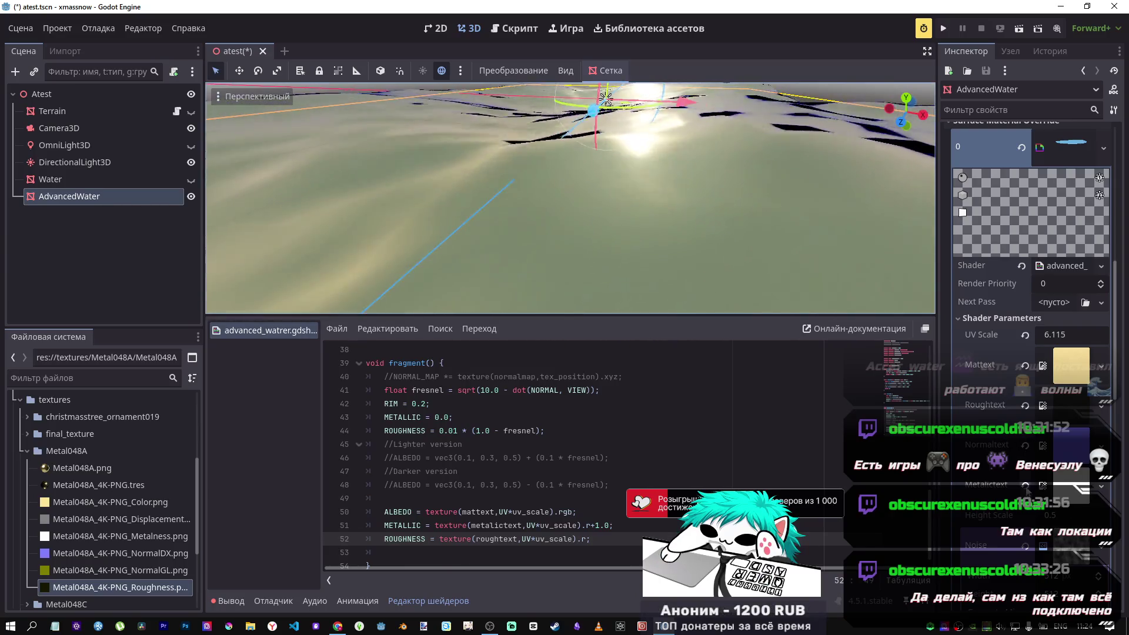
left_click(1026, 487)
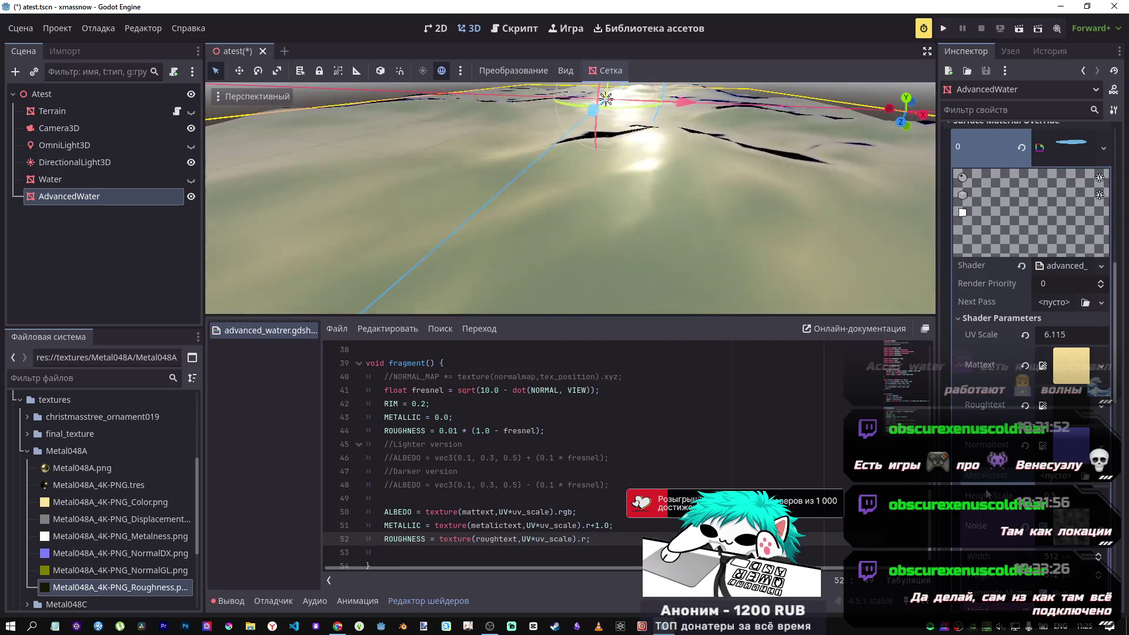
key("ctrl+z")
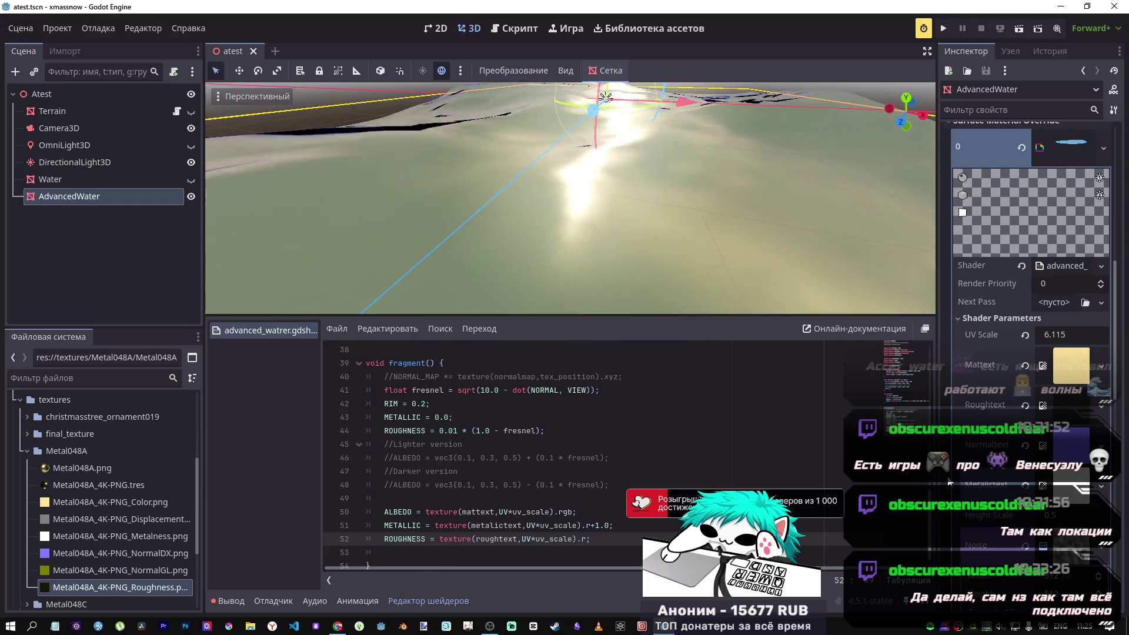
Change the METALLIC offset to -1.0, save, and look around the terrain.
left_click(597, 526)
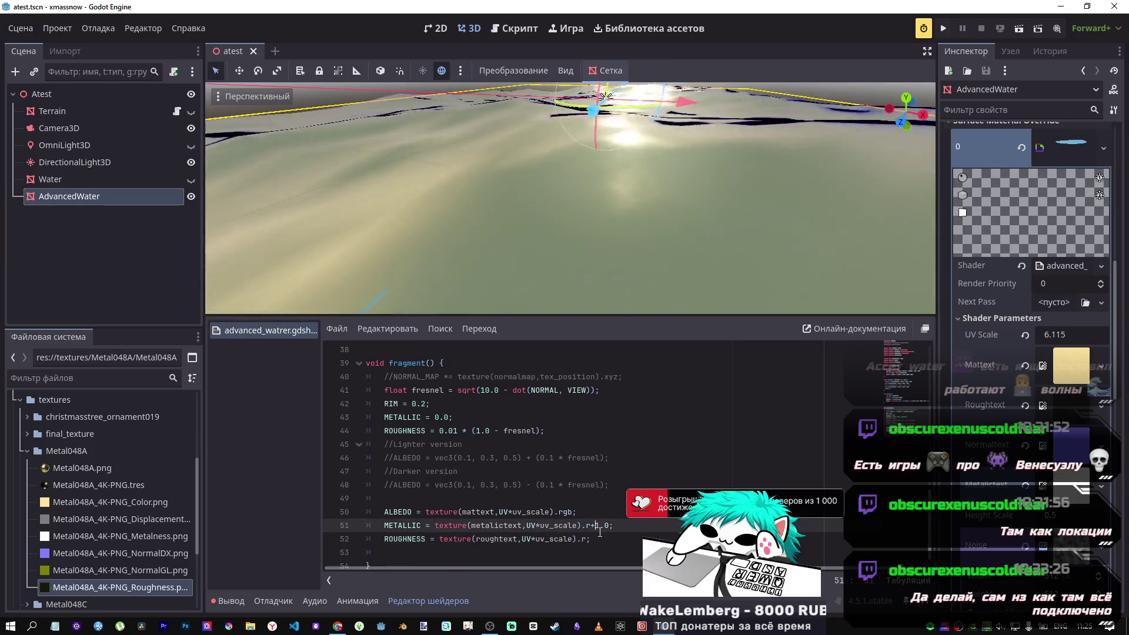
type("-")
key("ctrl+s")
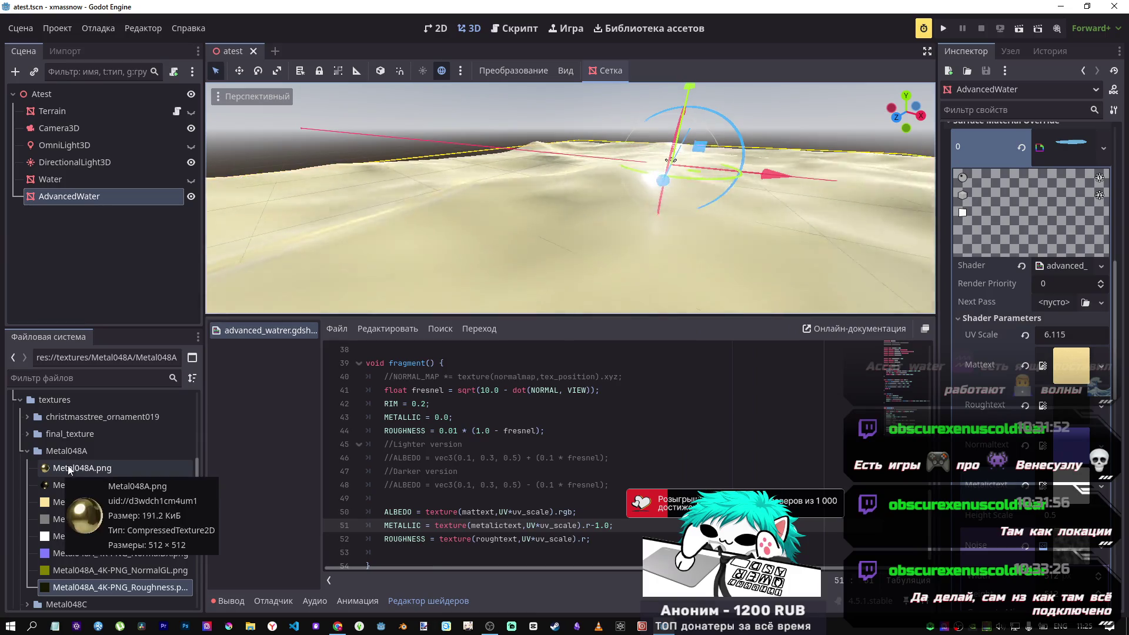
right_click(575, 247)
key("s")
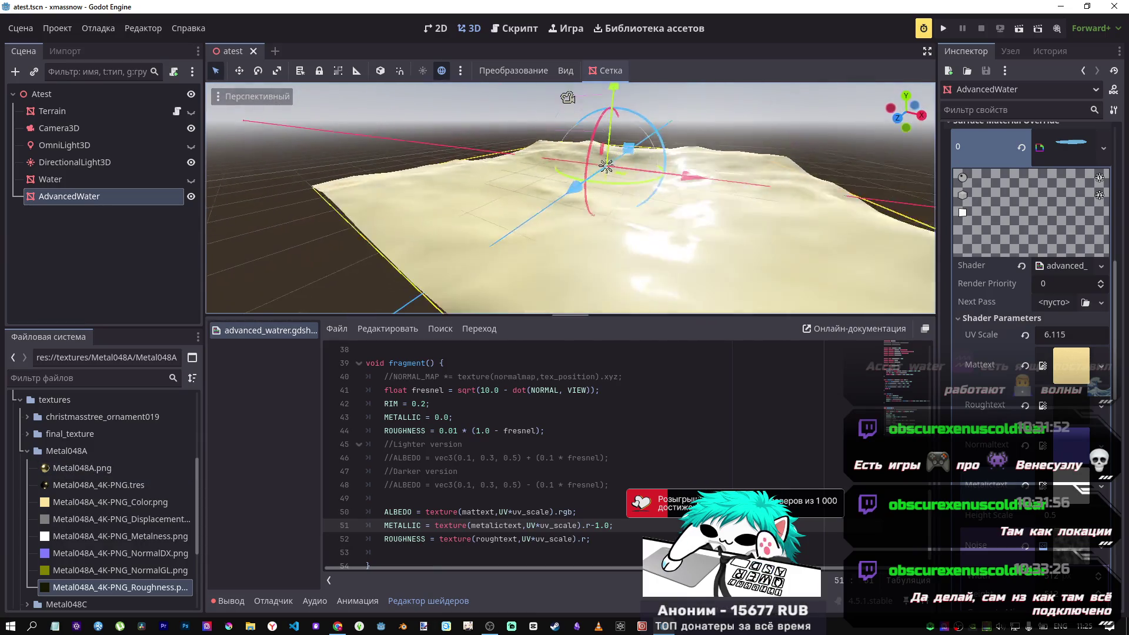
Remove the offset so METALLIC reads .r alone, save, and orbit closer to the water.
key("BackSpace")
type("+")
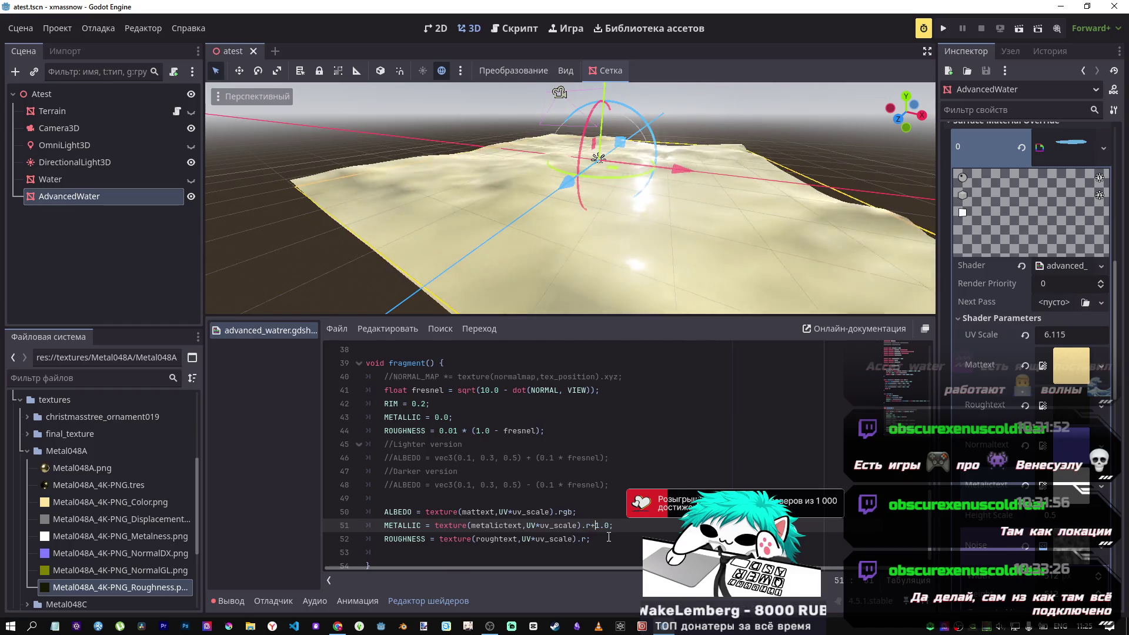
left_click_drag(610, 525, 591, 525)
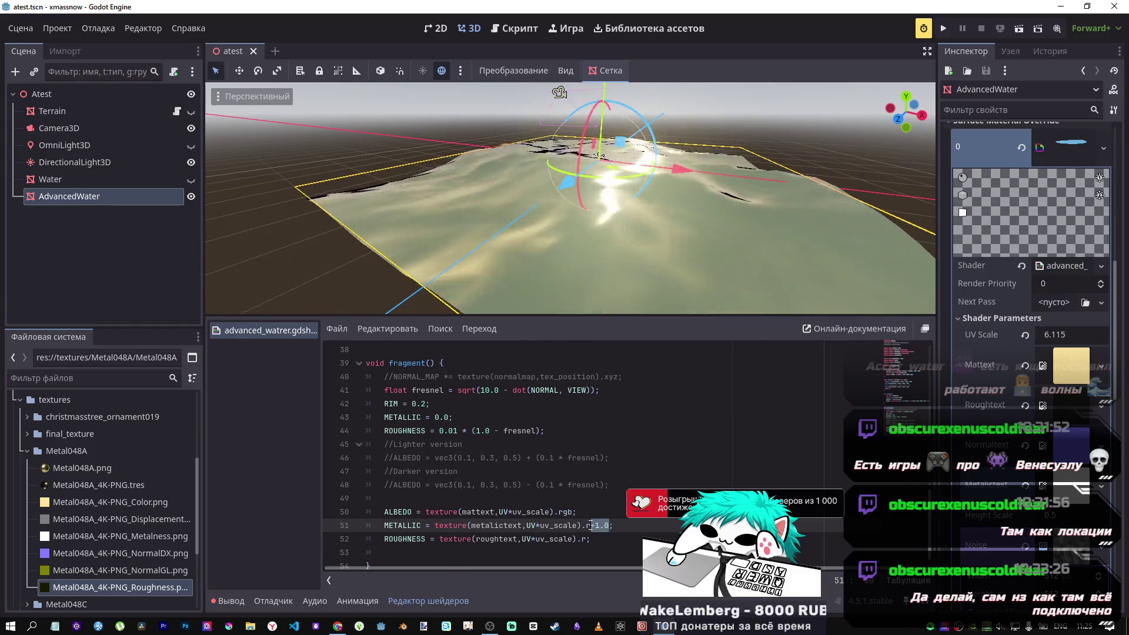
key("BackSpace")
key("ctrl+s")
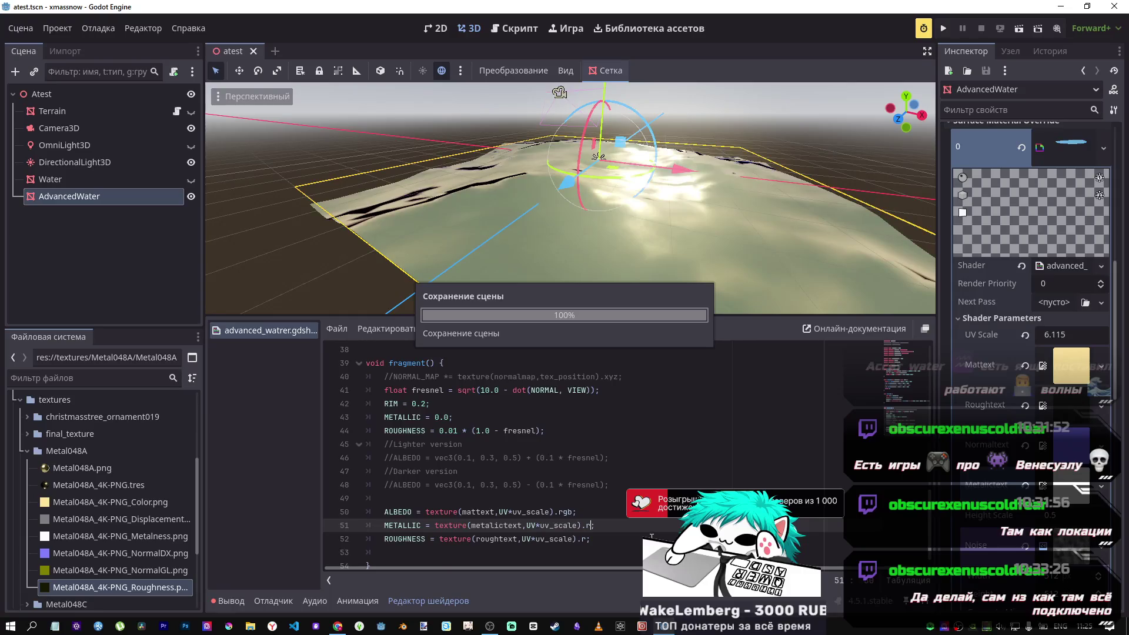
mouse_move(570, 199)
left_mouse_down()
mouse_move(517, 171)
mouse_move(548, 145)
mouse_move(565, 301)
left_mouse_up()
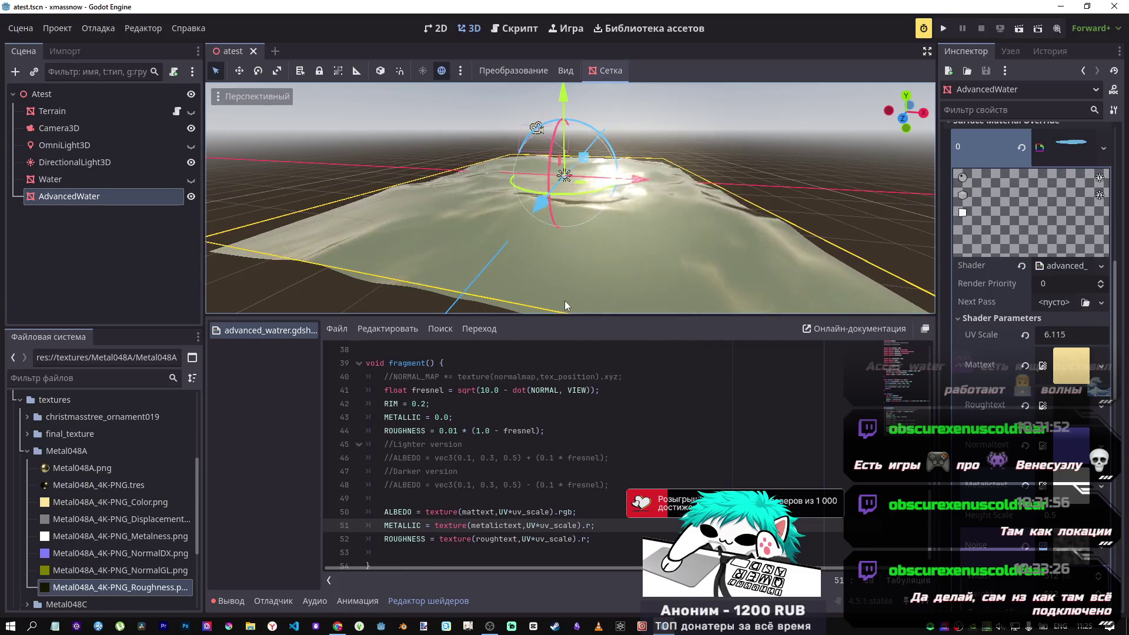
left_click(512, 485)
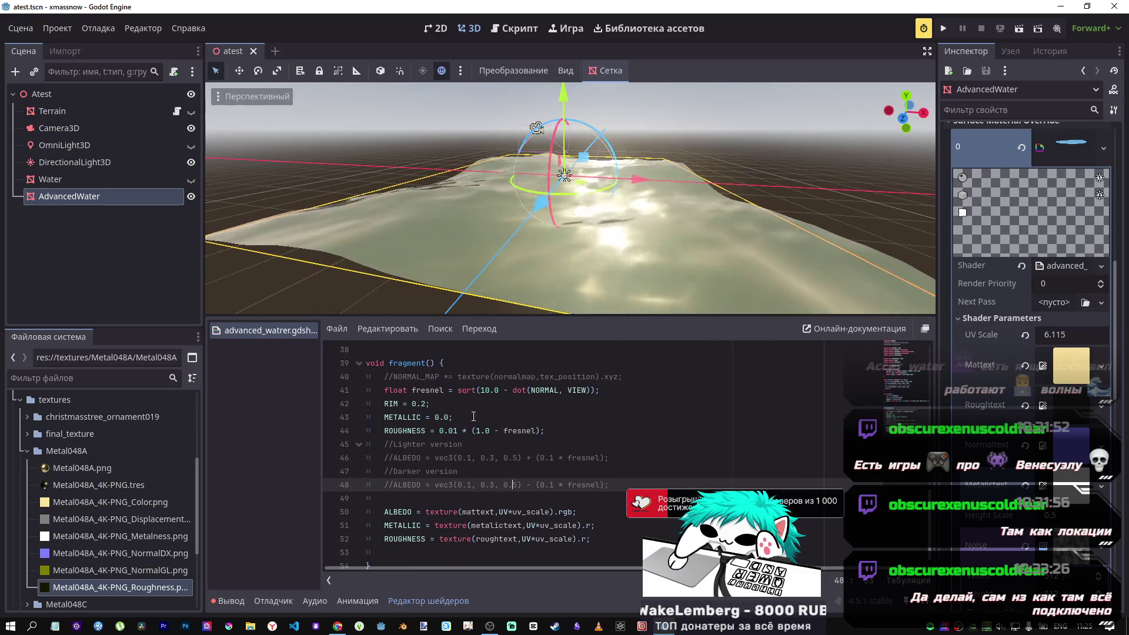
Uncomment the darker blue ALBEDO line 48 and save.
left_click(526, 466)
left_click(453, 500)
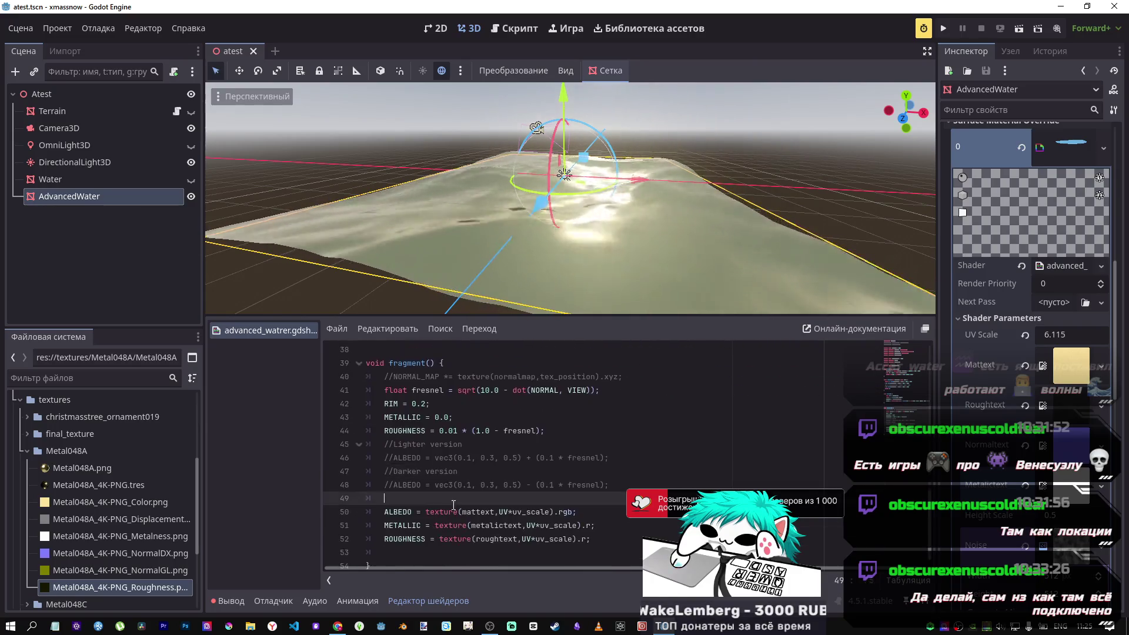
left_click(508, 485)
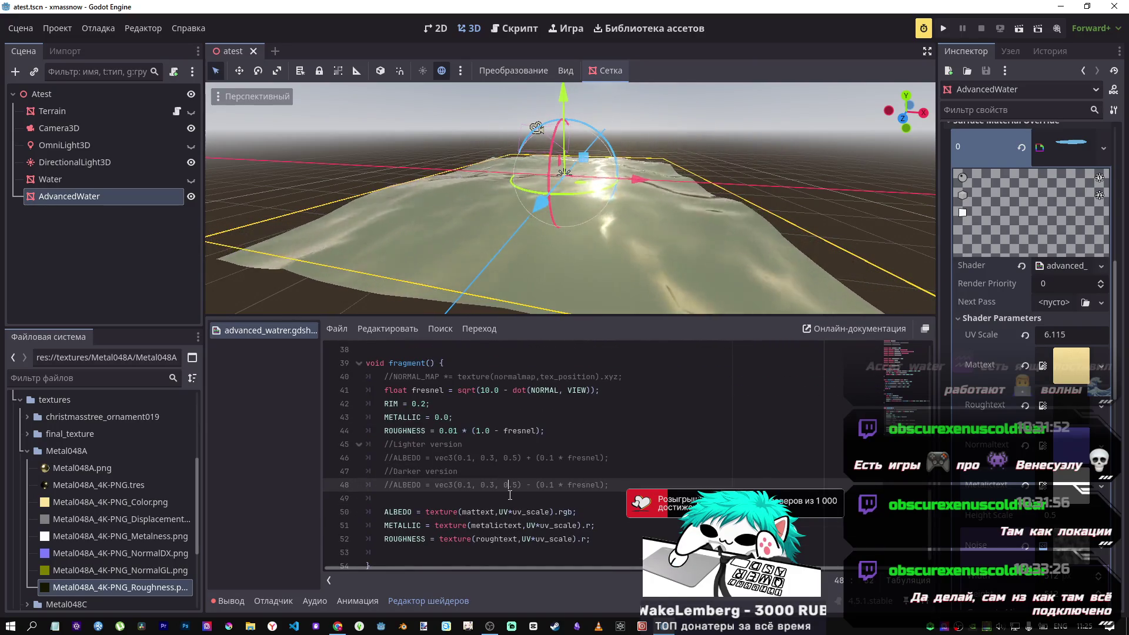
key("ctrl+k")
key("ctrl+s")
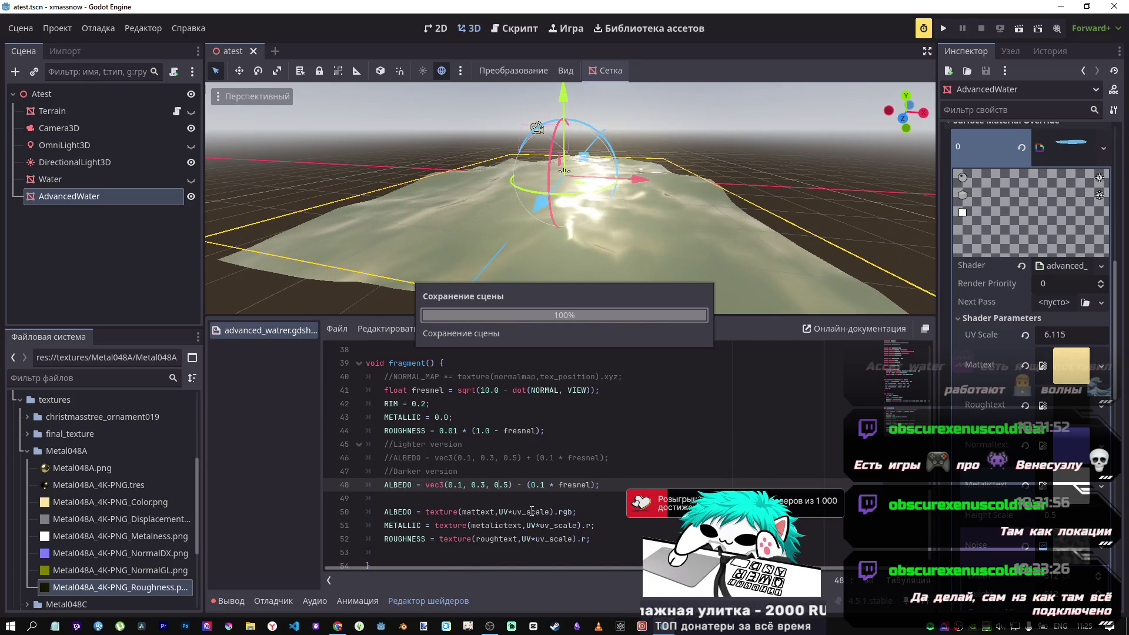
Change line 50 to ALBEDO *= texture(...), save, and orbit over the blue water.
left_click(418, 512)
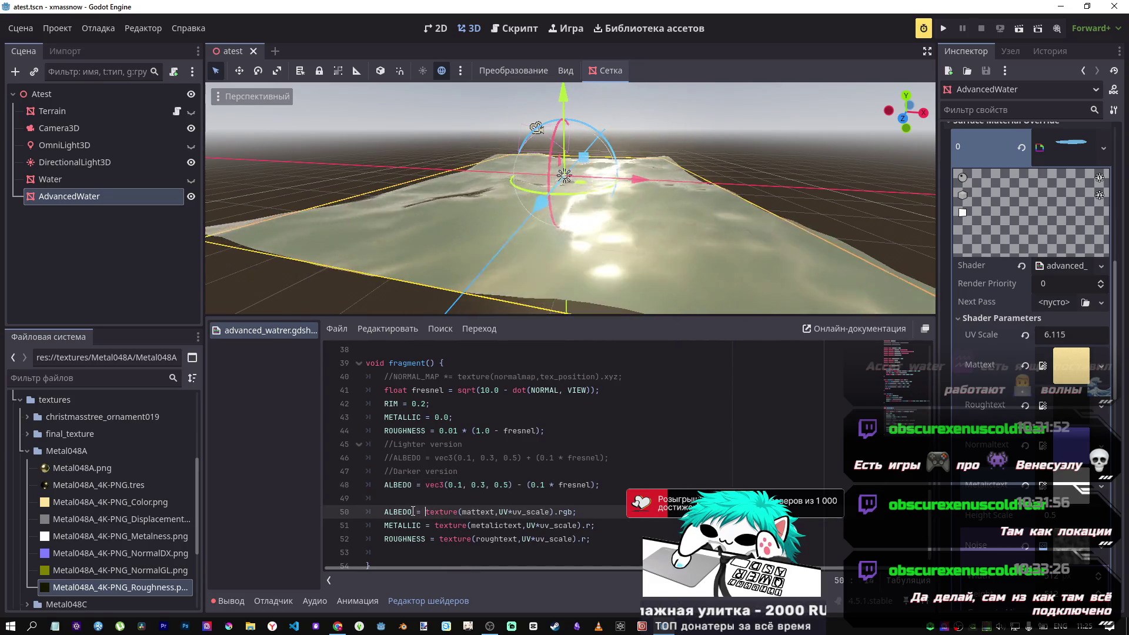
type("*")
key("ctrl+s")
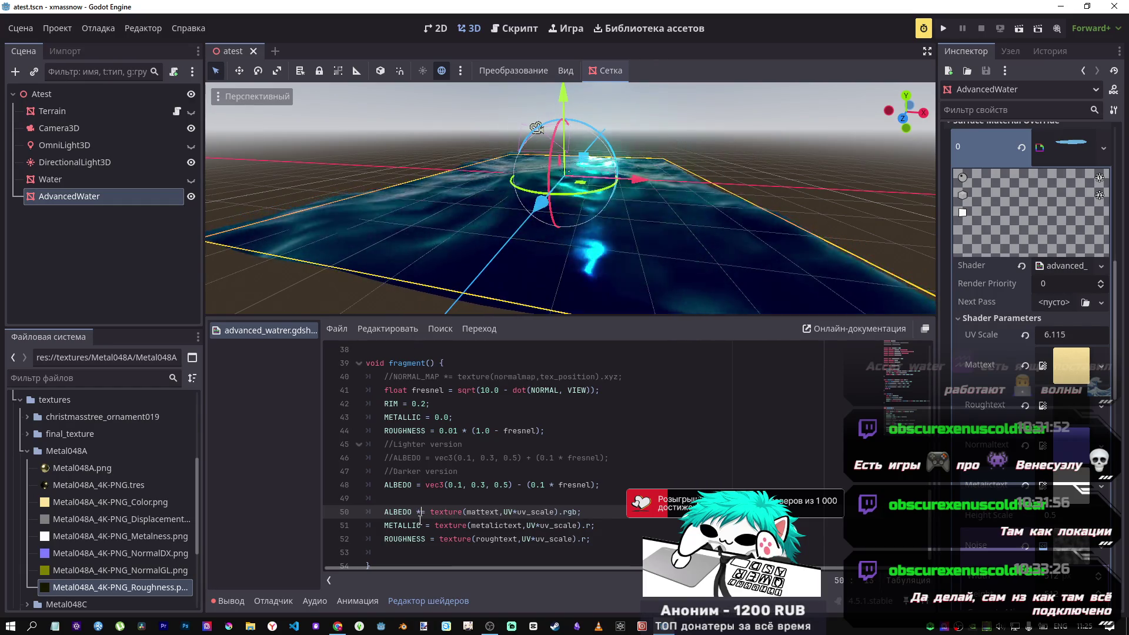
scroll(515, 284, "up", 3)
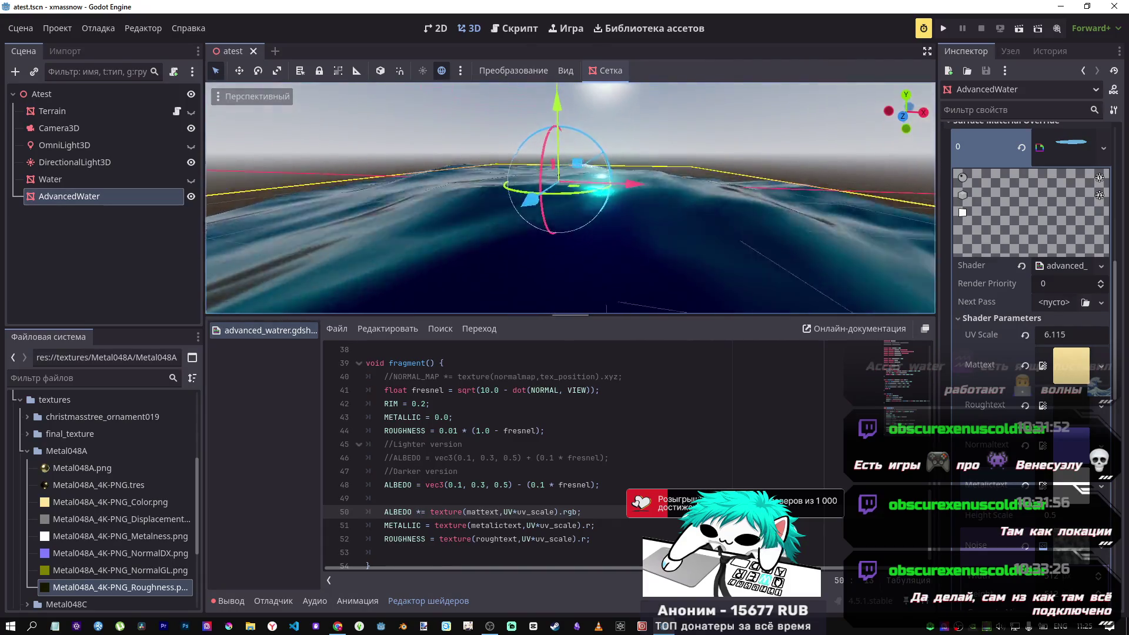
mouse_move(560, 180)
left_mouse_down()
mouse_move(581, 126)
mouse_move(527, 84)
mouse_move(494, 77)
mouse_move(529, 94)
mouse_move(471, 104)
mouse_move(294, 100)
mouse_move(344, 86)
mouse_move(476, 103)
left_mouse_up()
left_click_drag(735, 106, 404, 310)
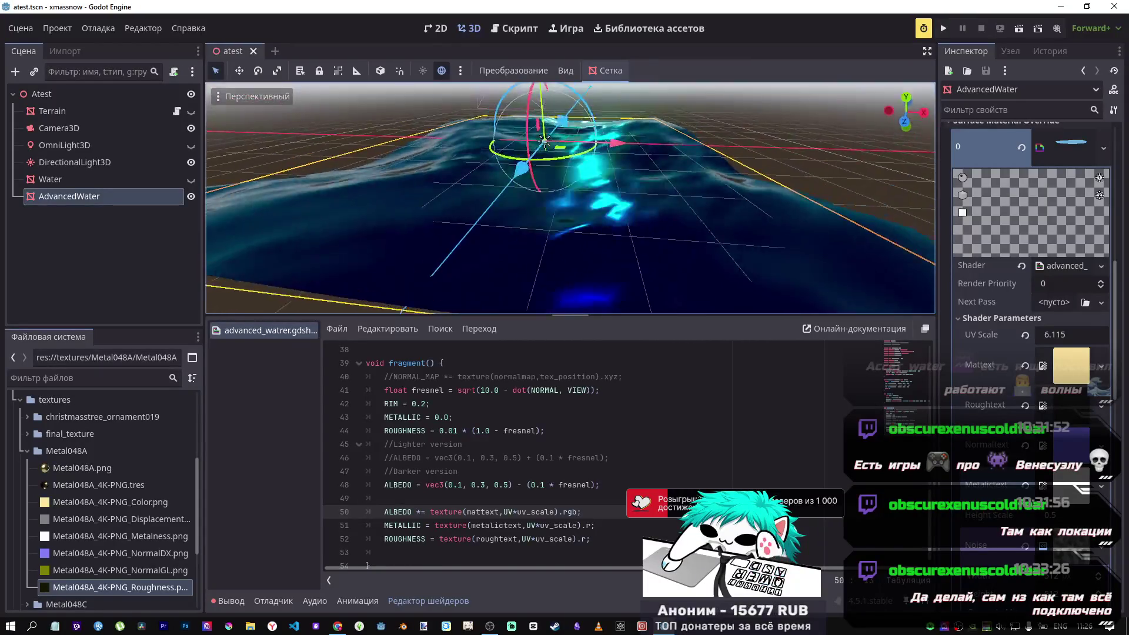
left_click(592, 524)
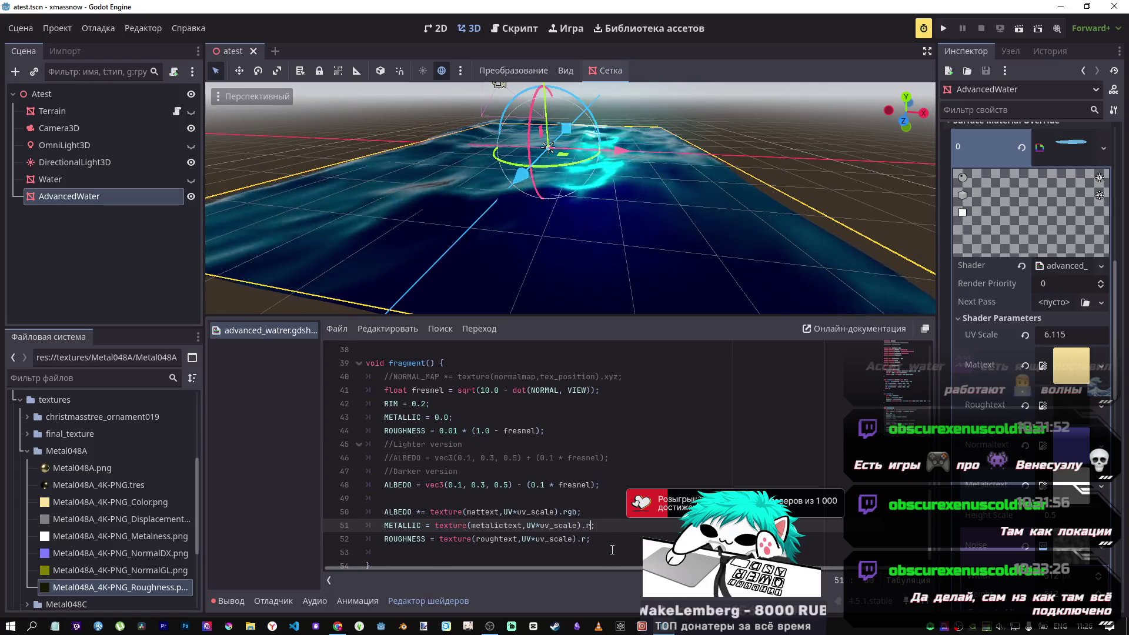
Set the METALLIC offset on line 51 to -.5 and save.
type("-0")
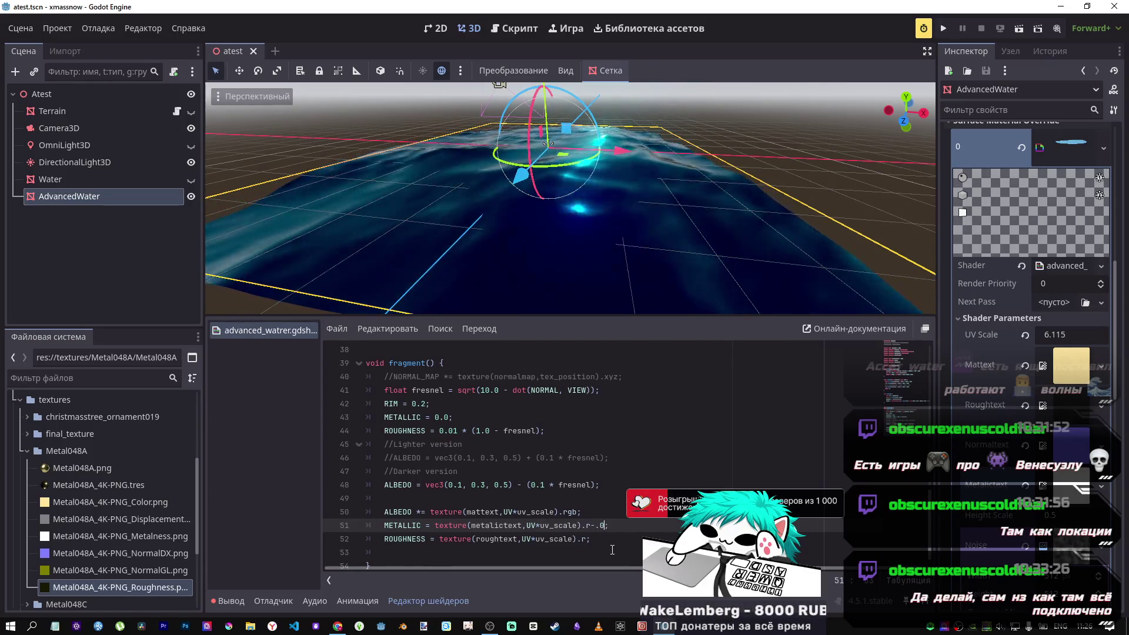
key("BackSpace")
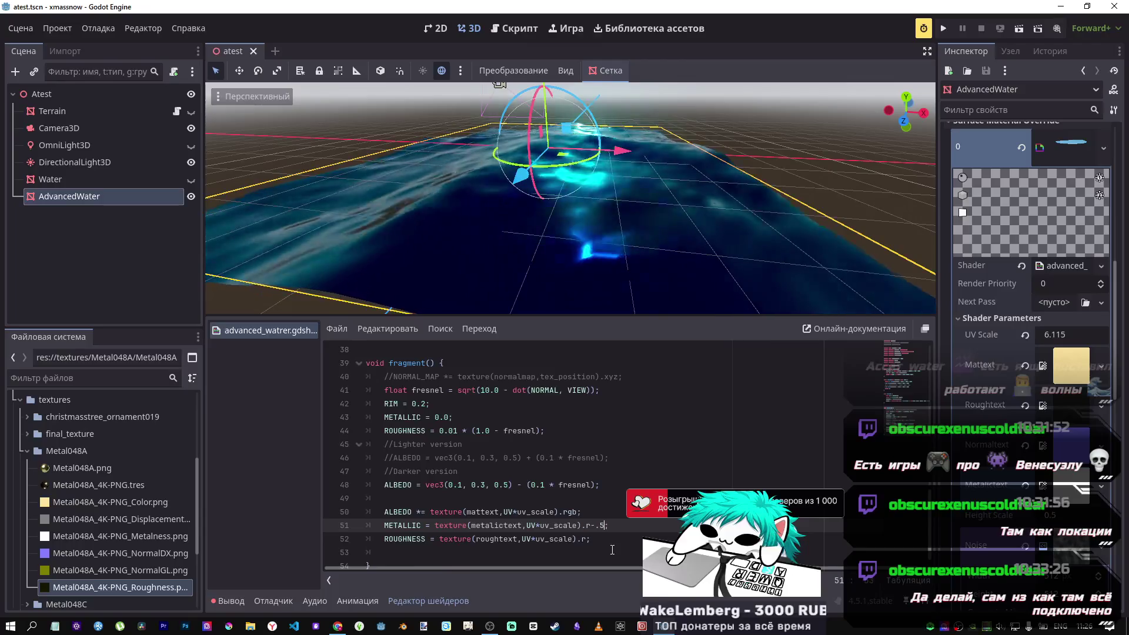
key("ctrl+s")
mouse_move(630, 304)
left_mouse_down()
mouse_move(630, 235)
mouse_move(629, 282)
mouse_move(630, 235)
mouse_move(630, 250)
left_mouse_up()
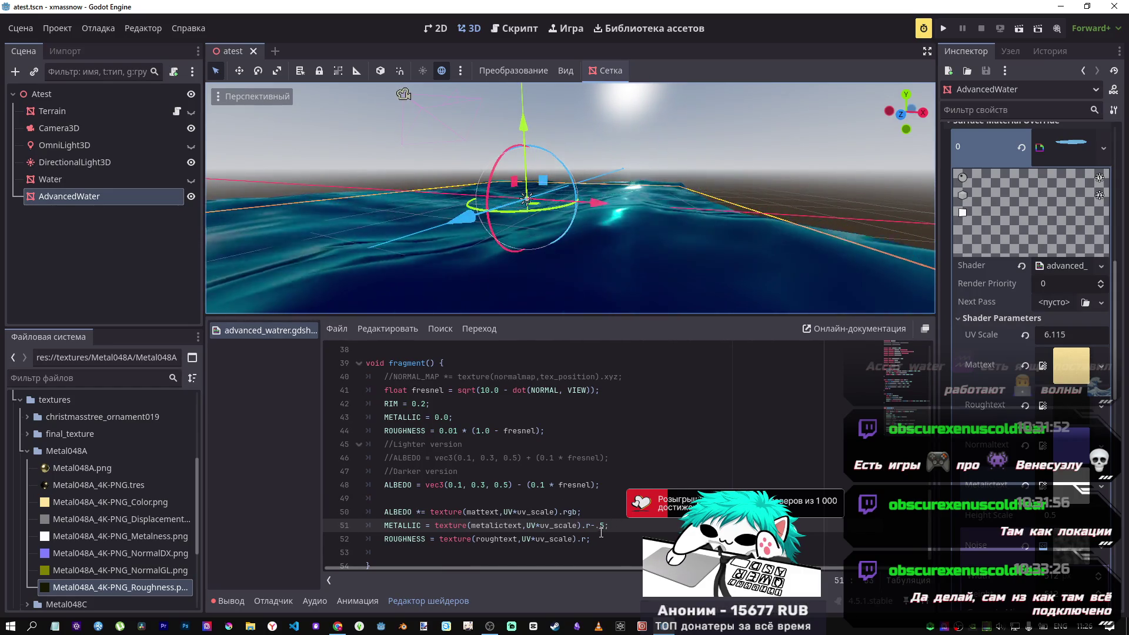
Try a -1.5 metallic offset, save, and orbit around the water.
type("1")
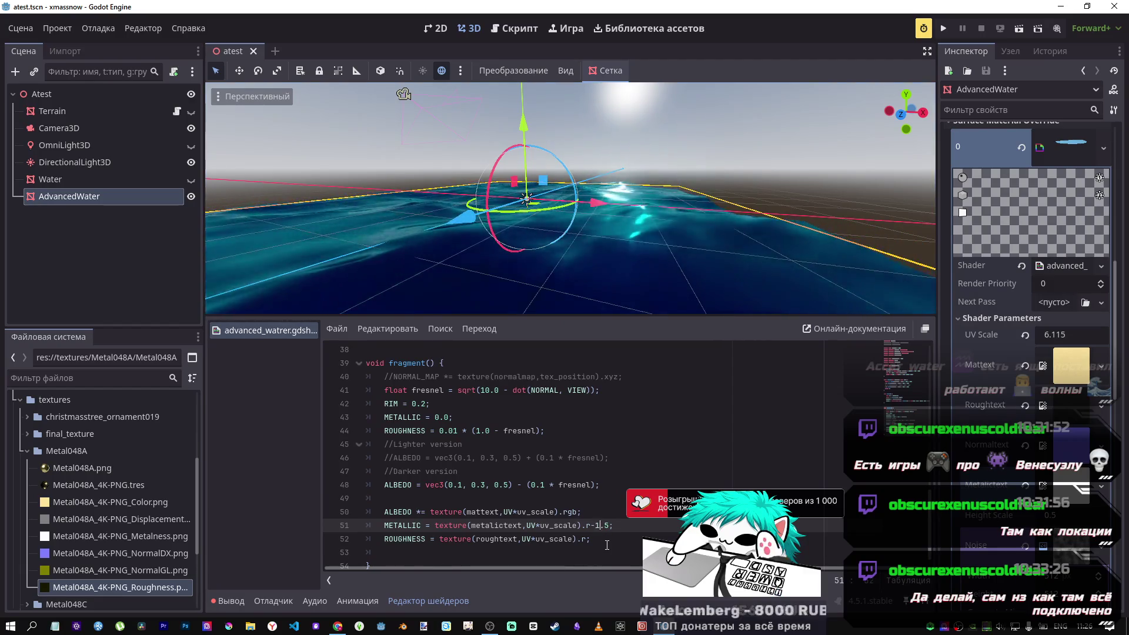
key("ctrl+s")
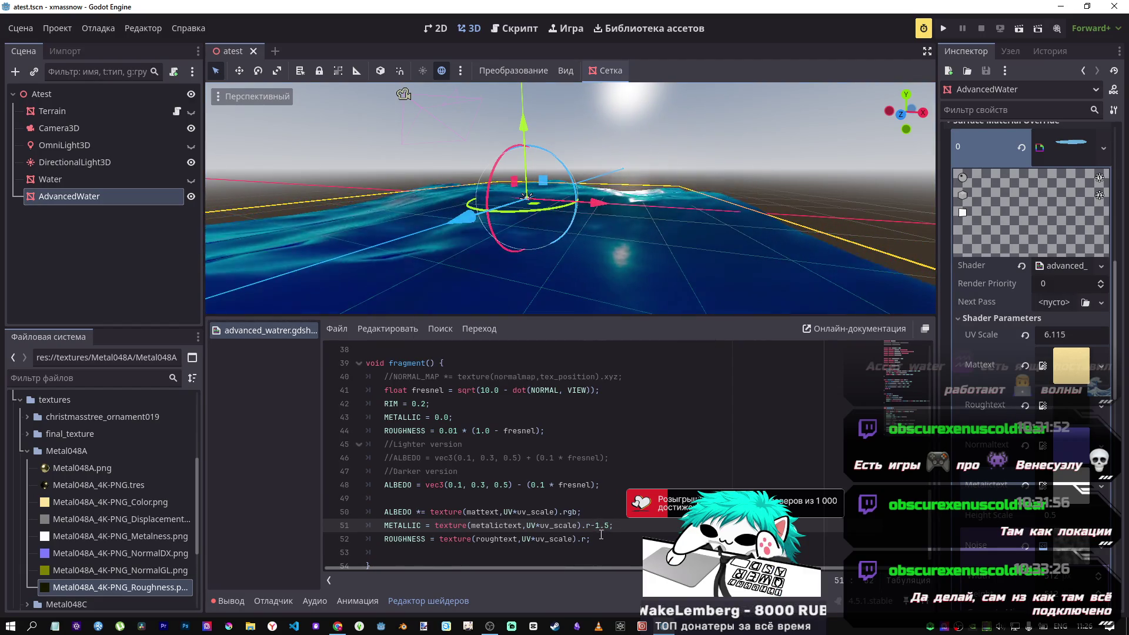
left_click_drag(616, 281, 576, 266)
mouse_move(895, 97)
left_mouse_down()
mouse_move(259, 162)
mouse_move(259, 147)
mouse_move(268, 174)
mouse_move(602, 261)
left_mouse_up()
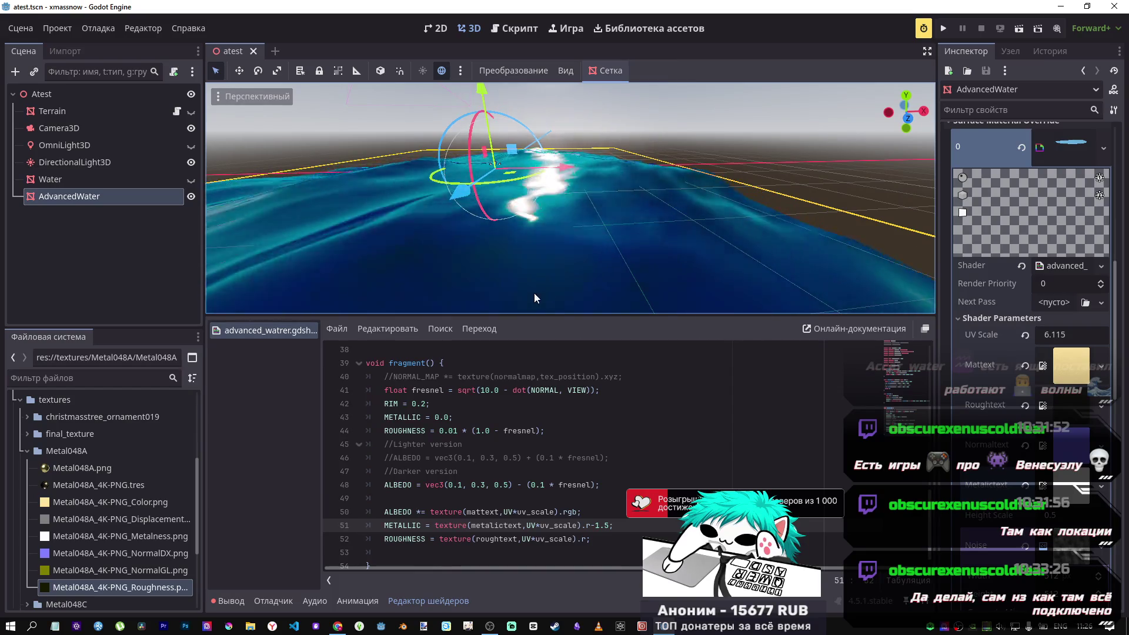
Undo the latest metallic offset edit and orbit to view the water with the sun.
left_click(578, 473)
left_click(606, 525)
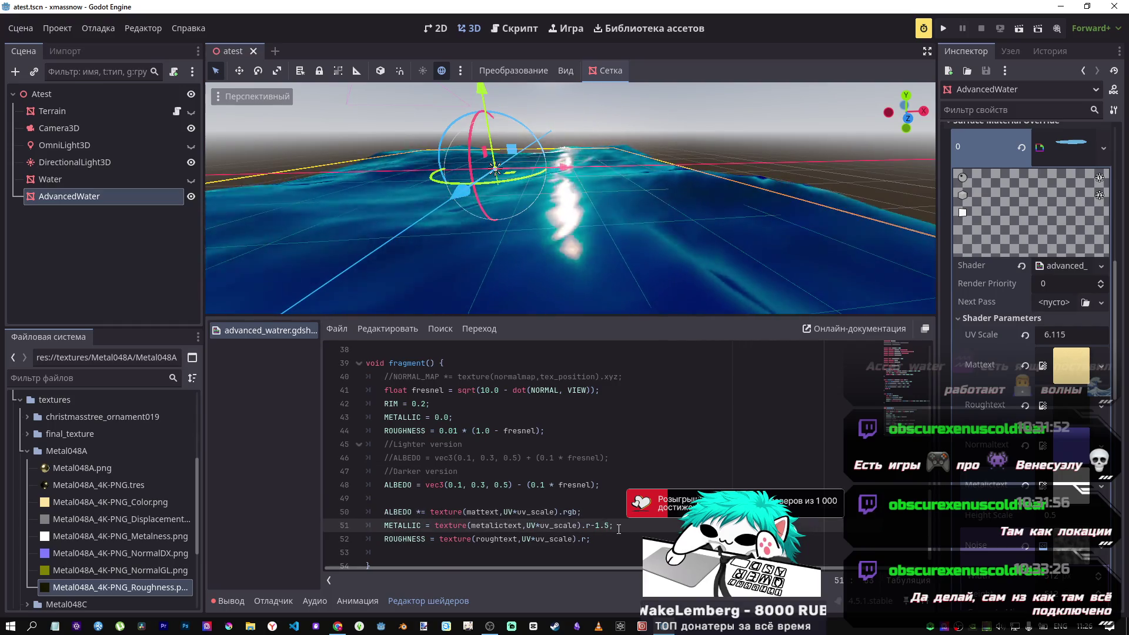
left_click(594, 524)
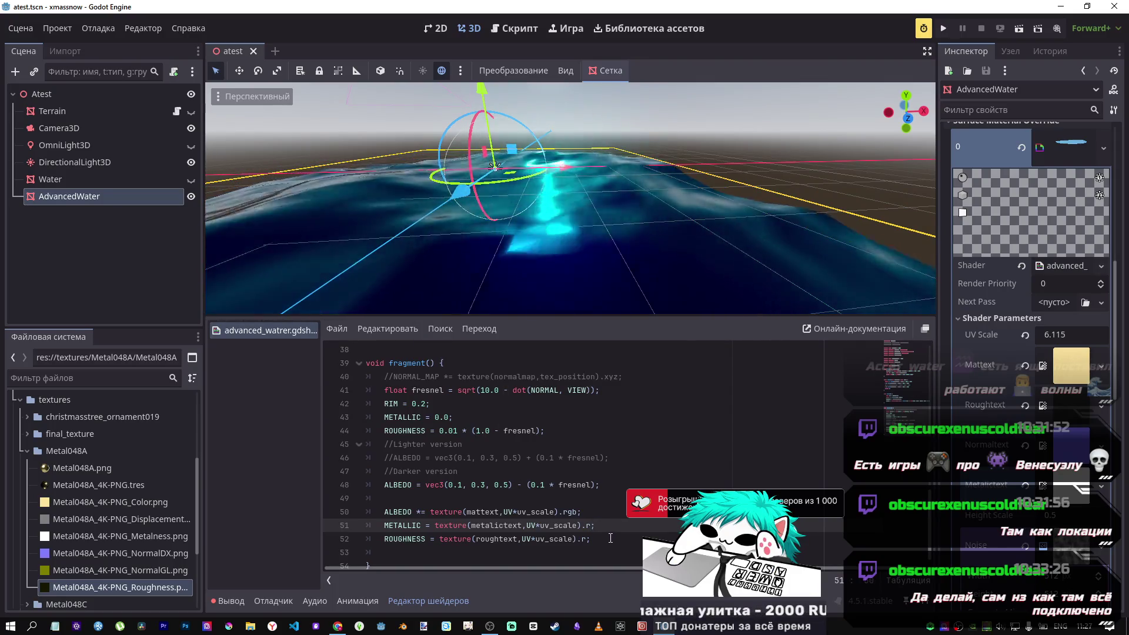
key("ctrl+z")
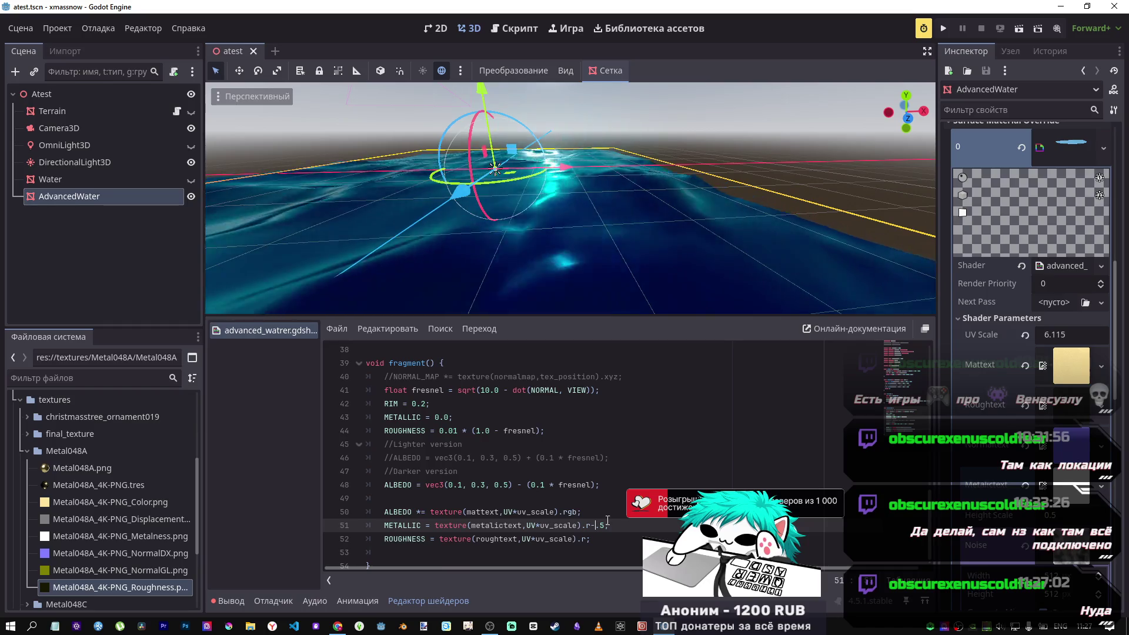
mouse_move(529, 176)
left_mouse_down()
mouse_move(494, 104)
mouse_move(546, 121)
left_mouse_up()
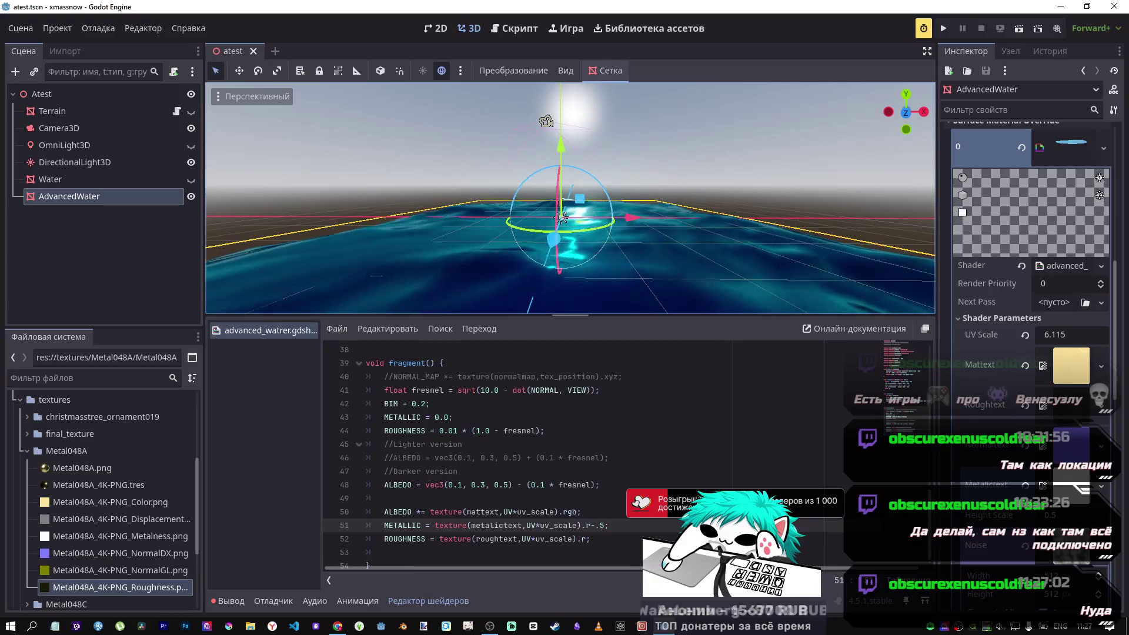
mouse_move(546, 121)
left_mouse_down()
mouse_move(535, 140)
mouse_move(478, 164)
mouse_move(609, 165)
mouse_move(588, 257)
left_mouse_up()
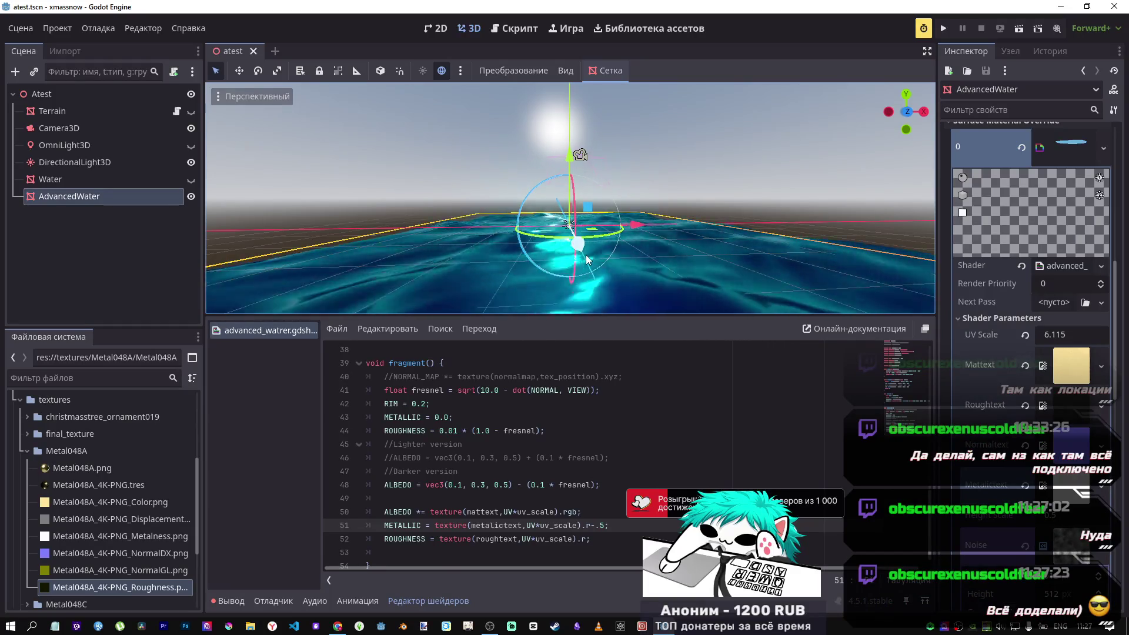
left_click(551, 485)
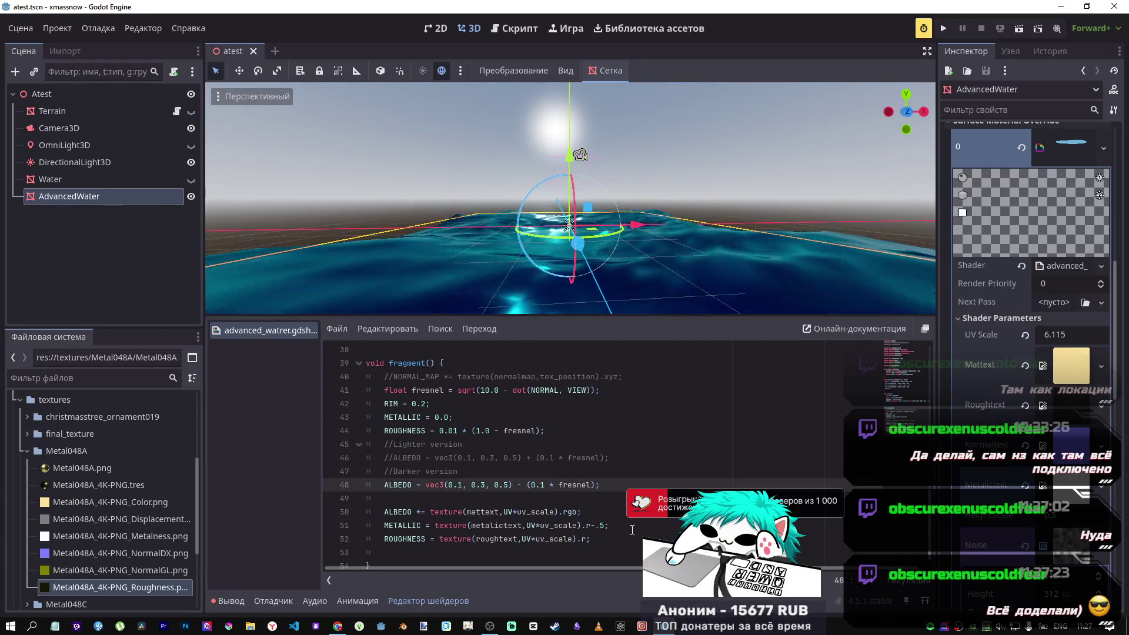
Comment out the blue ALBEDO line 48 to remove the tint.
left_click(605, 526)
key("Up")
key("Up")
key("Up")
key("ctrl+k")
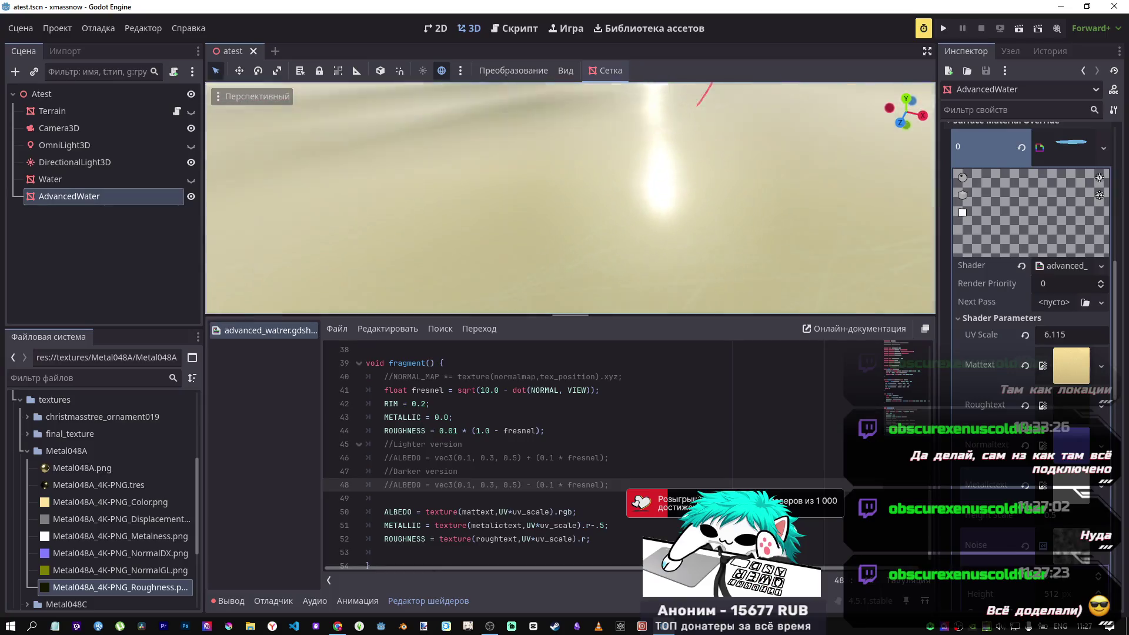
scroll(660, 85, "up", 3)
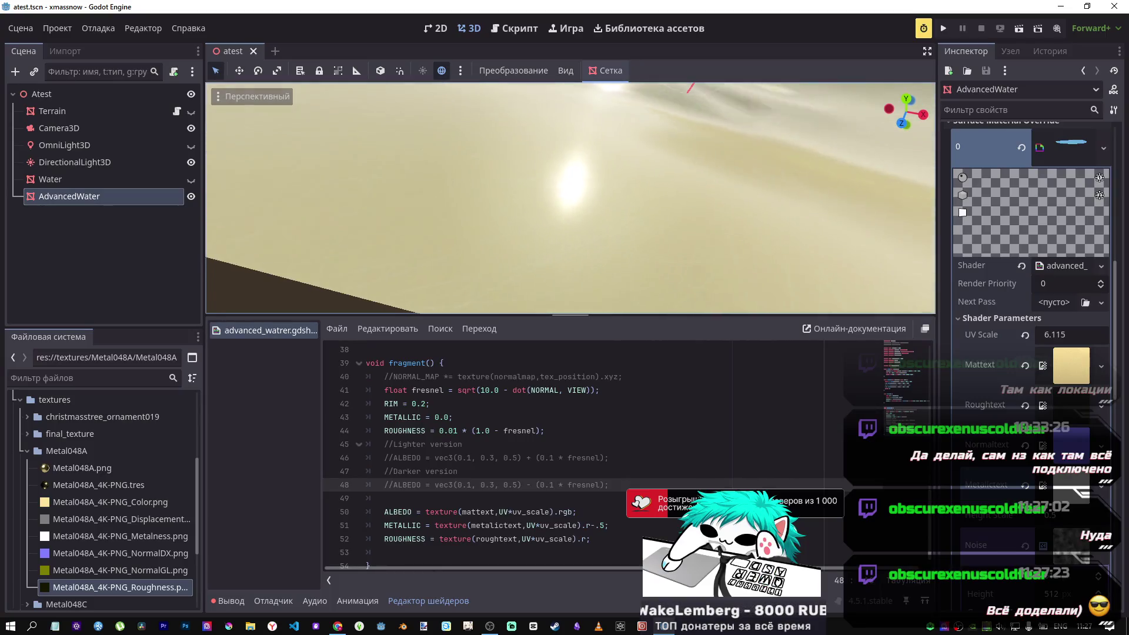
scroll(690, 289, "down", 5)
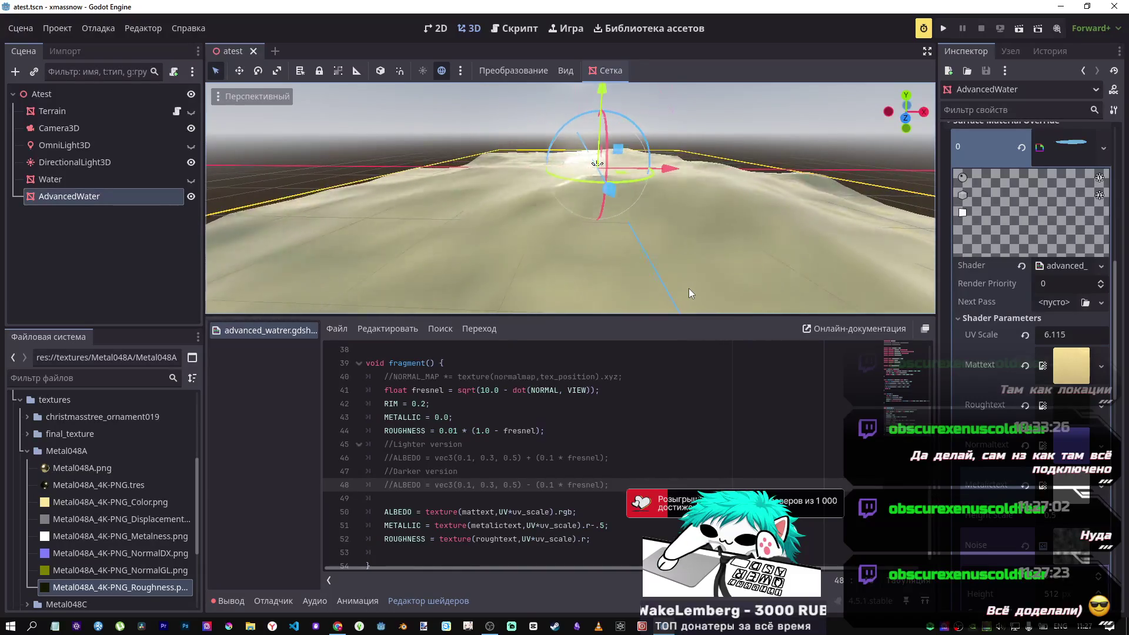
Comment out the ROUGHNESS line 52 and save to compare.
left_click(561, 539)
key("ctrl+k")
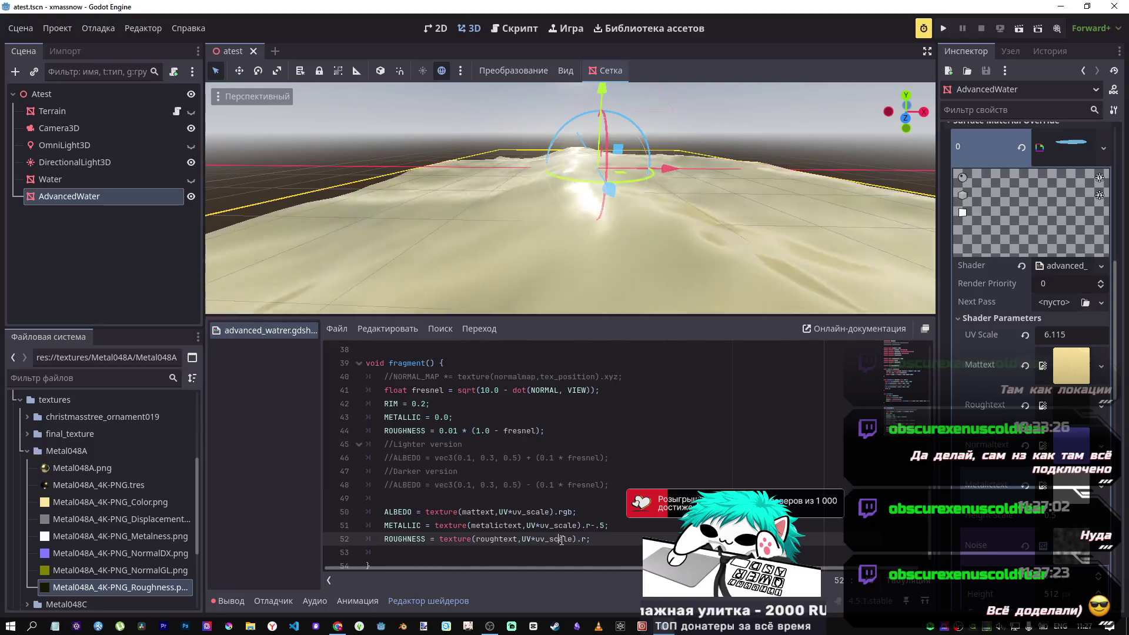
key("ctrl+s")
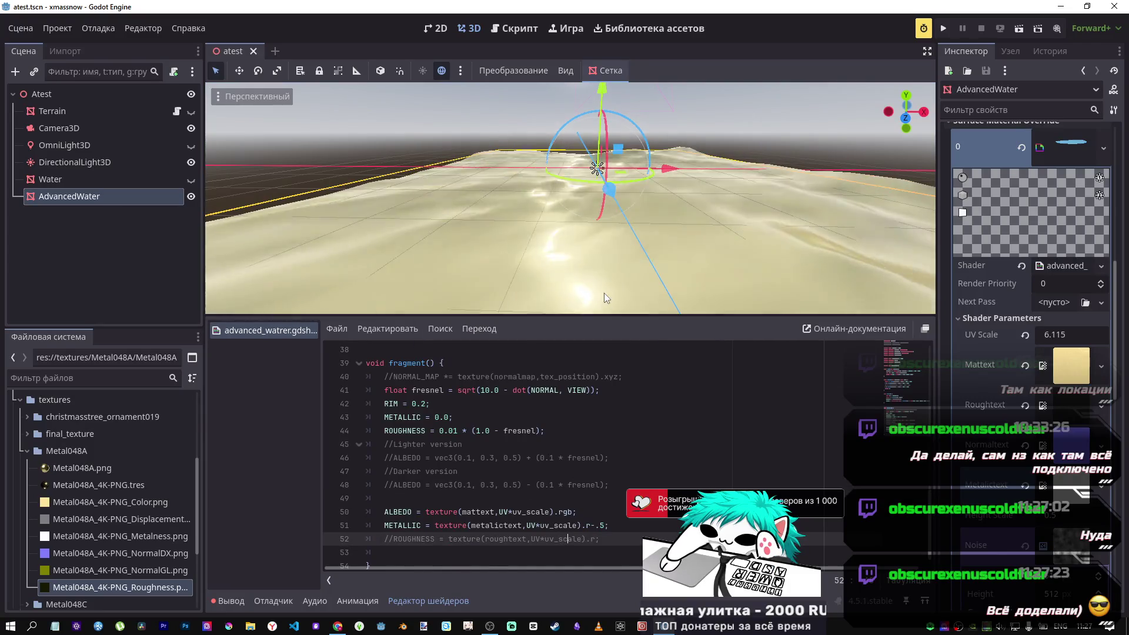
scroll(605, 293, "up", 6)
scroll(605, 293, "down", 6)
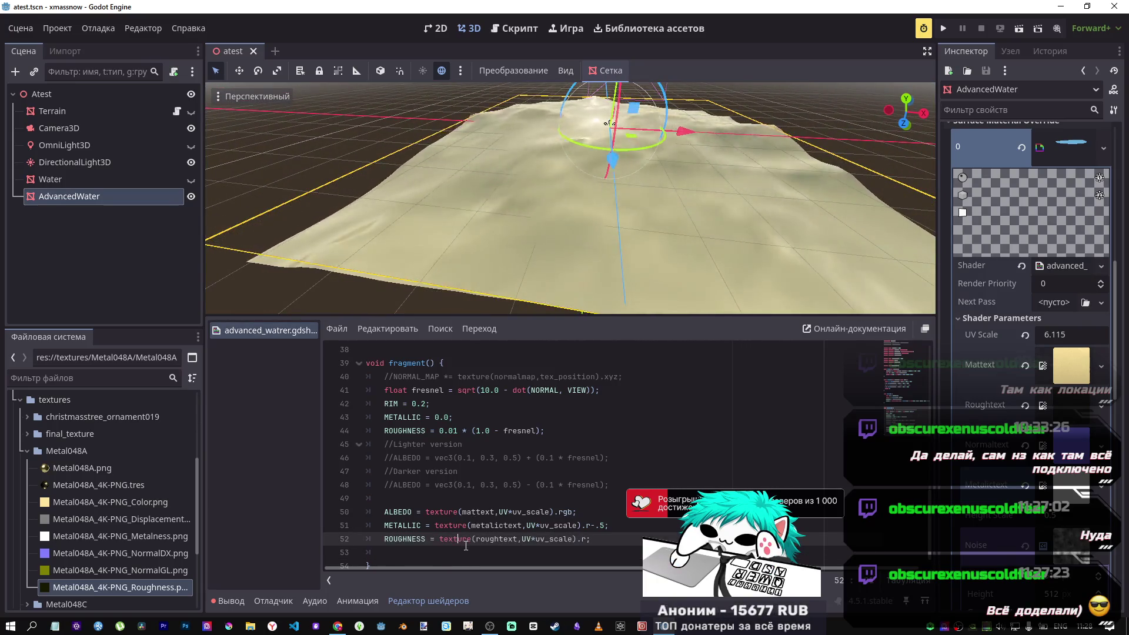
Restore ROUGHNESS, toggle the ALBEDO texture line 50 off and on, then bring up Metal 048 A in Chrome.
key("ctrl+k")
key("Up")
key("Up")
key("ctrl+k")
key("ctrl+s")
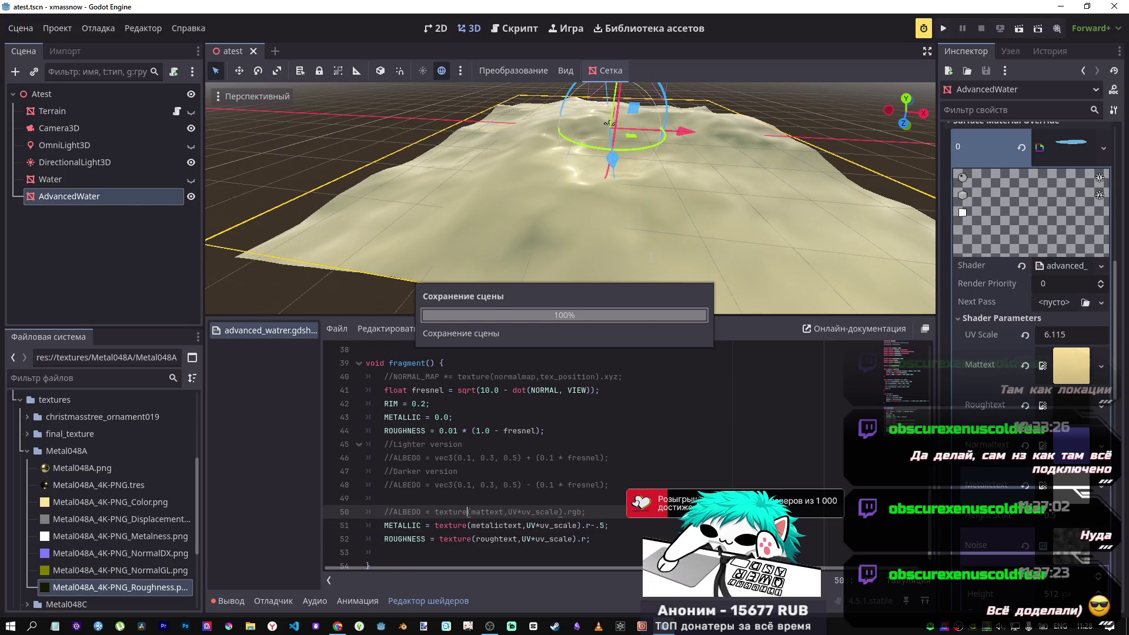
mouse_move(647, 253)
left_mouse_down()
mouse_move(638, 182)
mouse_move(649, 259)
left_mouse_up()
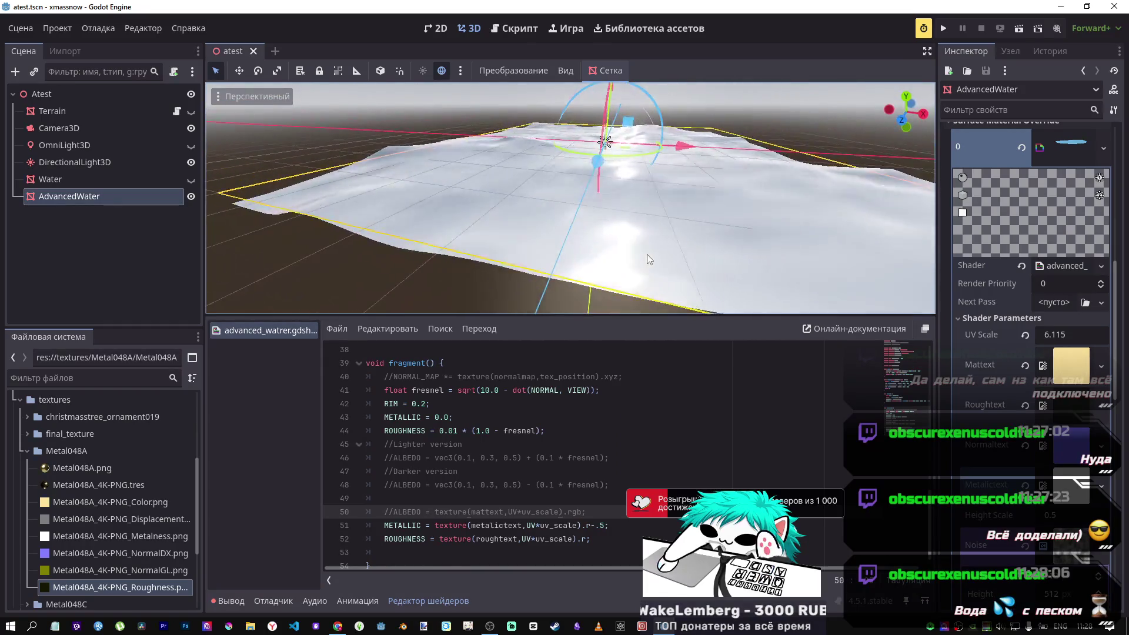
left_click(595, 512)
key("ctrl+k")
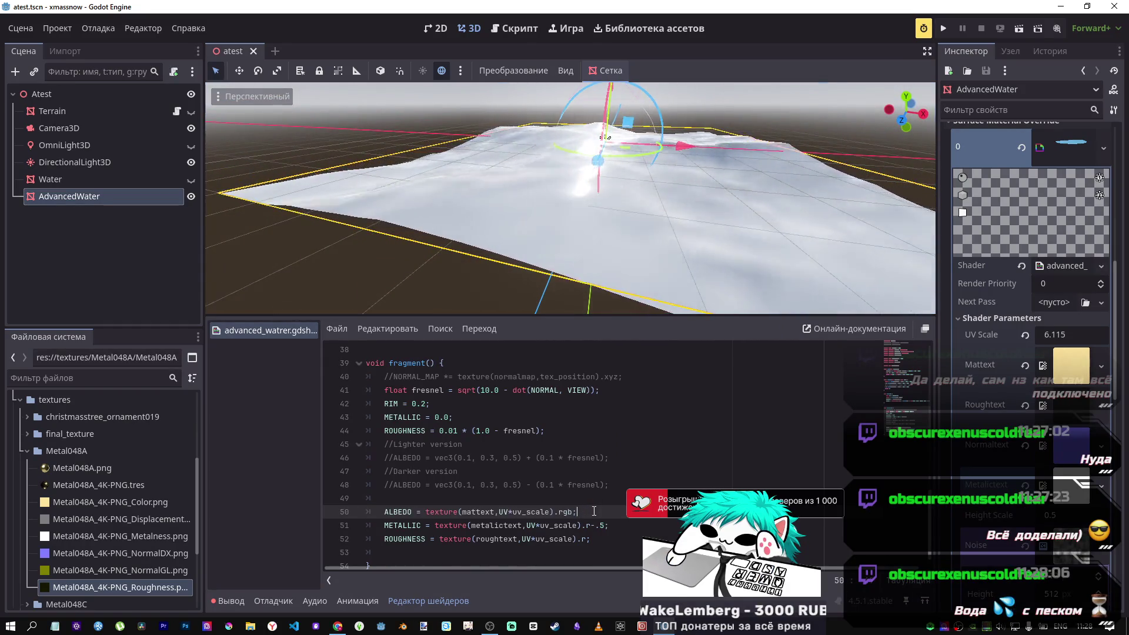
mouse_move(338, 625)
left_click(339, 602)
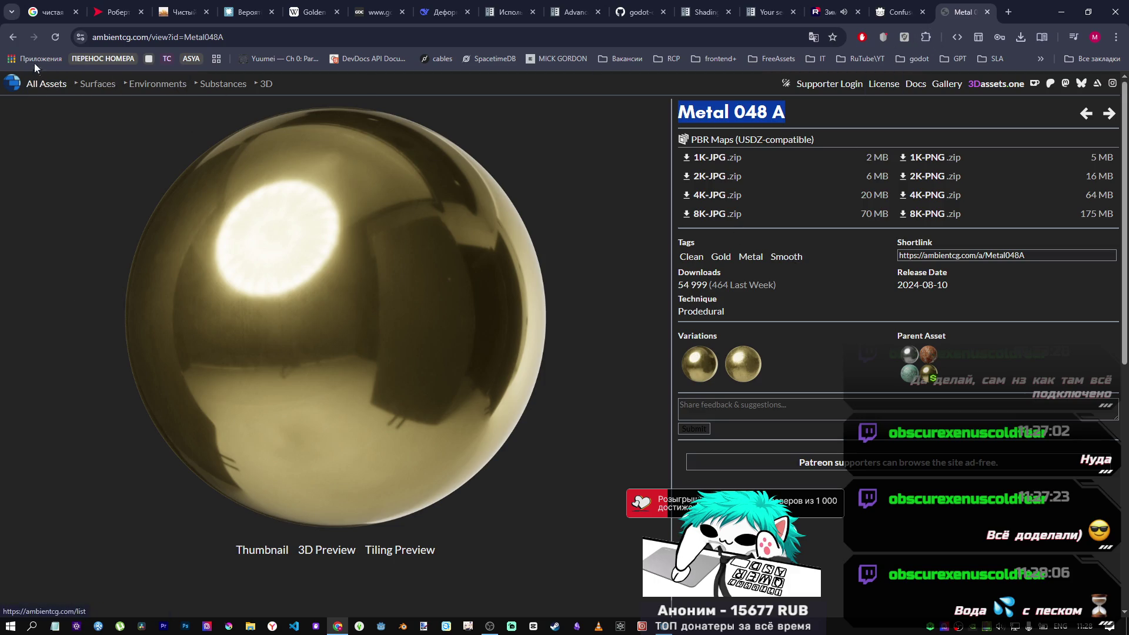
Step back through the Metal 048 C and A pages to the popular assets list.
left_click(13, 37)
left_click(8, 42)
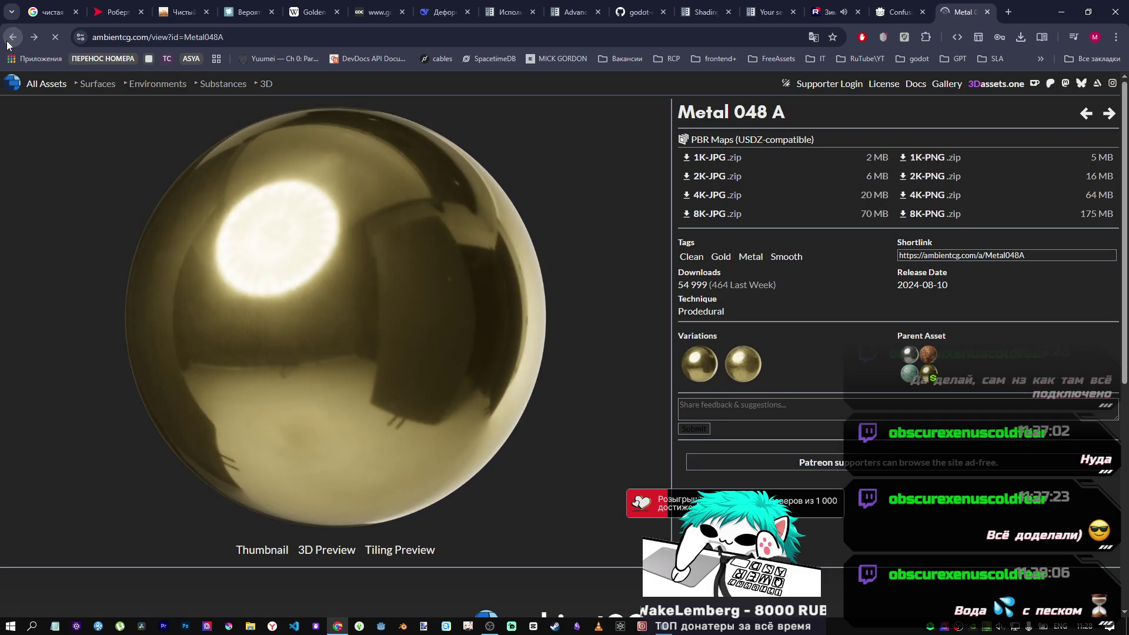
left_click(8, 44)
left_click(7, 46)
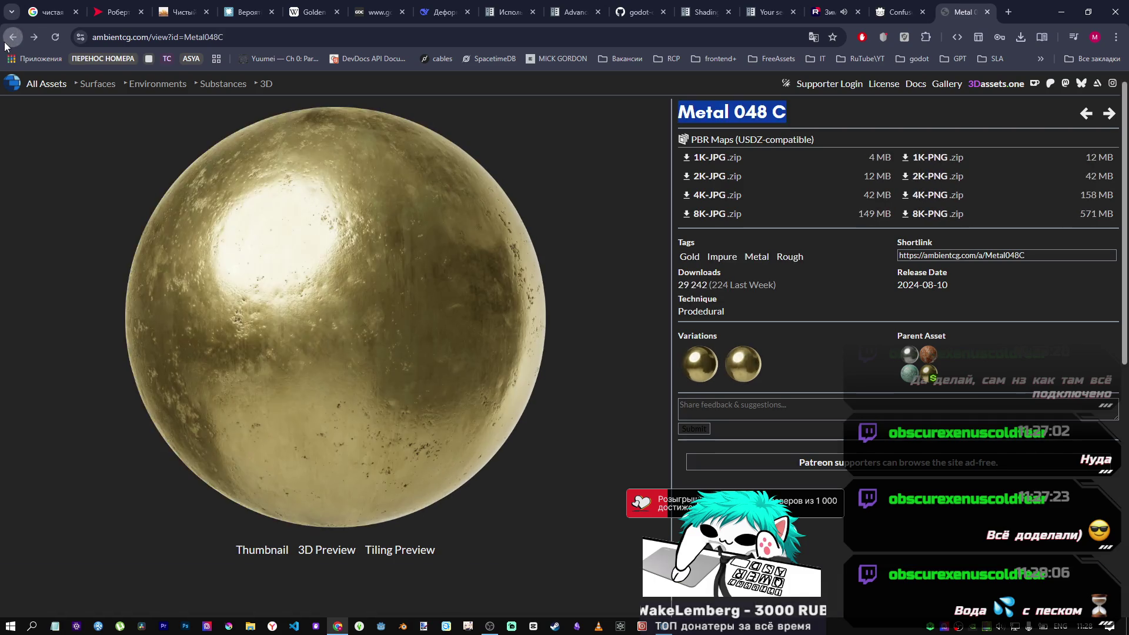
left_click(5, 45)
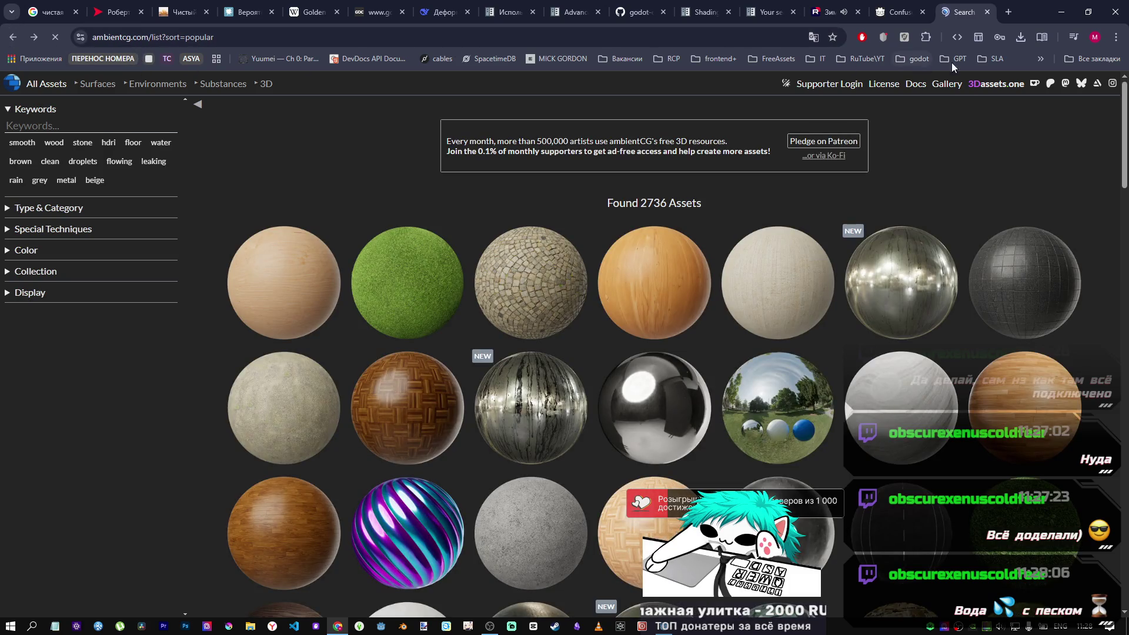
Check the Godot forum shader tab, return to Godot, and uncomment blue albedo line 48.
key("ctrl+shift+Tab")
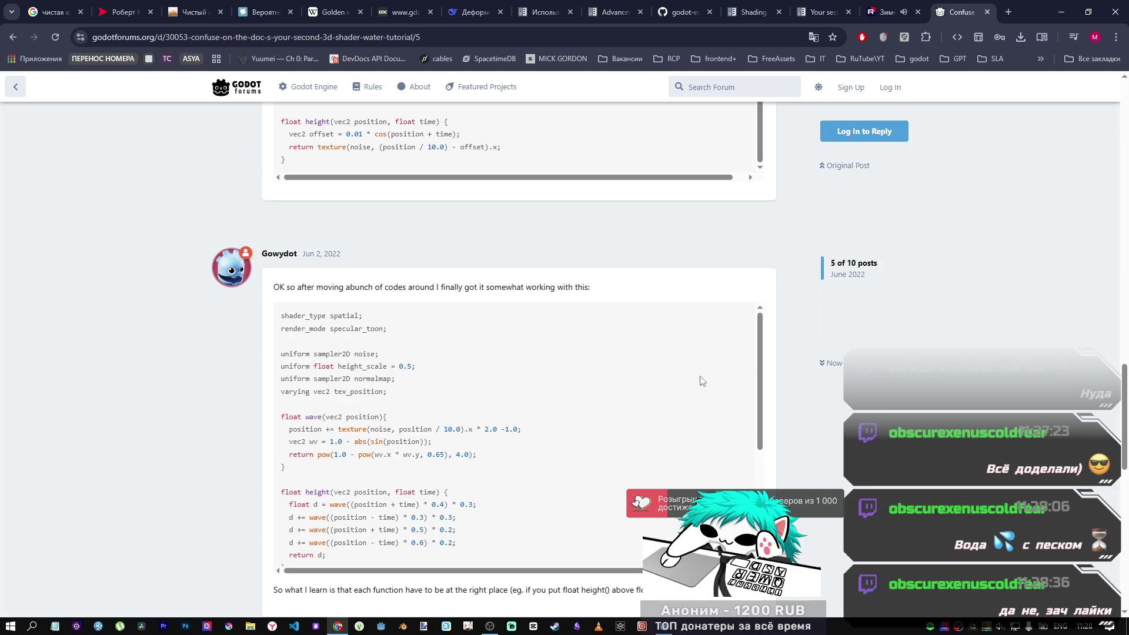
key("alt+Tab")
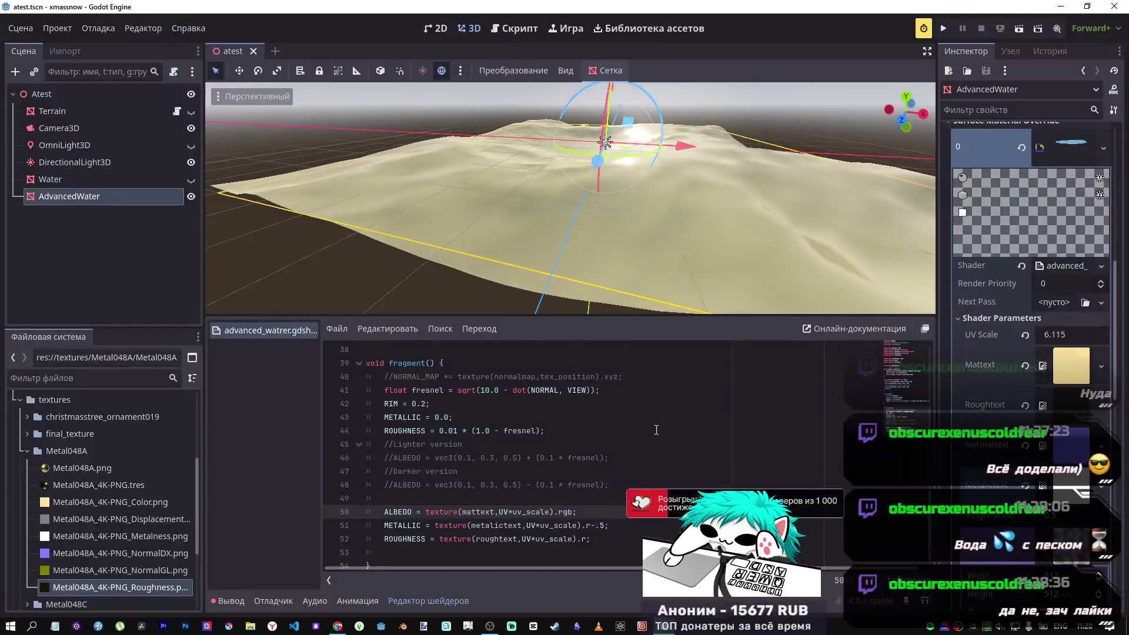
left_click(445, 486)
key("ctrl+k")
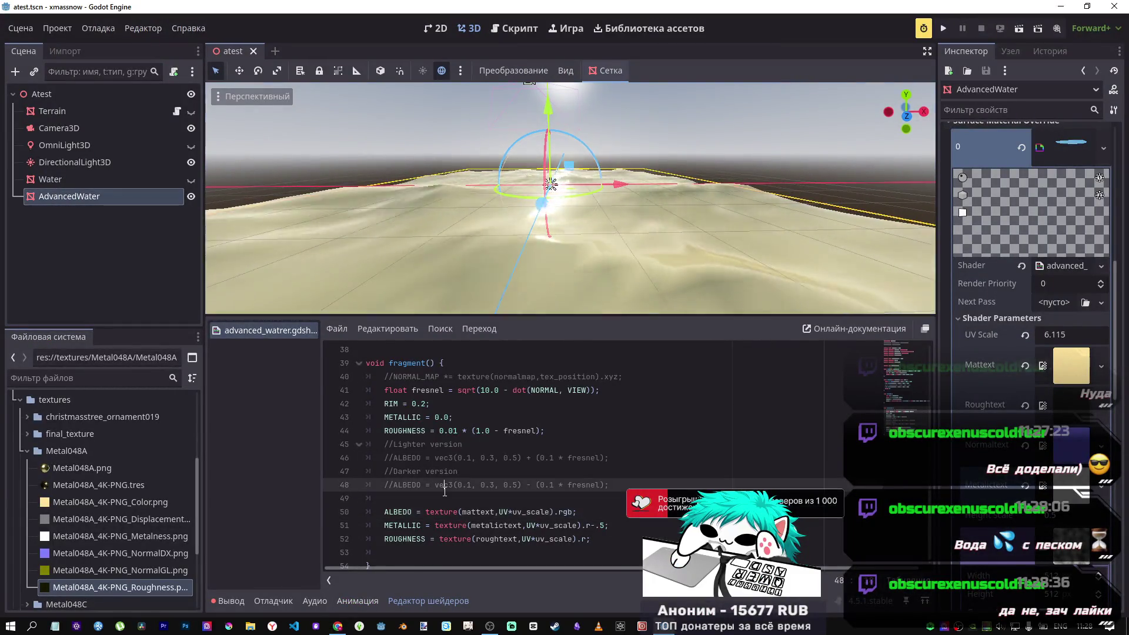
Change line 50 to ALBEDO *= for the blue-tinted water and save the scene.
left_click(417, 512)
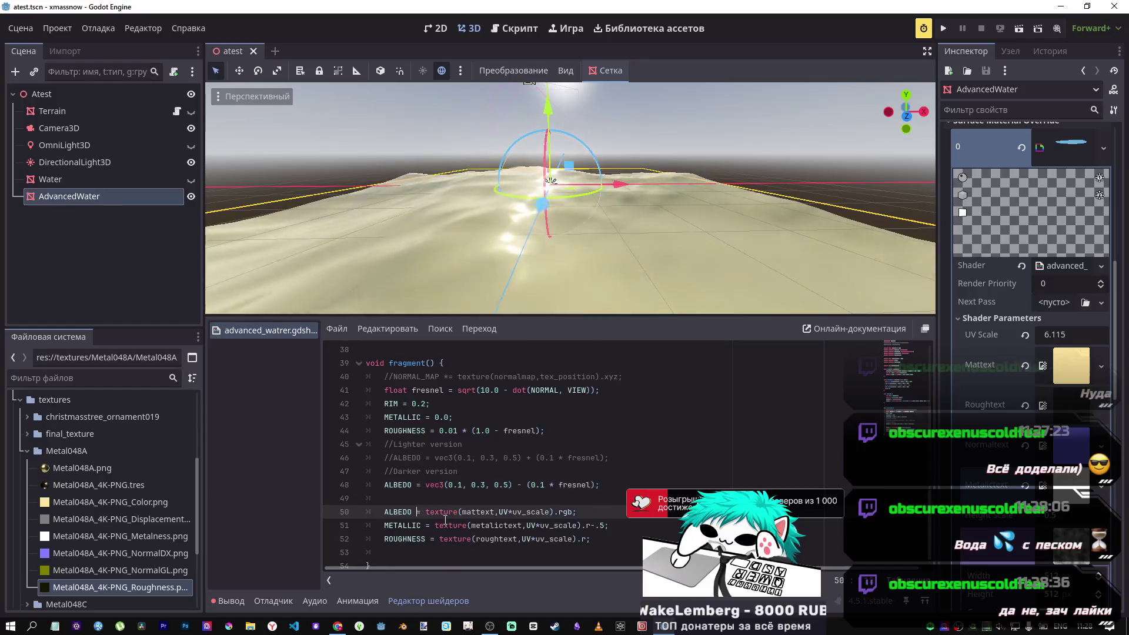
type("*")
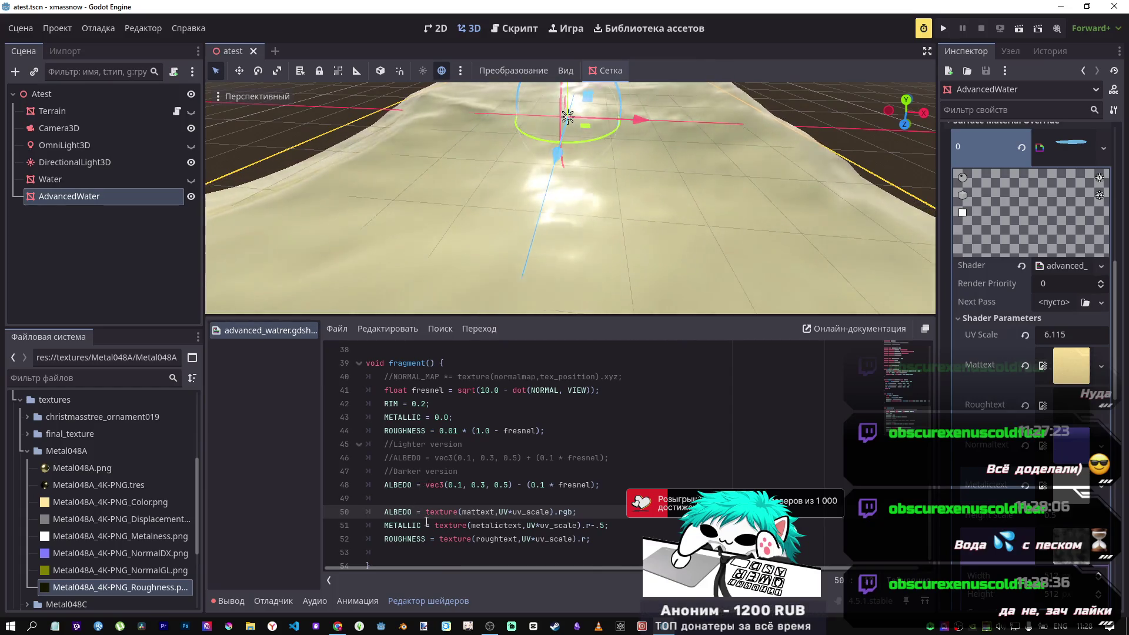
type("*")
left_click(598, 525)
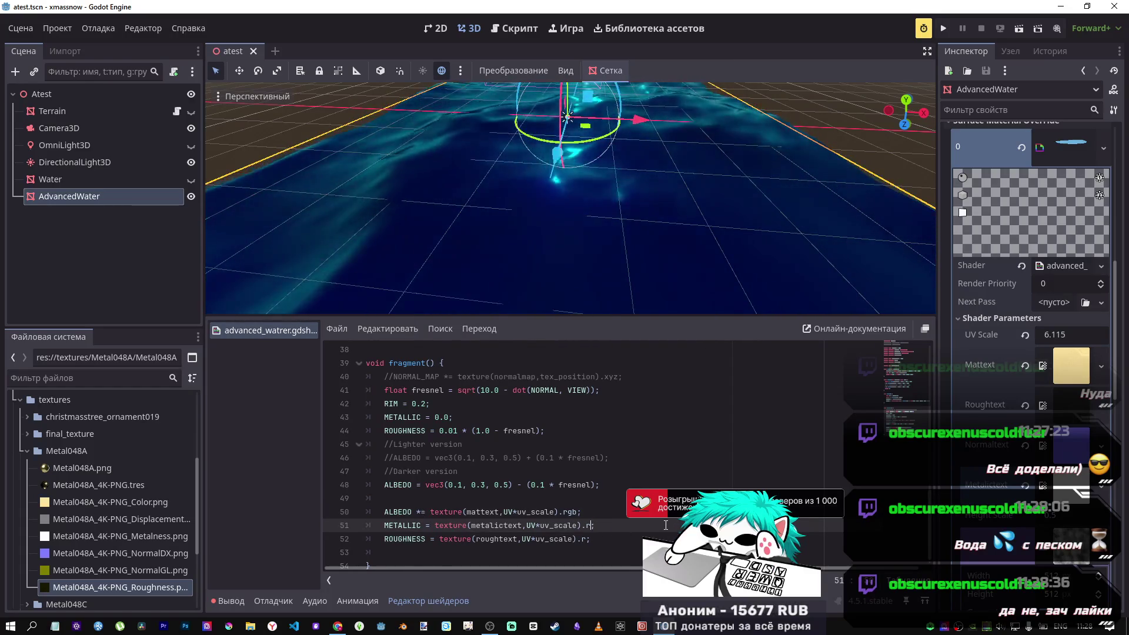
type(";")
key("ctrl+s")
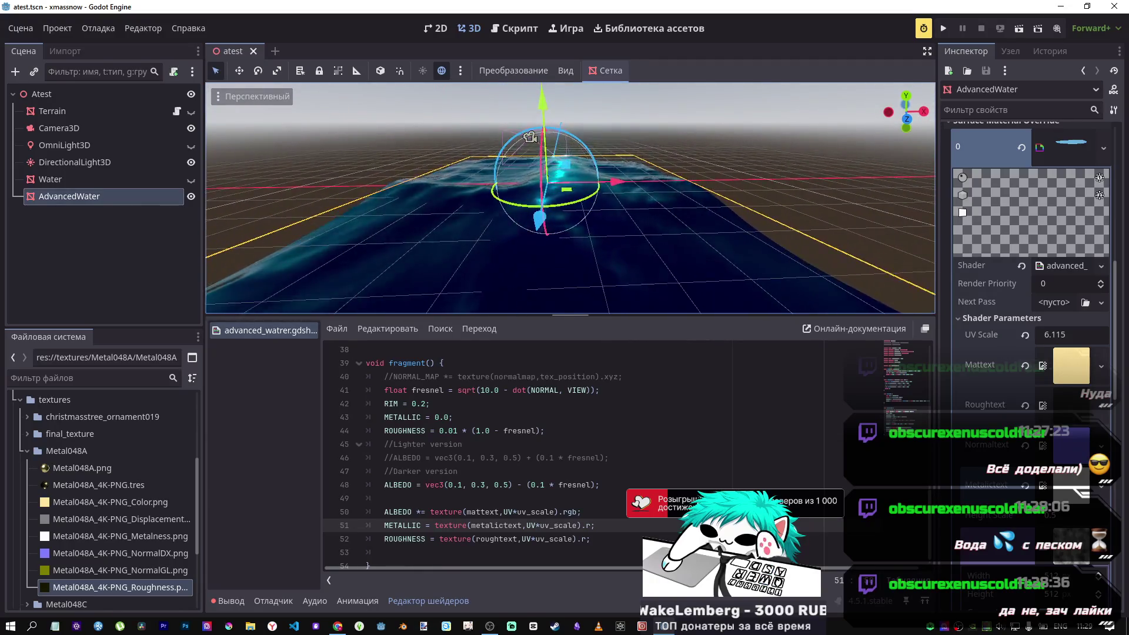
Adjust the METALLIC offset on line 51 by entering -0.5.
left_click(588, 513)
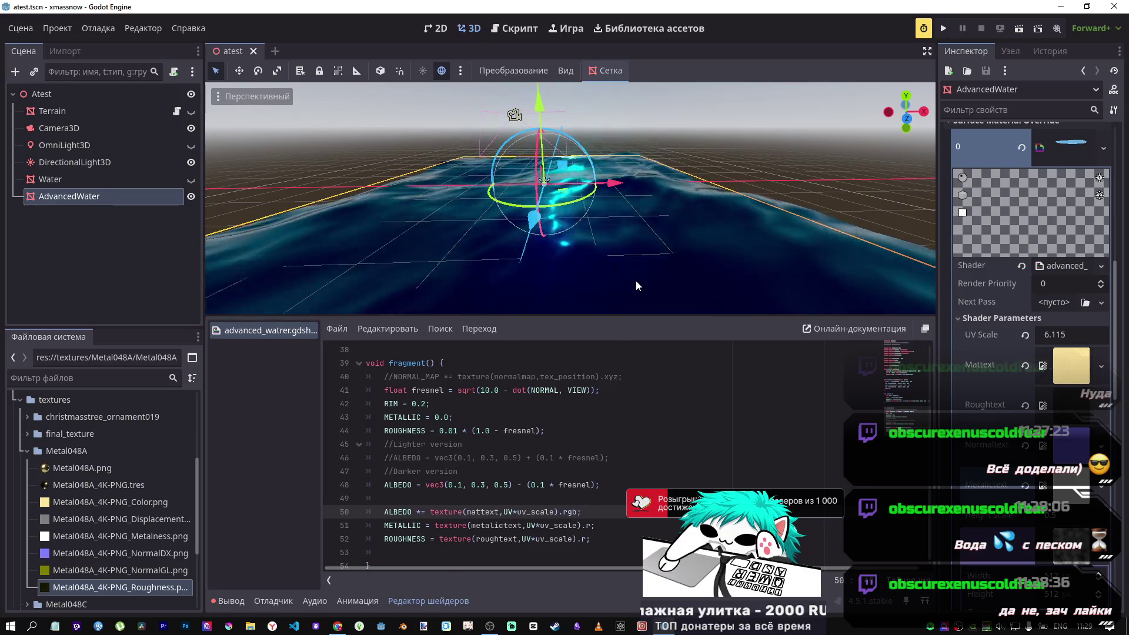
key("Down")
type("-0.5")
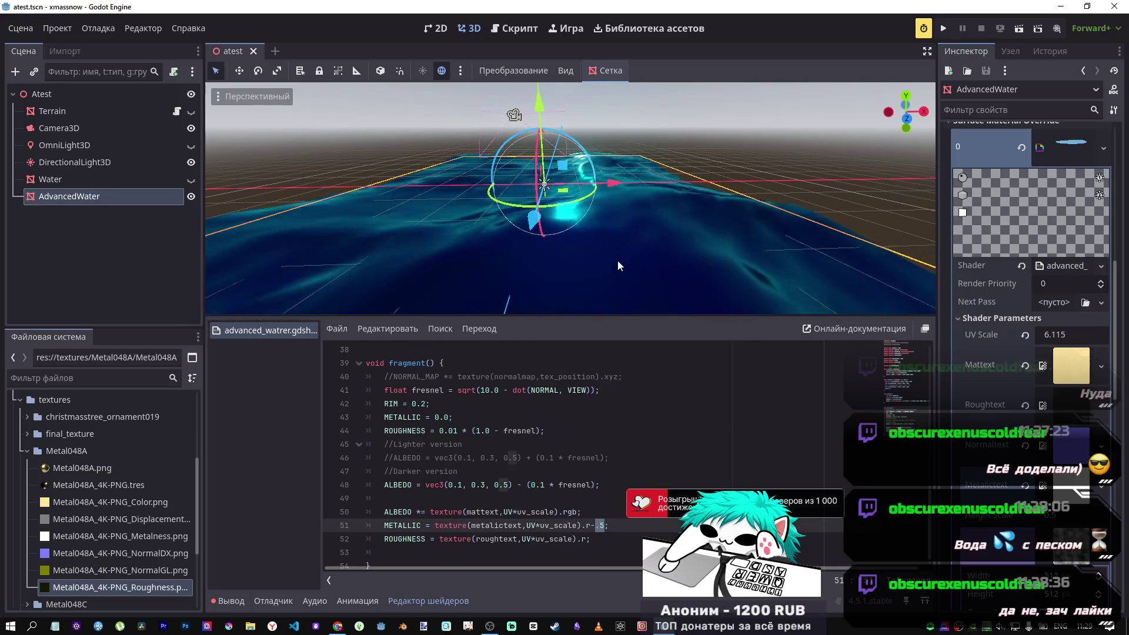
left_click(421, 511)
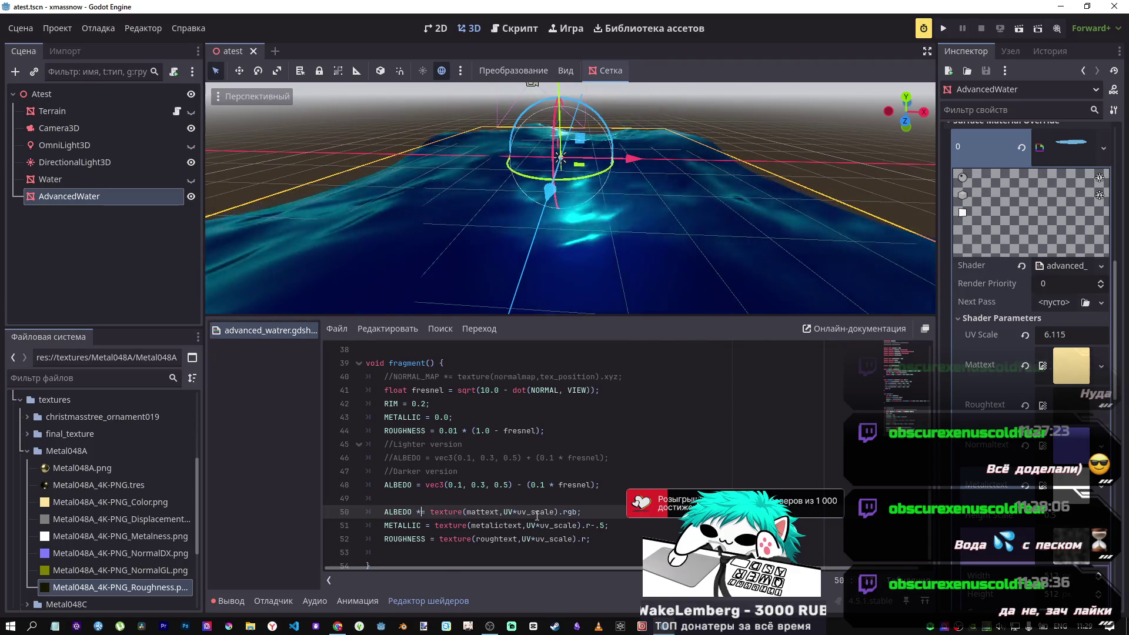
Comment out the blue albedo line 48 with Ctrl+K, save, and reframe the terrain.
mouse_move(572, 303)
left_mouse_down()
mouse_move(553, 283)
mouse_move(594, 259)
mouse_move(568, 283)
mouse_move(580, 281)
left_mouse_up()
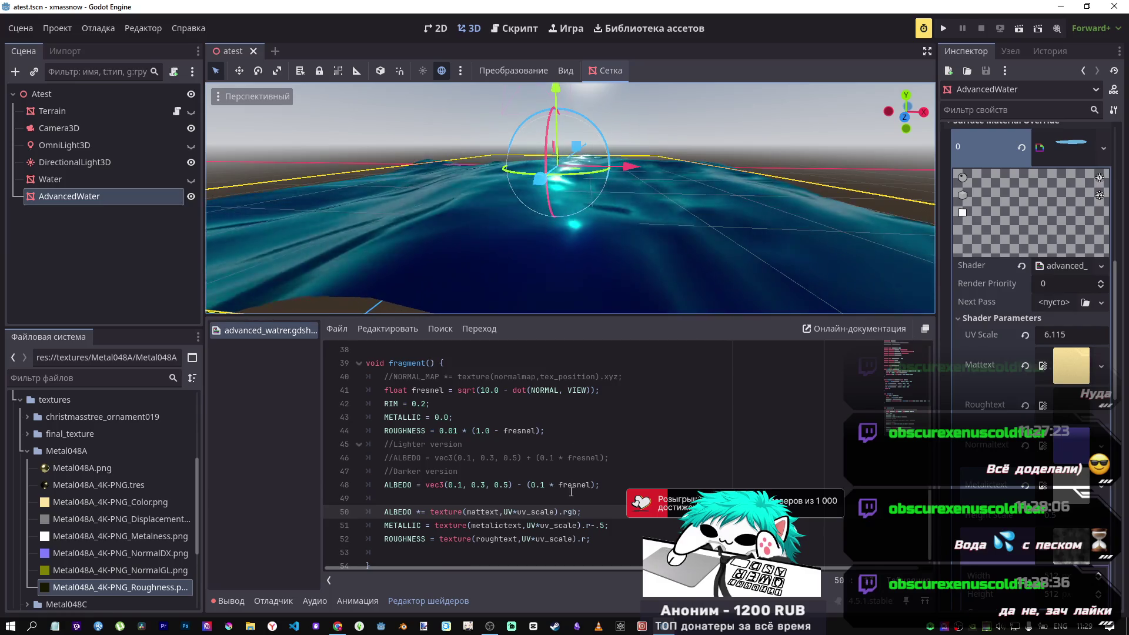
left_click_drag(451, 485, 451, 472)
left_click(452, 486)
key("ctrl+k")
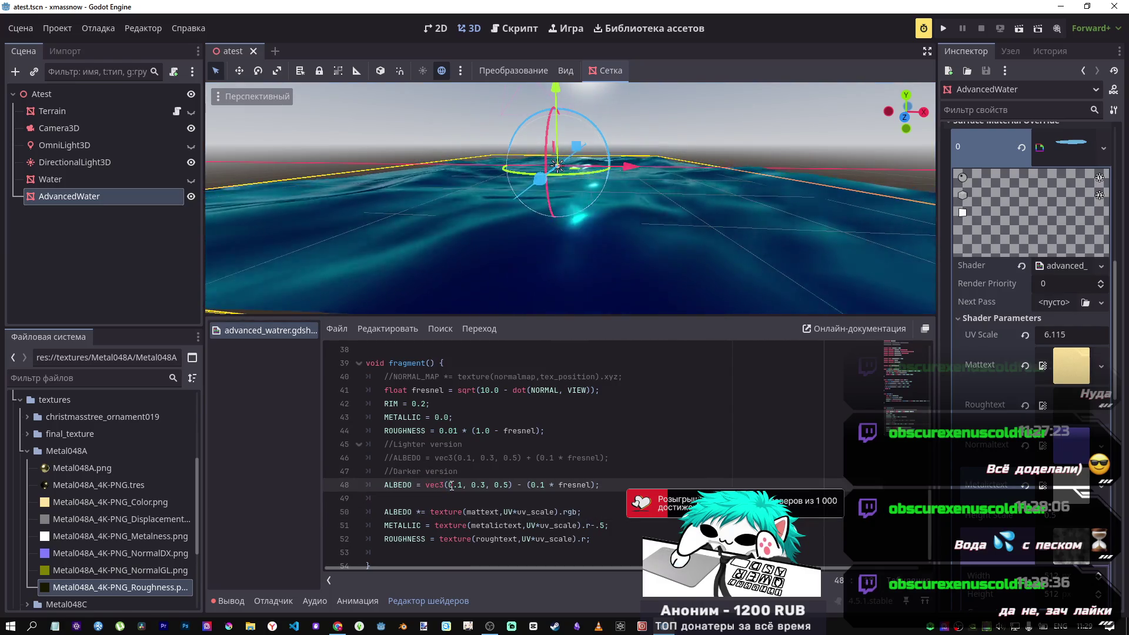
key("ctrl+s")
mouse_move(564, 194)
left_mouse_down()
mouse_move(569, 217)
mouse_move(552, 200)
mouse_move(517, 218)
mouse_move(567, 206)
mouse_move(559, 224)
mouse_move(559, 188)
left_mouse_up()
left_click_drag(598, 291, 598, 291)
left_click(597, 525)
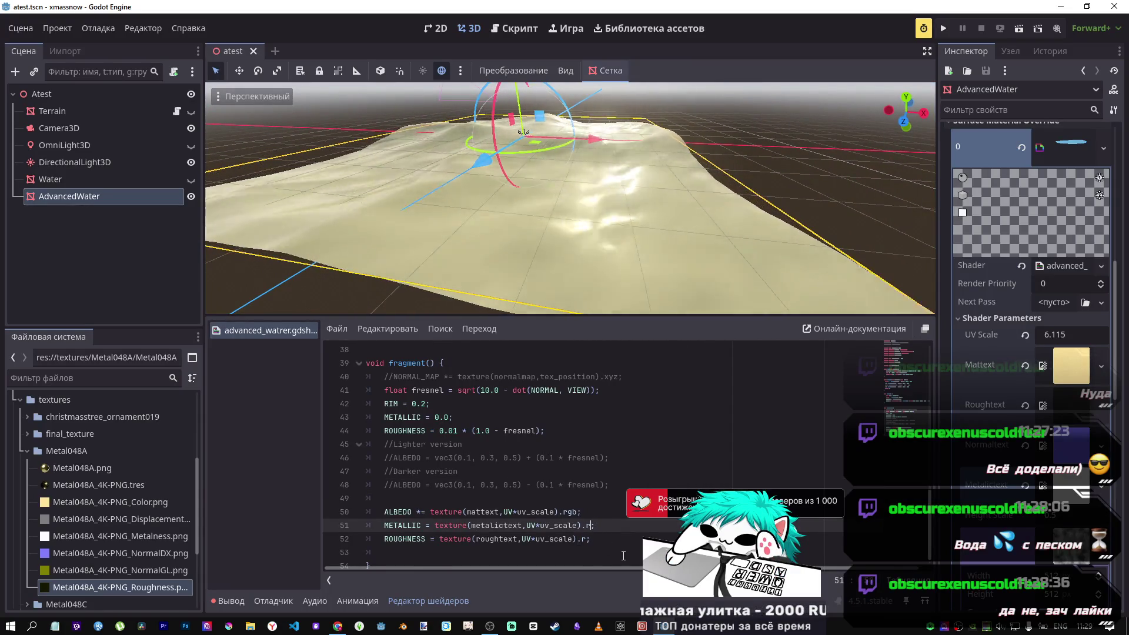
key("ctrl+s")
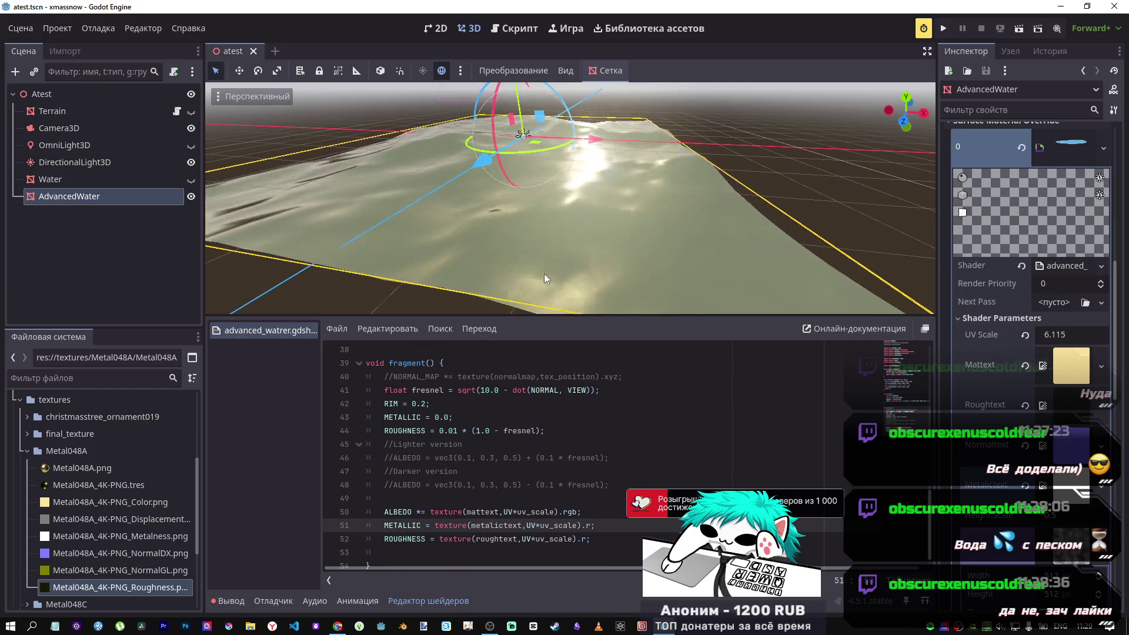
mouse_move(545, 279)
left_mouse_down()
mouse_move(518, 259)
mouse_move(529, 235)
left_mouse_up()
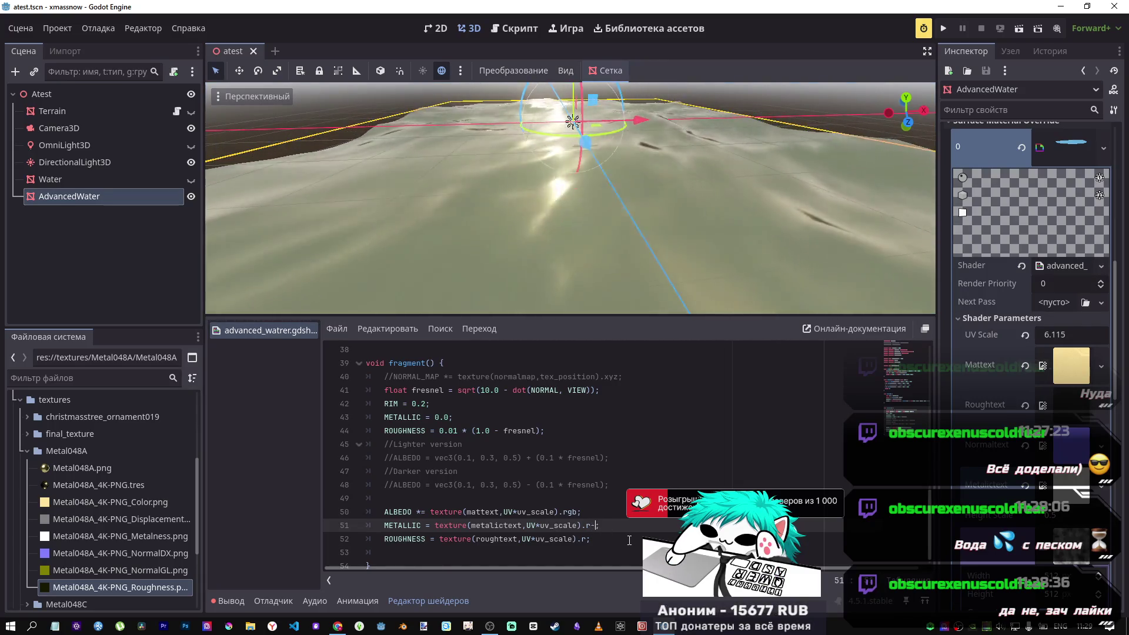
type("-.5")
key("ctrl+s")
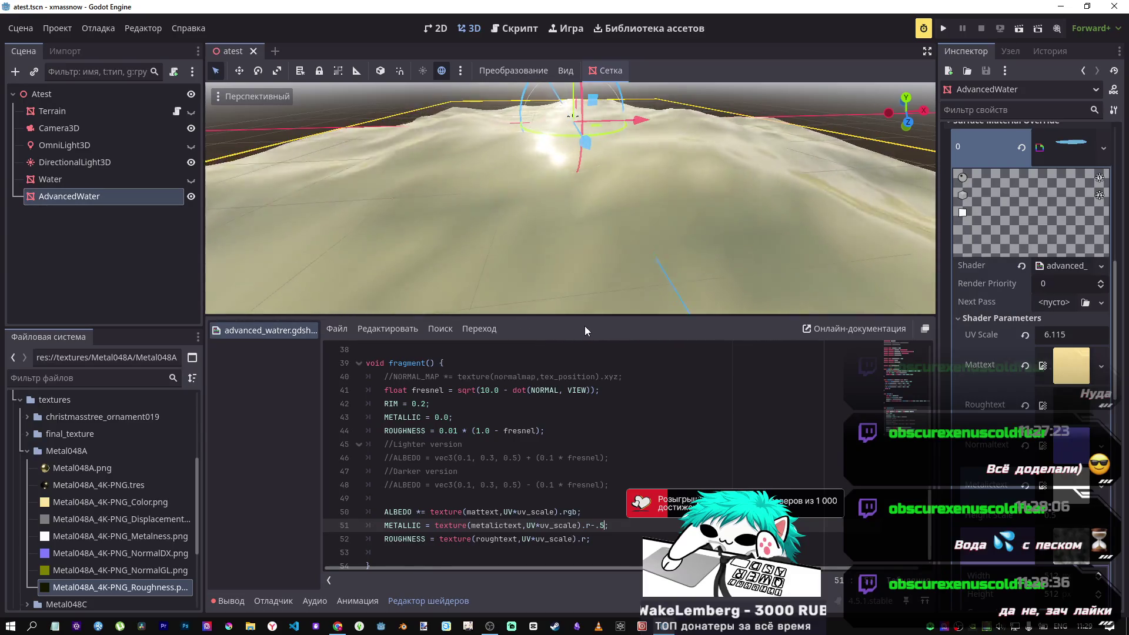
key("BackSpace")
key("BackSpace")
key("BackSpace")
key("ctrl+s")
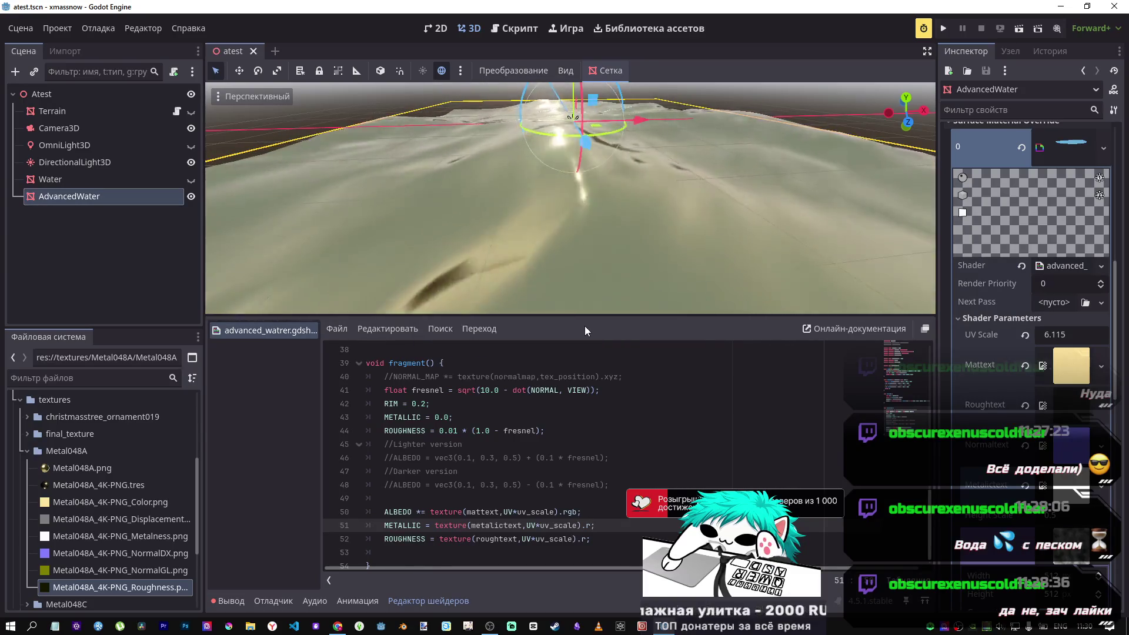
mouse_move(585, 300)
left_mouse_down()
mouse_move(517, 277)
mouse_move(499, 303)
mouse_move(563, 178)
left_mouse_up()
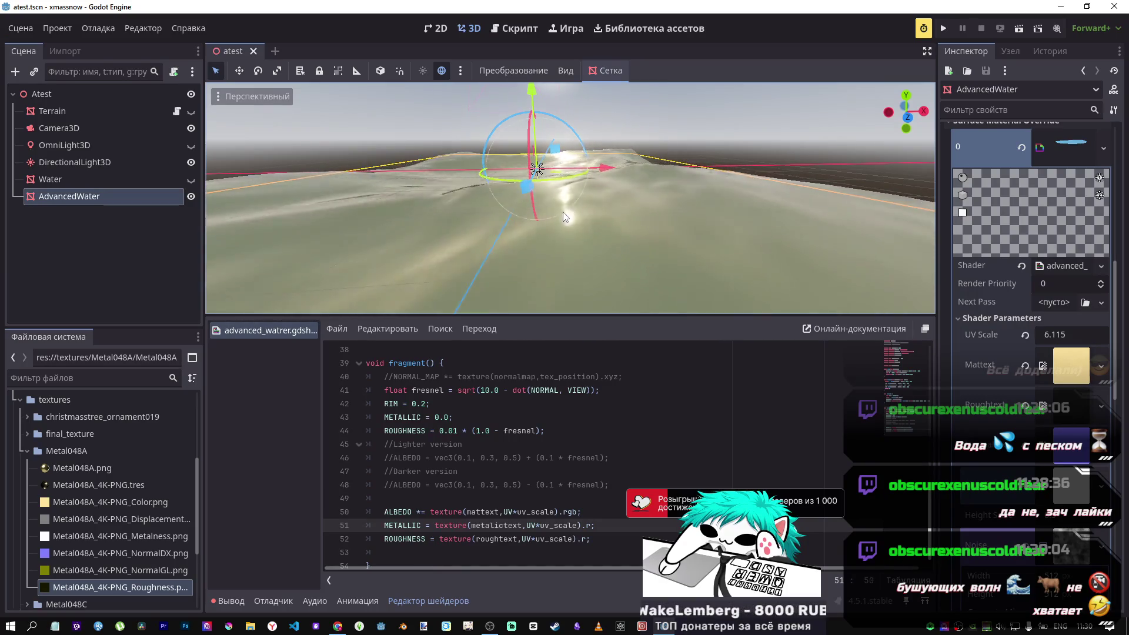
scroll(505, 414, "up", 7)
Drag the UV Scale shader parameter from 6.115 down to 1.0.
scroll(505, 414, "down", 3)
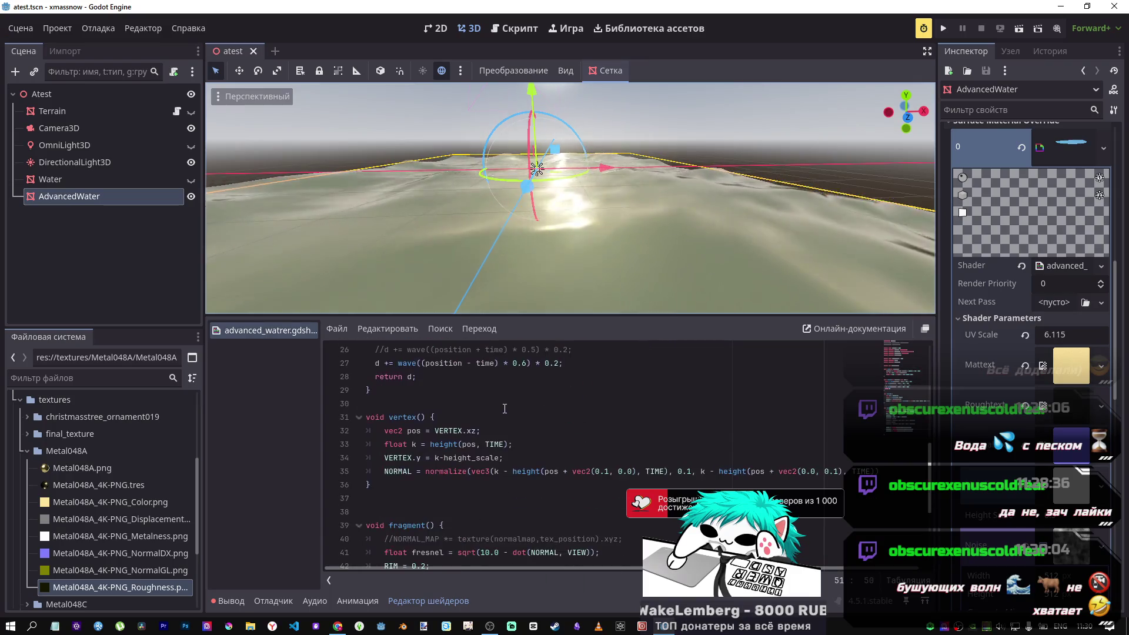
scroll(505, 406, "up", 2)
scroll(505, 396, "down", 1)
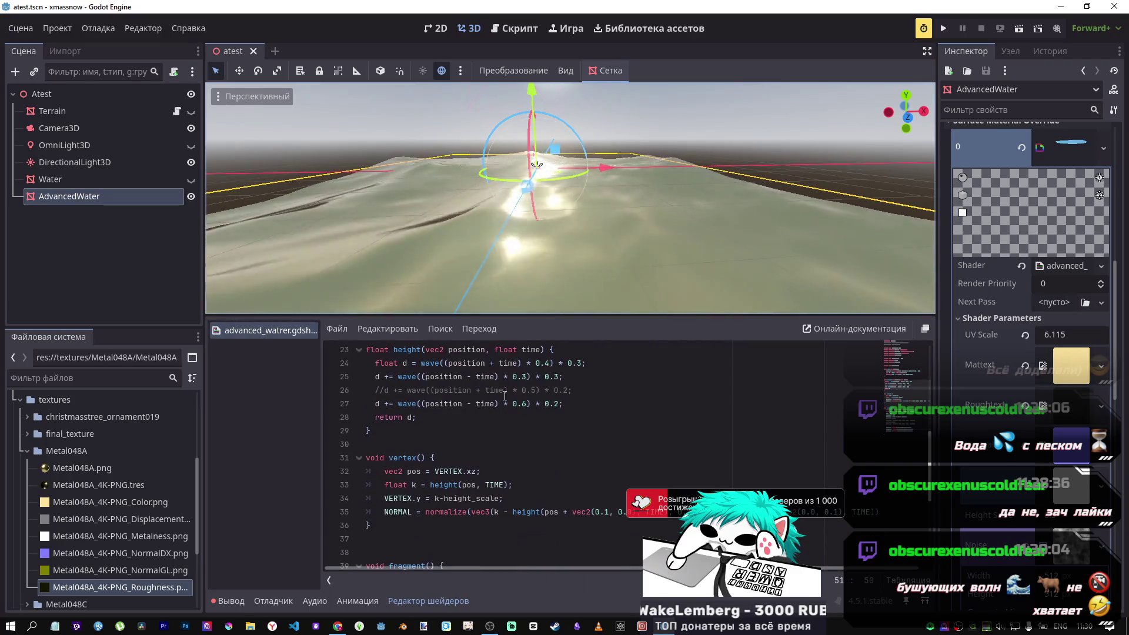
left_click_drag(1068, 335, 1047, 334)
left_click_drag(537, 169, 537, 164)
scroll(1032, 389, "down", 5)
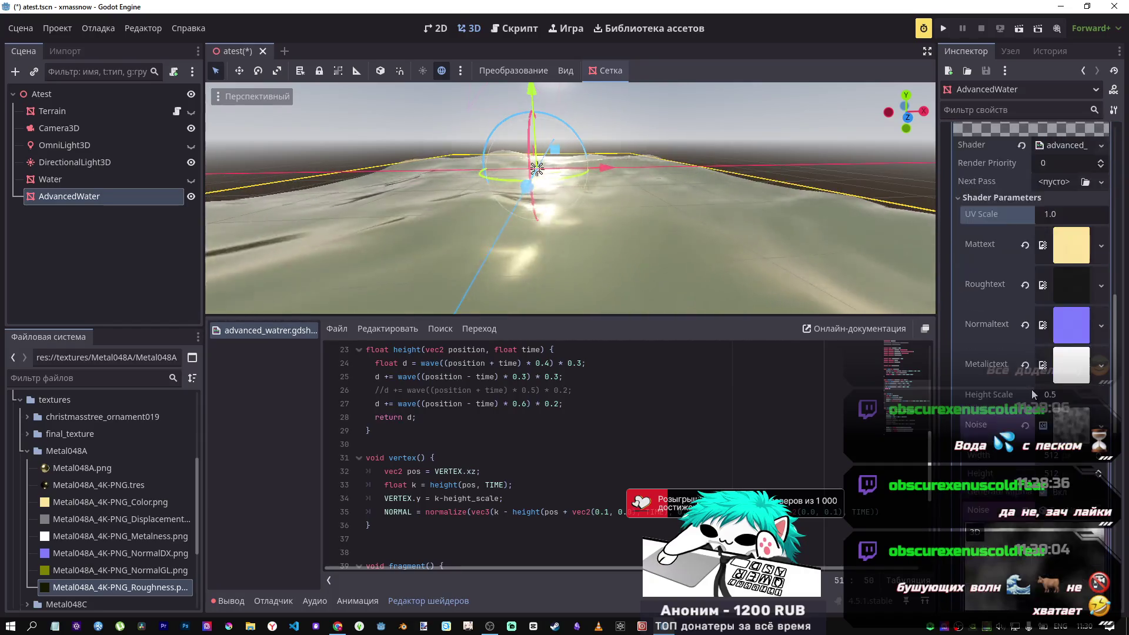
Expand the Noise texture to inspect its settings, then return to the VERTEX.y height line.
left_click(1032, 390)
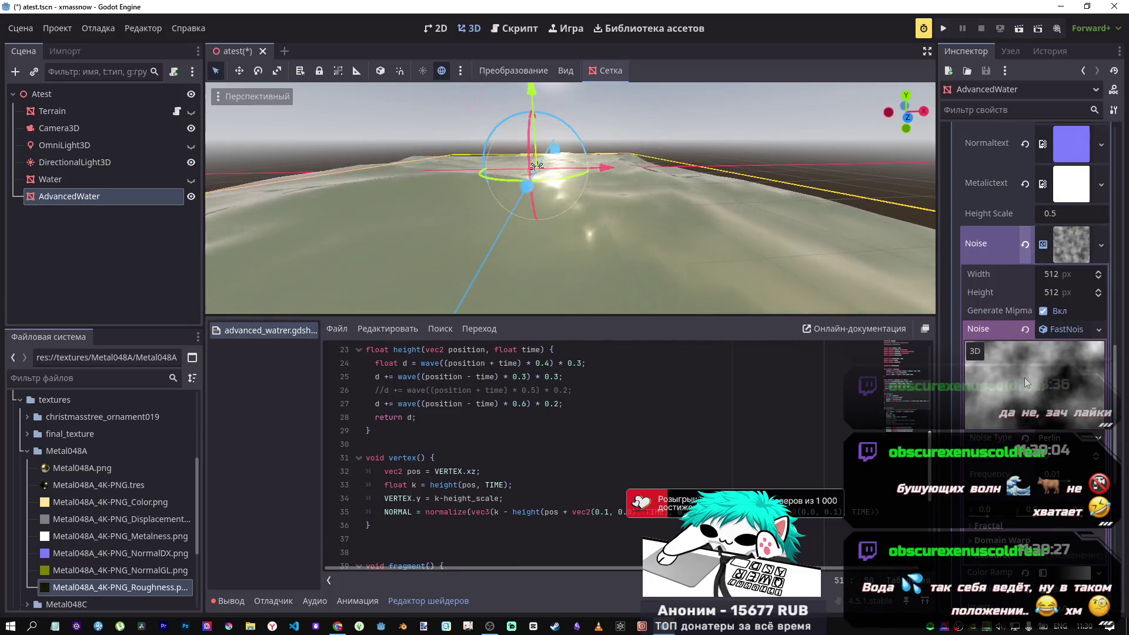
scroll(1025, 377, "up", 5)
scroll(1068, 275, "down", 4)
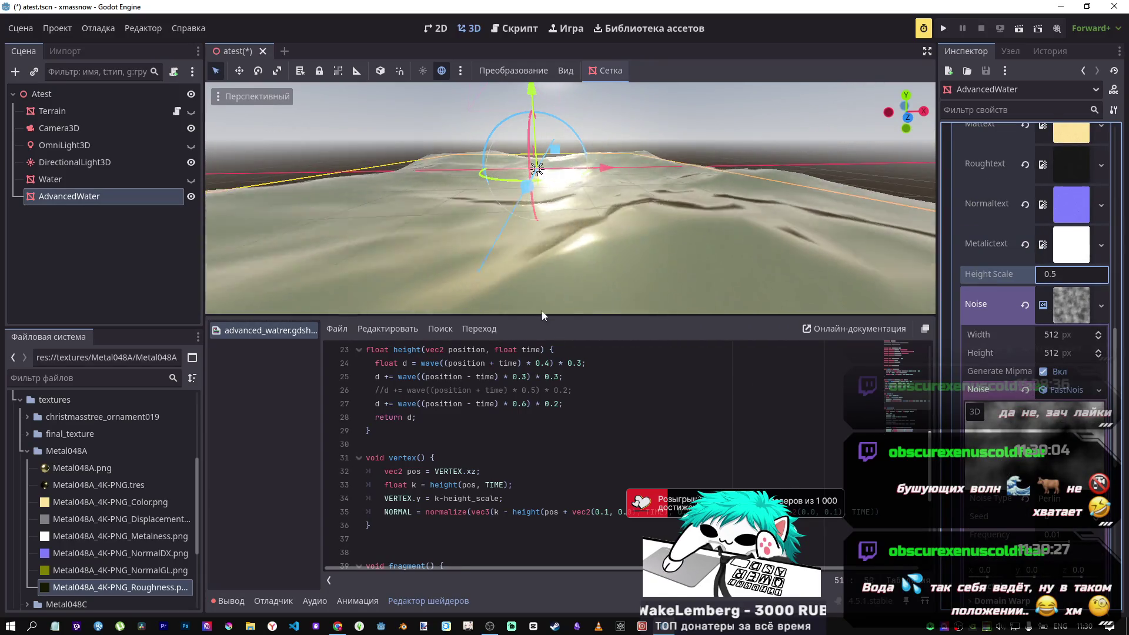
left_click(441, 497)
left_click(440, 497)
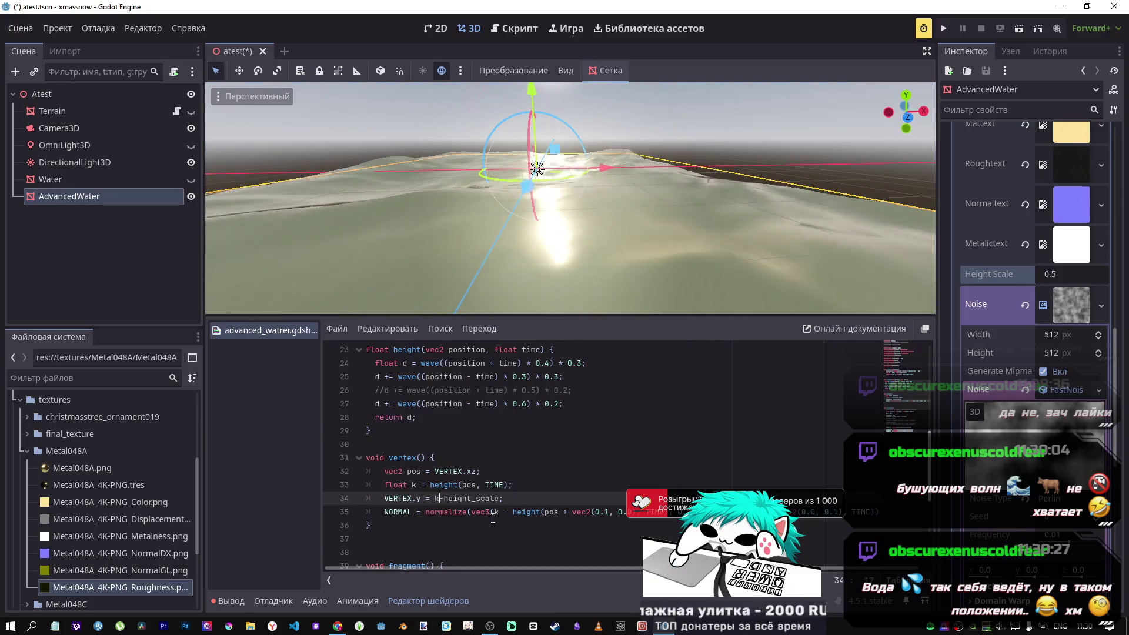
Multiply the vertex height by 2, save, and orbit to view the taller waves.
type("*2")
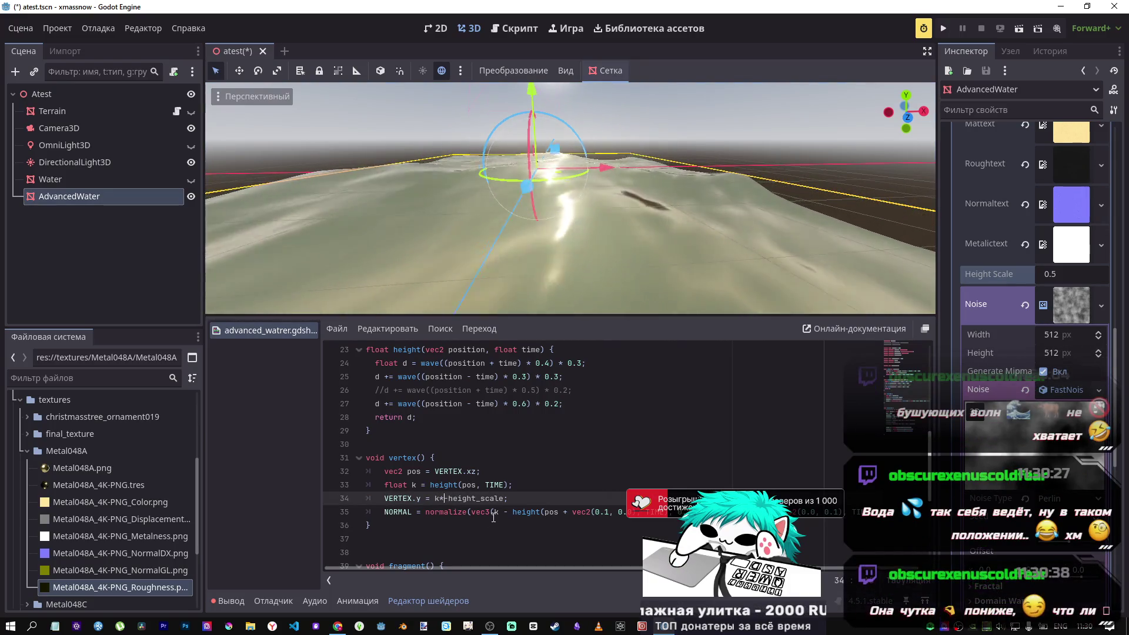
key("ctrl+s")
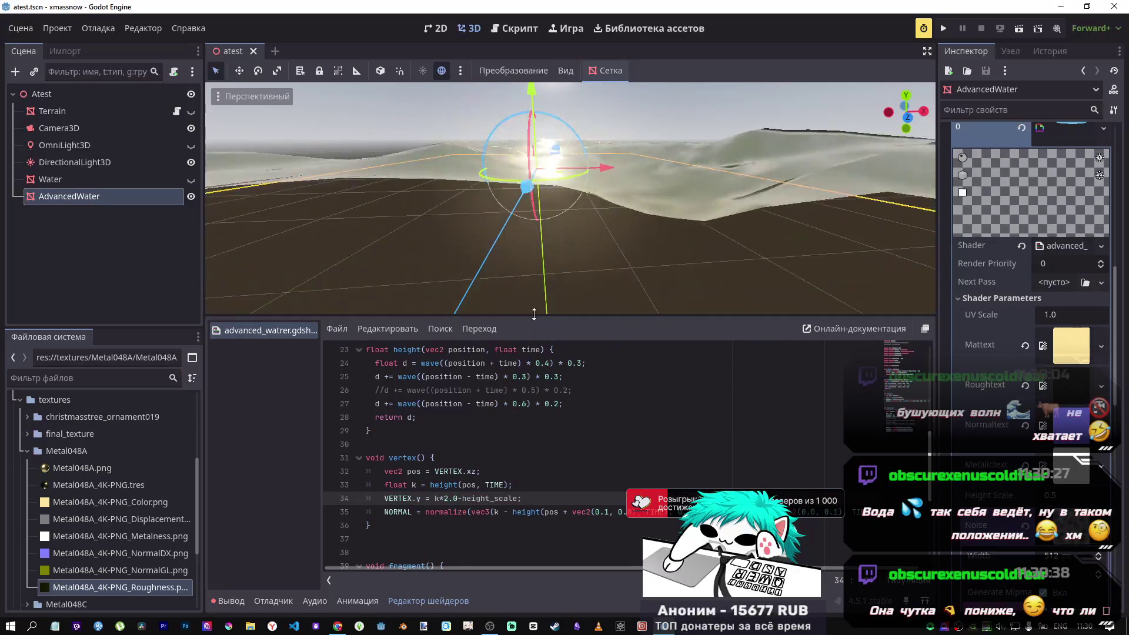
left_click_drag(566, 221, 571, 94)
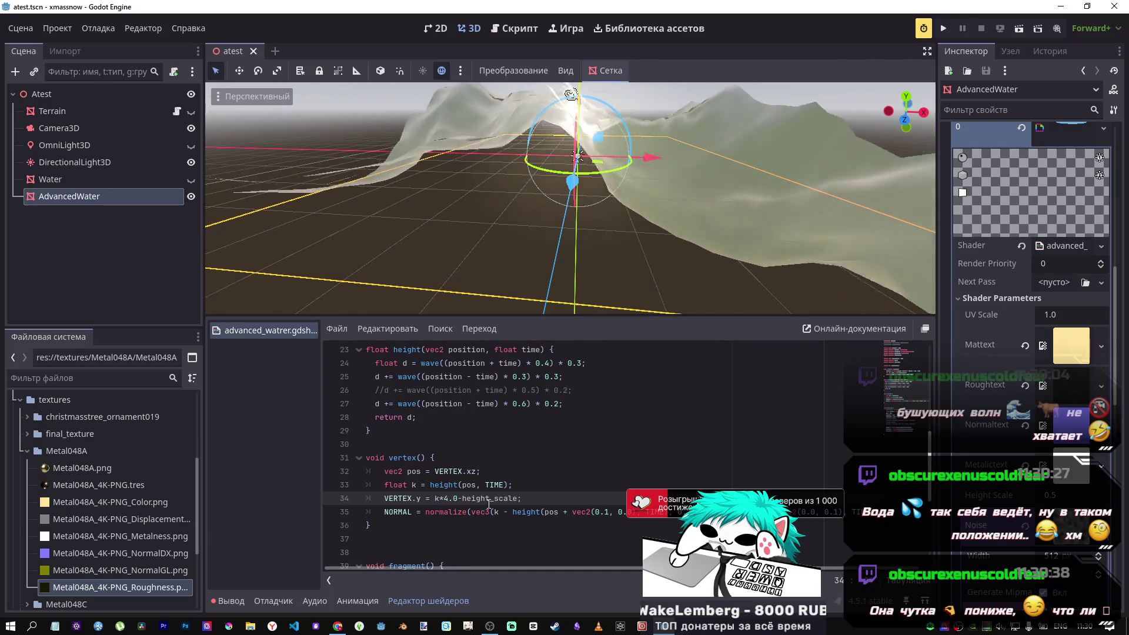
left_click_drag(645, 176, 588, 148)
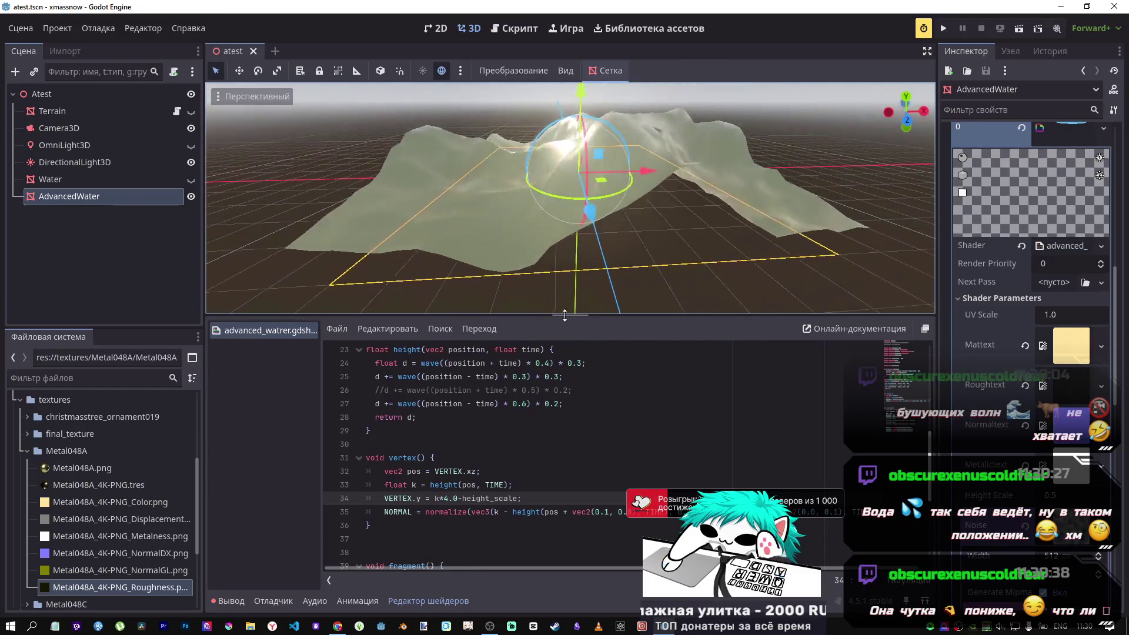
Delete the *4.0 multiplier so line 34 reads VERTEX.y = k-height_scale.
double_click(452, 499)
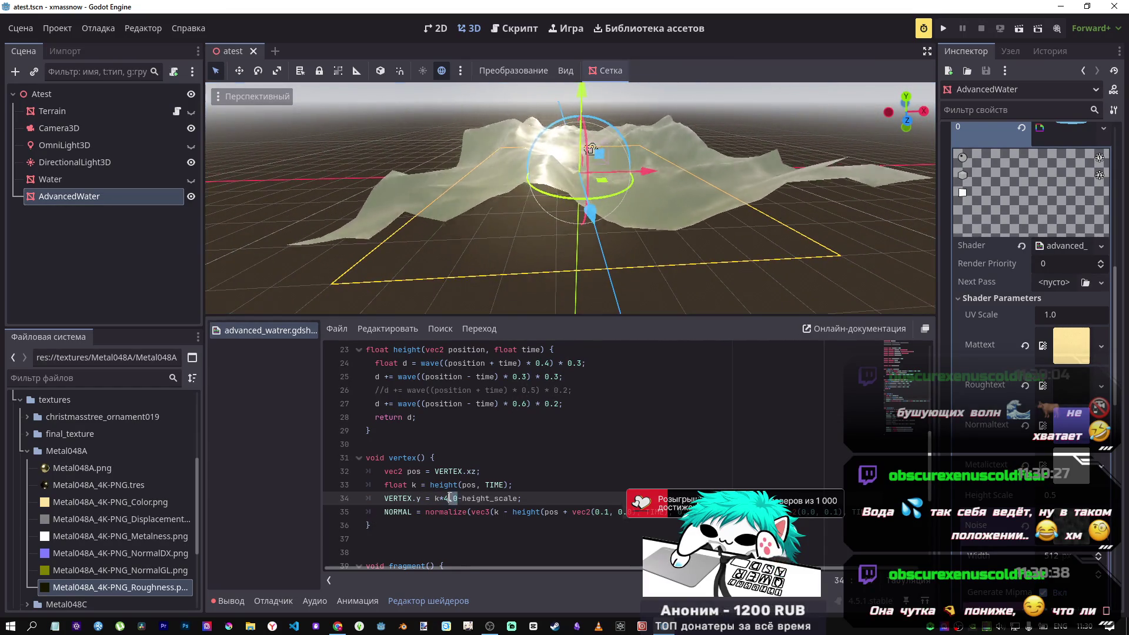
key("BackSpace")
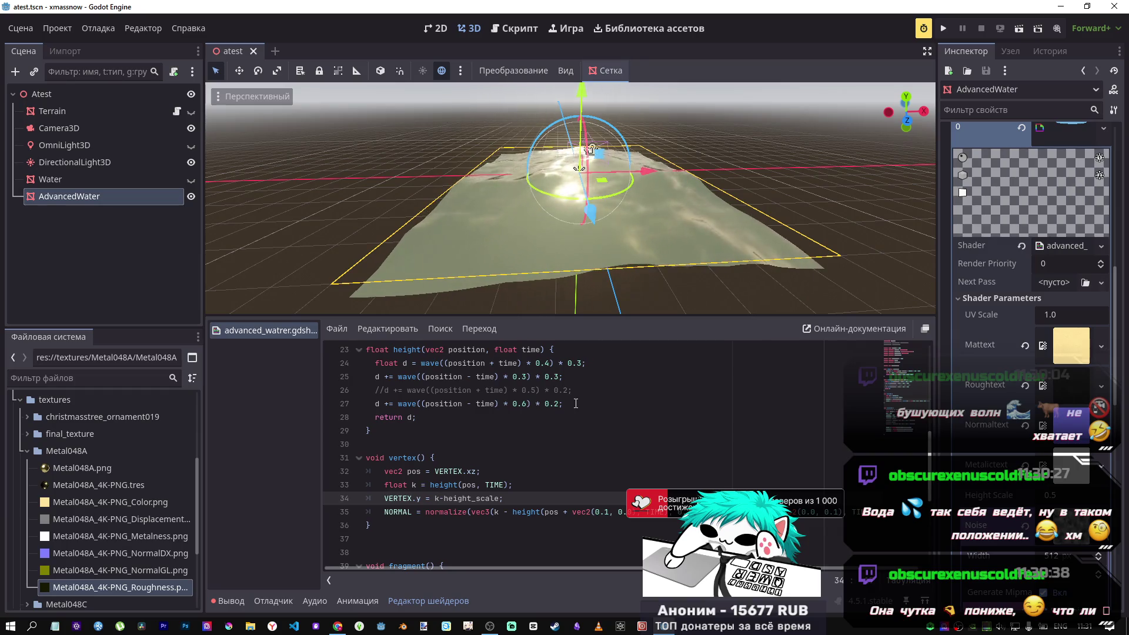
scroll(677, 447, "down", 1)
left_click_drag(706, 471, 728, 471)
left_click_drag(843, 472, 698, 460)
left_click(685, 467)
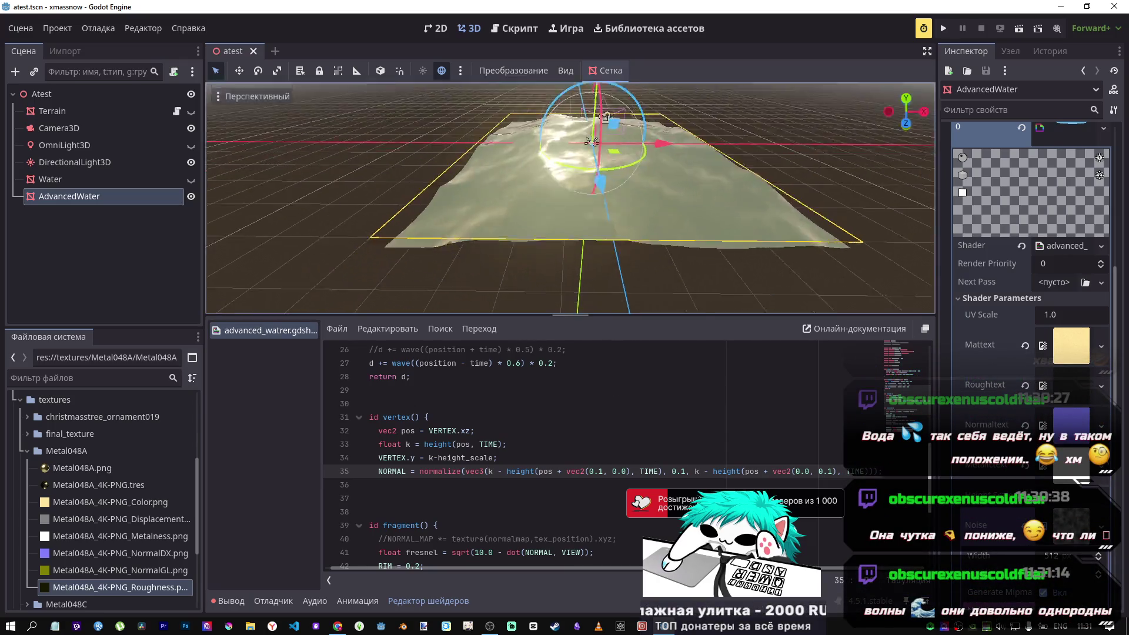
Change line 34 to k*height_scale and save to recompile the shader.
scroll(1033, 478, "down", 2)
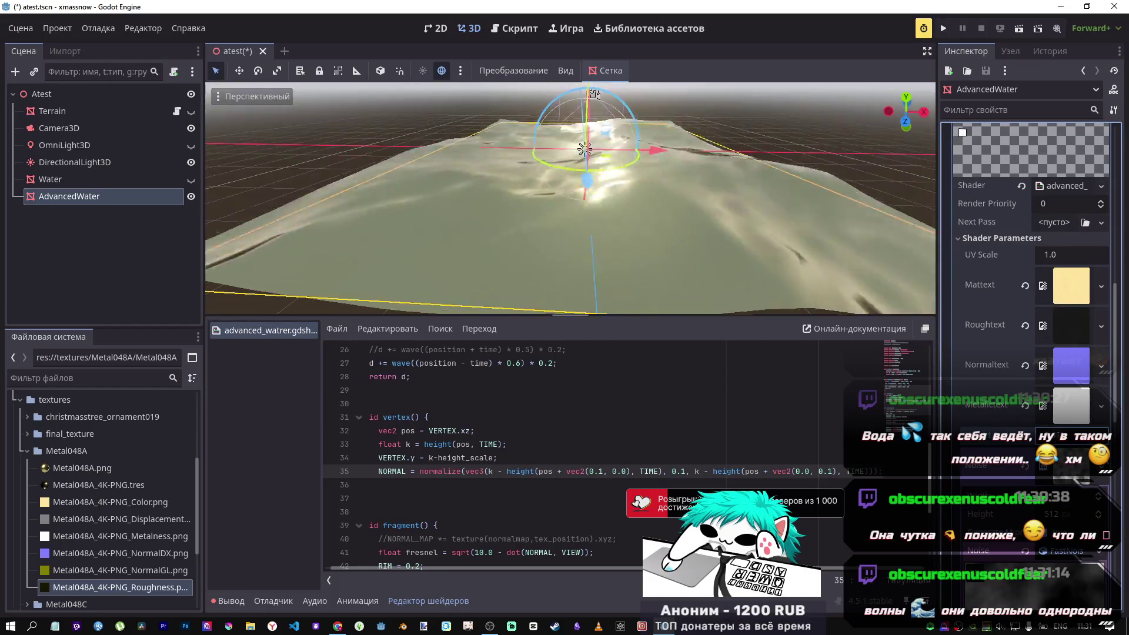
key("ctrl+s")
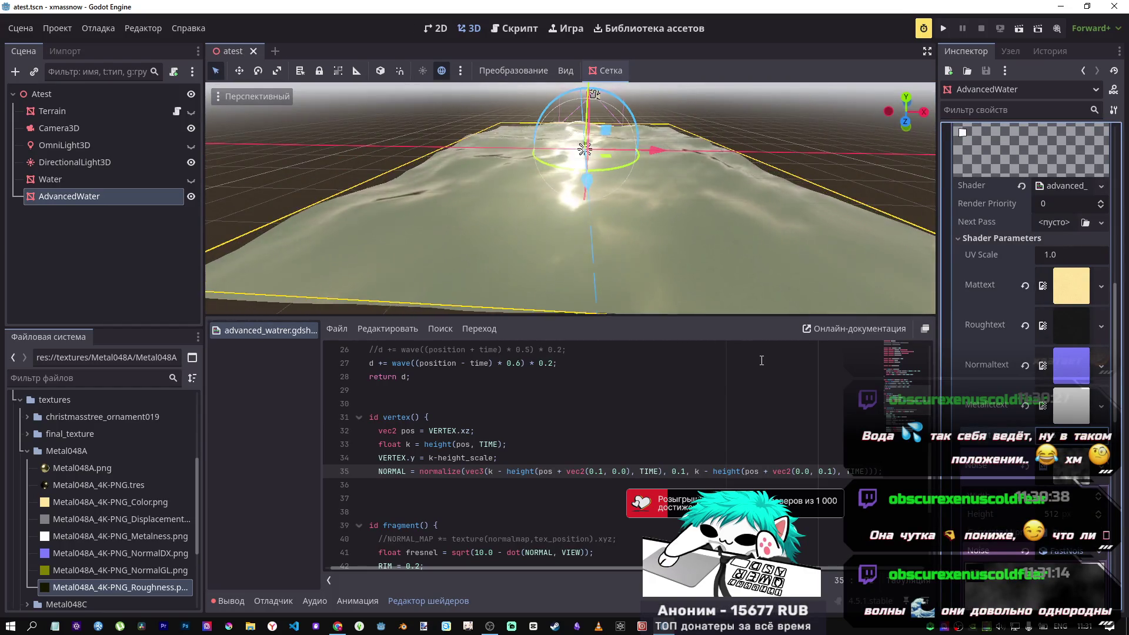
left_click(496, 457)
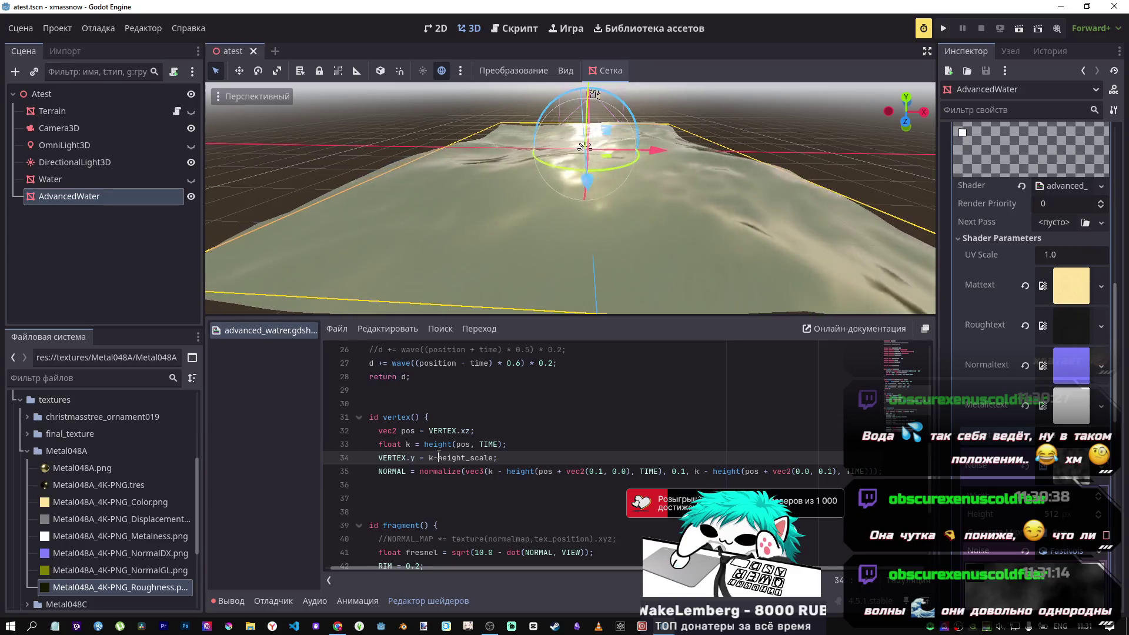
type("*")
key("ctrl+s")
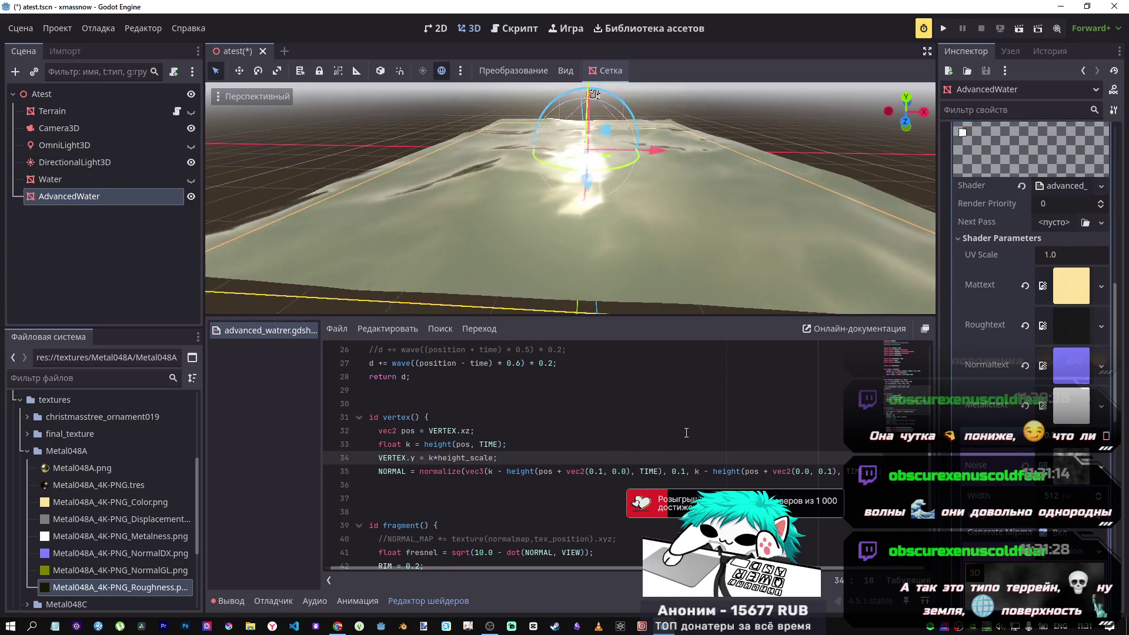
Restore k-height_scale on line 34 and save the scene.
left_click(511, 458)
key("ctrl+s")
left_click(439, 458)
key("BackSpace")
type("-")
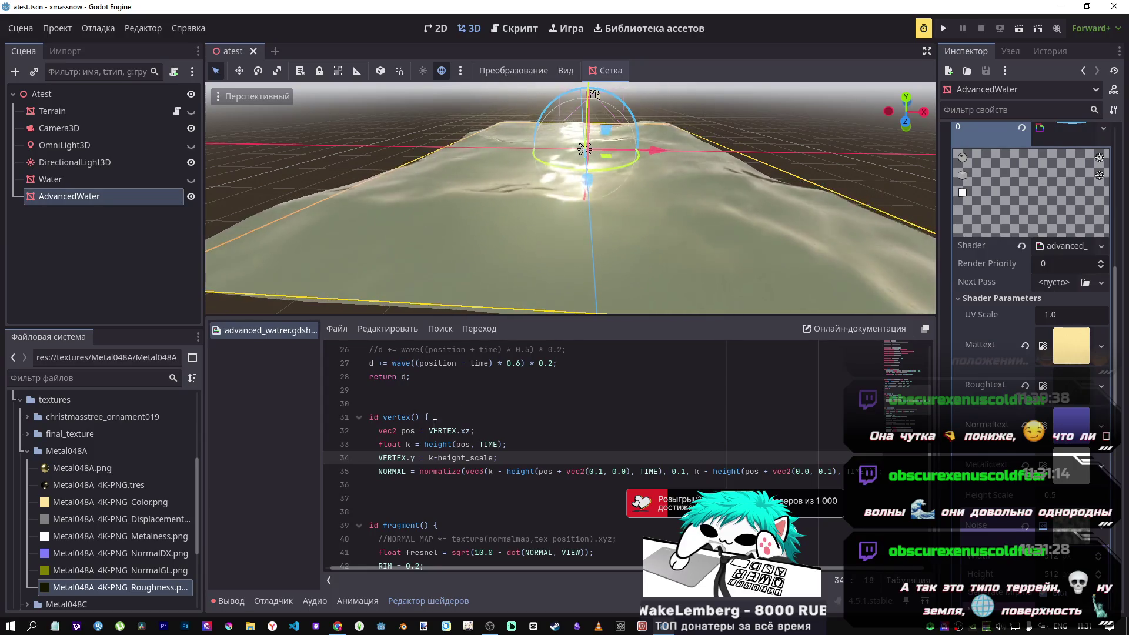
left_click(430, 458)
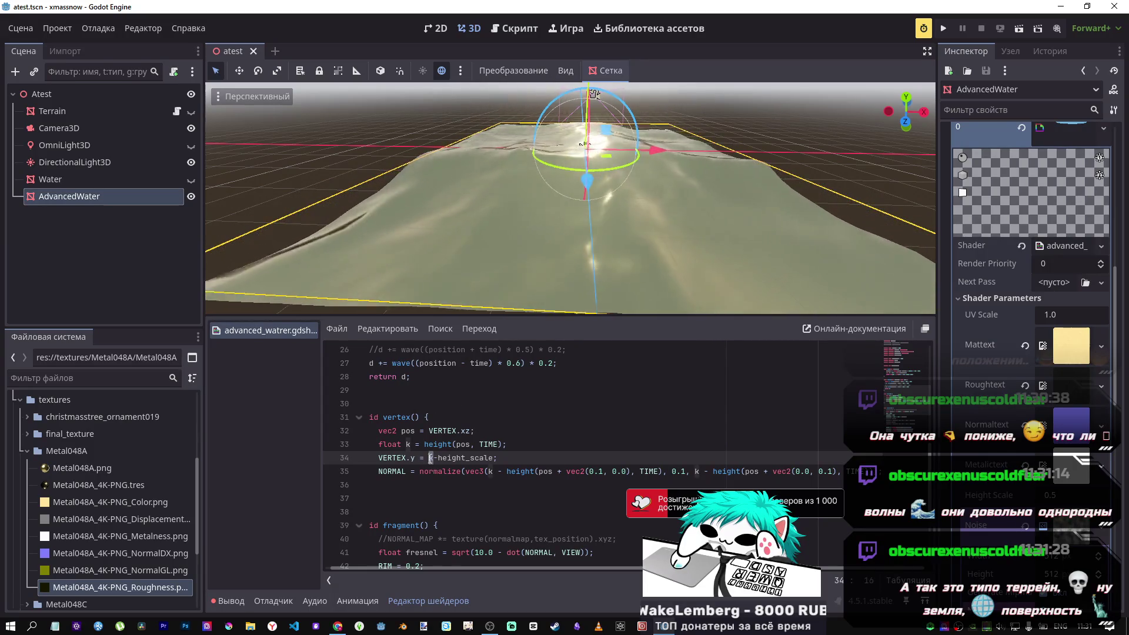
Sample height at pos*2.0 on line 33 and view the patchier water from low.
left_click(410, 443)
type("k")
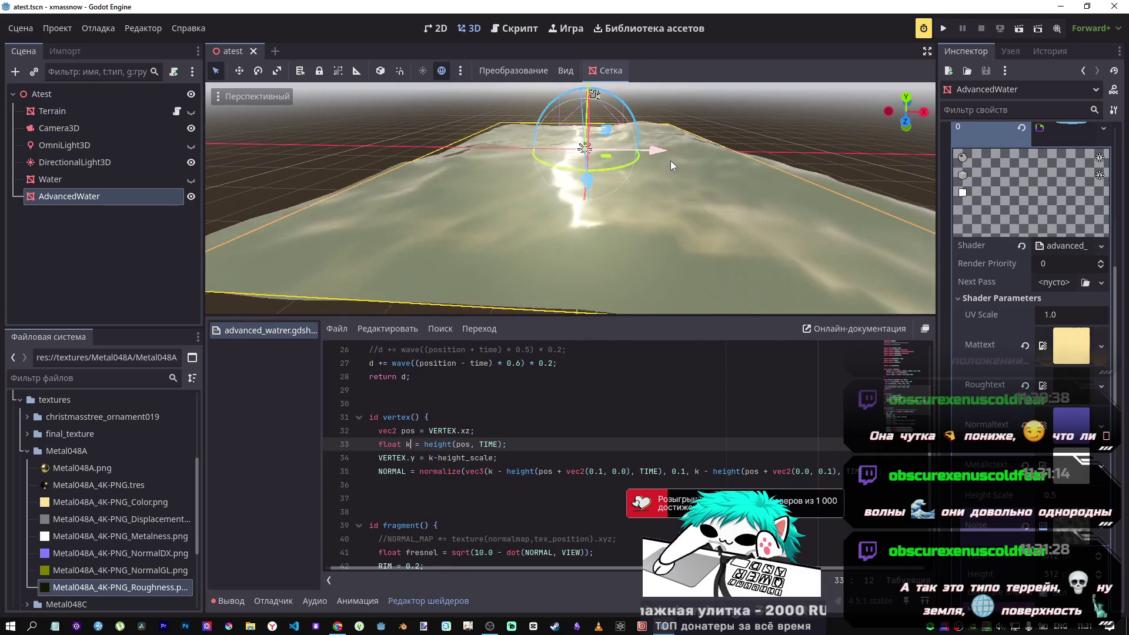
scroll(582, 421, "up", 2)
scroll(579, 418, "down", 2)
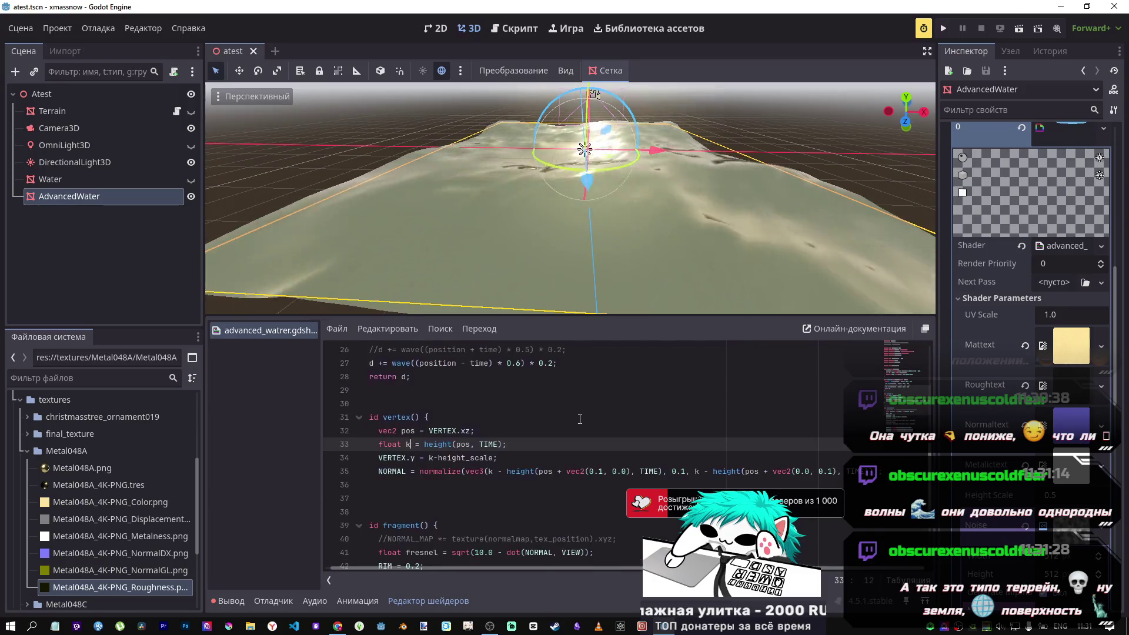
left_click(471, 444)
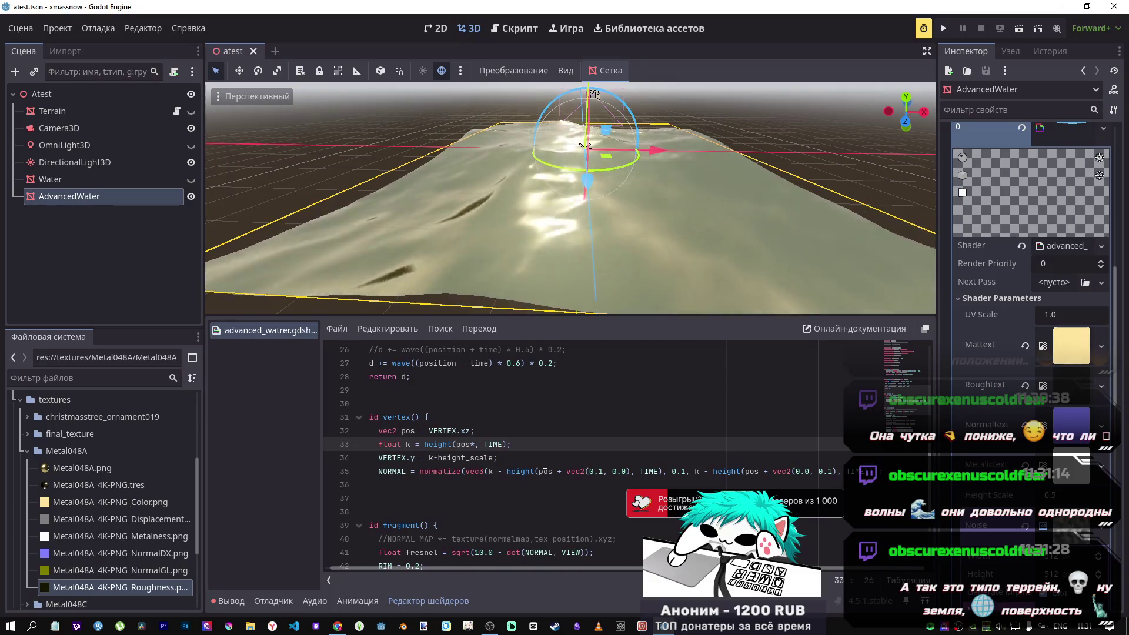
type("2.0")
mouse_move(513, 267)
left_mouse_down()
mouse_move(512, 217)
mouse_move(512, 297)
left_mouse_up()
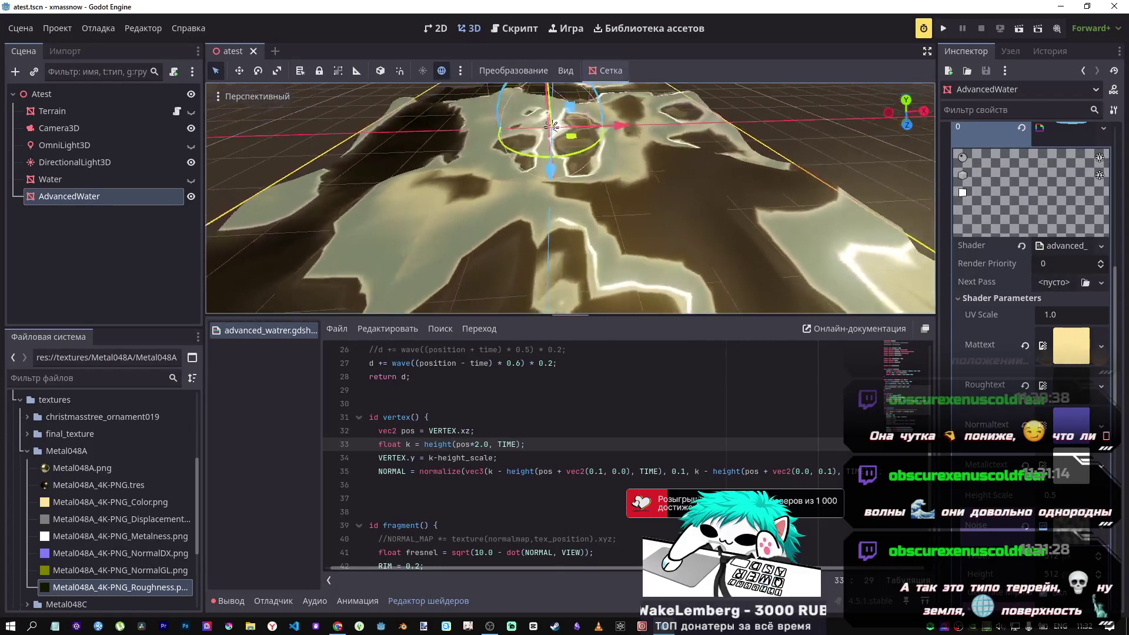
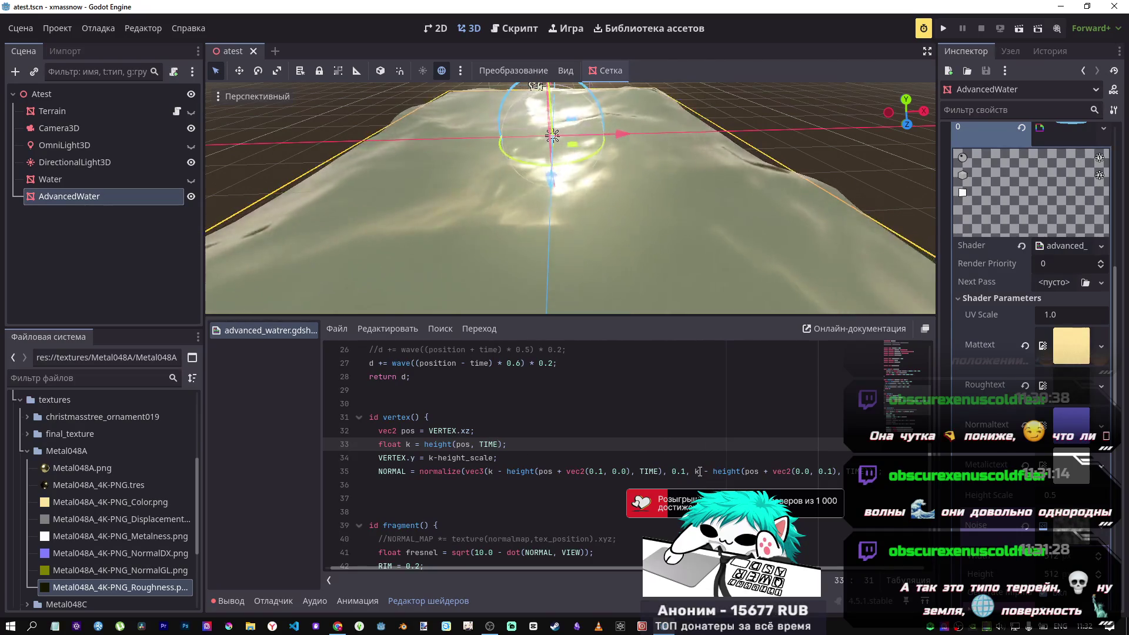
Uncomment wave line 26 in the height function and save the shader.
double_click(514, 471)
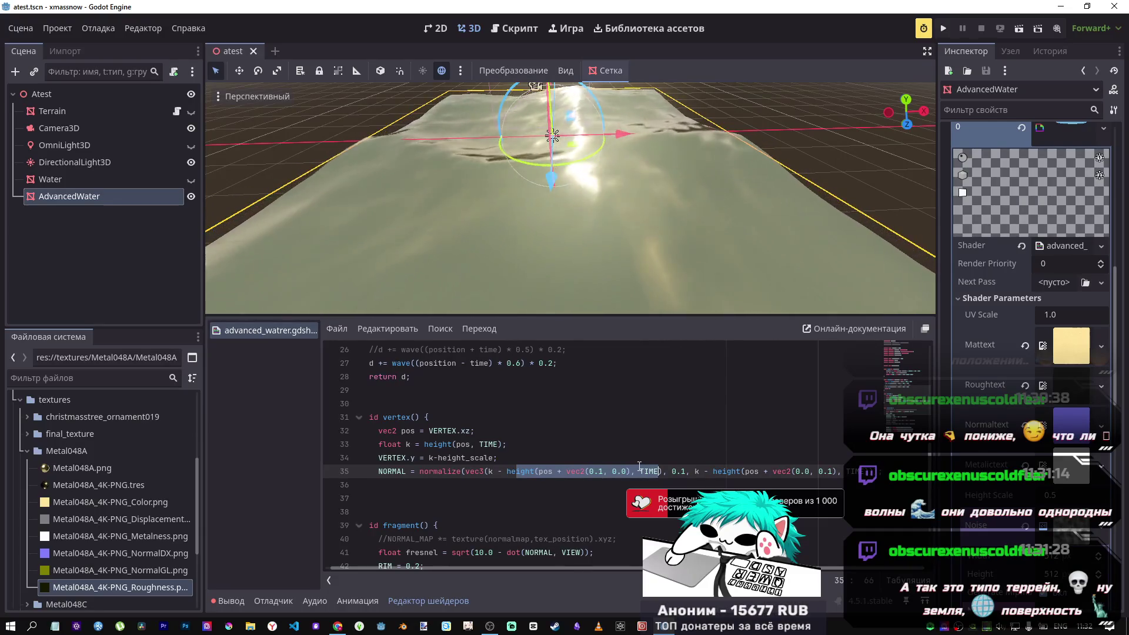
scroll(639, 466, "up", 2)
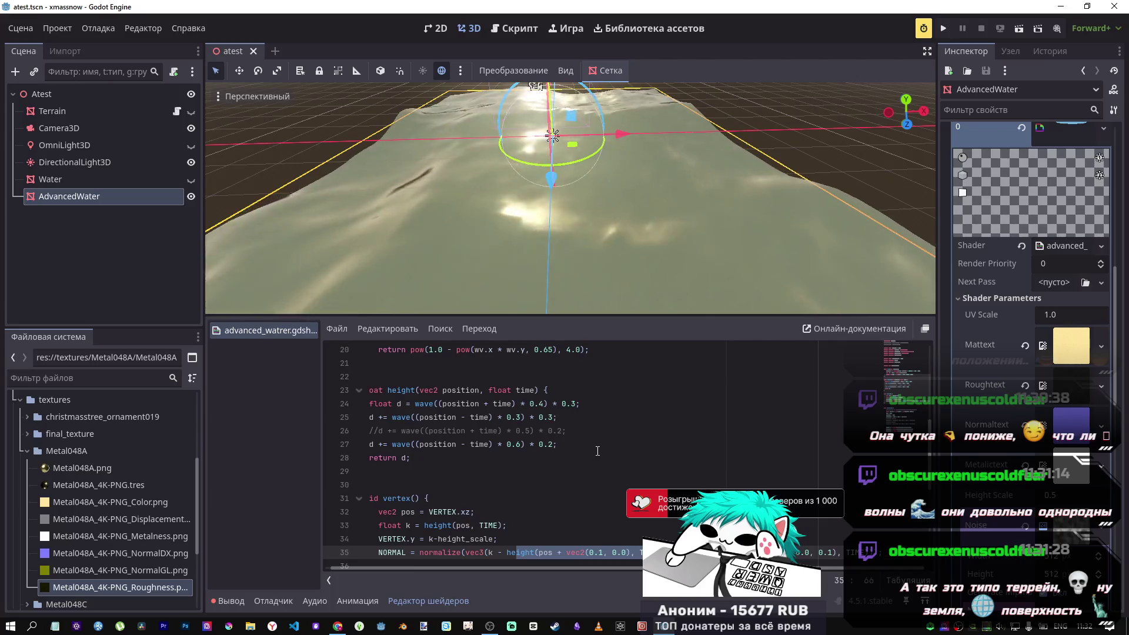
left_click(578, 433)
key("ctrl+k")
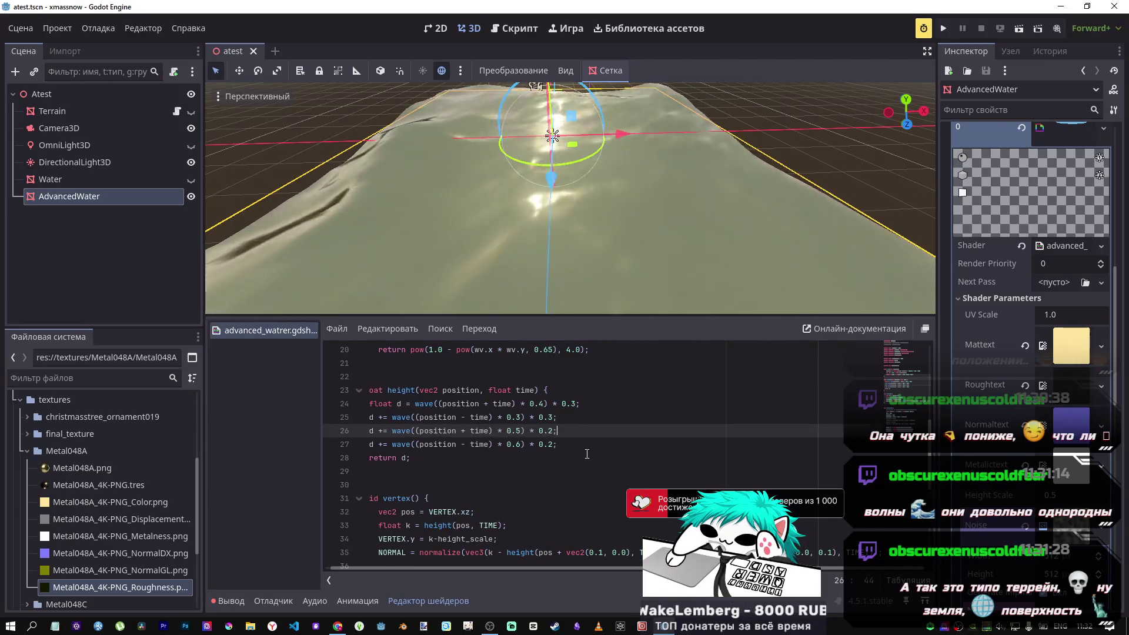
key("ctrl+s")
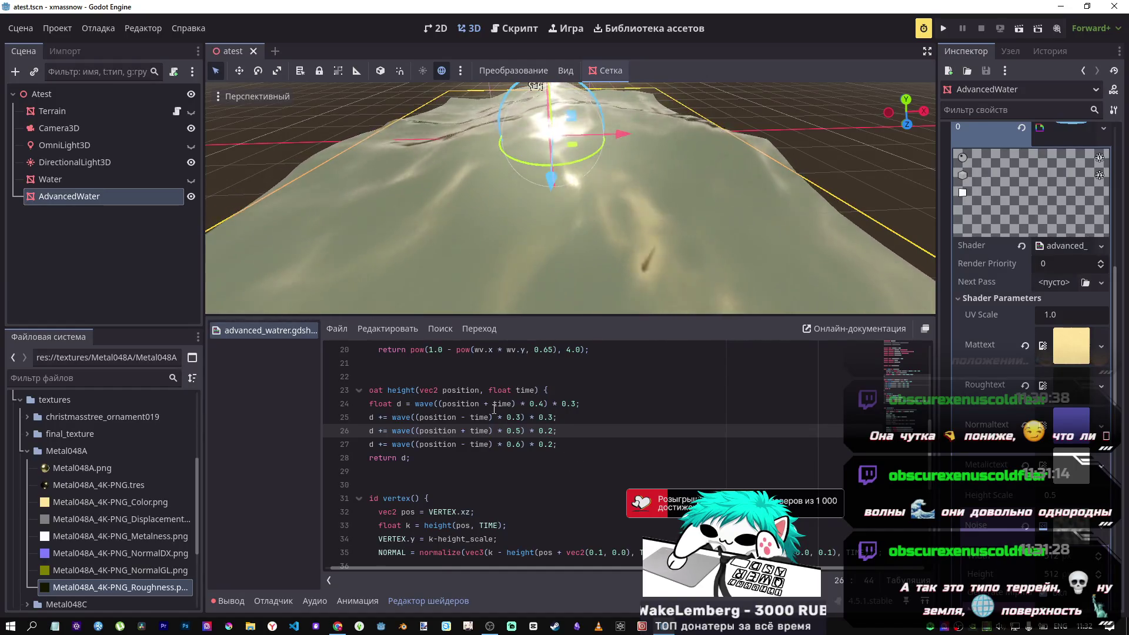
Review the four wave lines in height() and the sin term on line 19.
left_click_drag(550, 449, 435, 405)
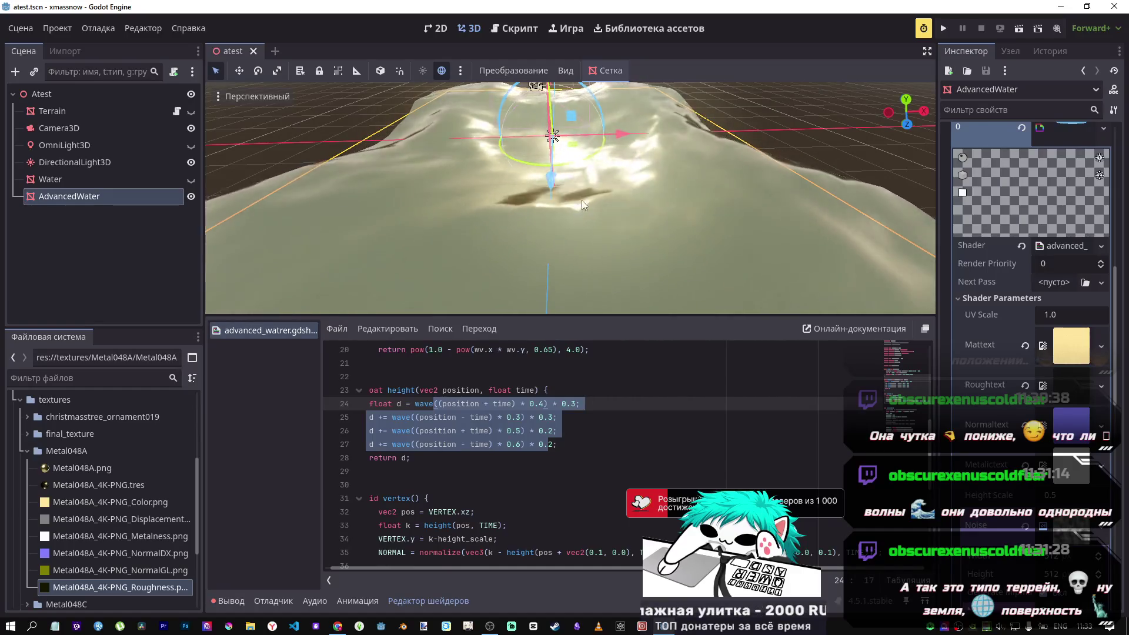
mouse_move(606, 264)
left_mouse_down()
mouse_move(553, 247)
mouse_move(585, 239)
left_mouse_up()
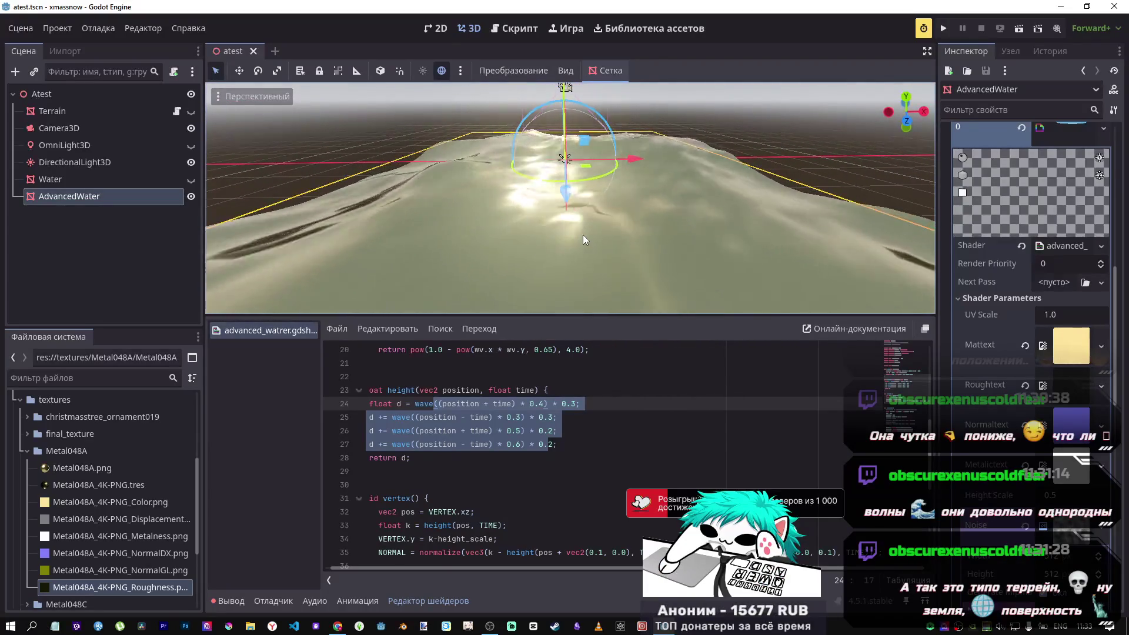
scroll(536, 392, "up", 3)
left_click_drag(466, 458, 533, 457)
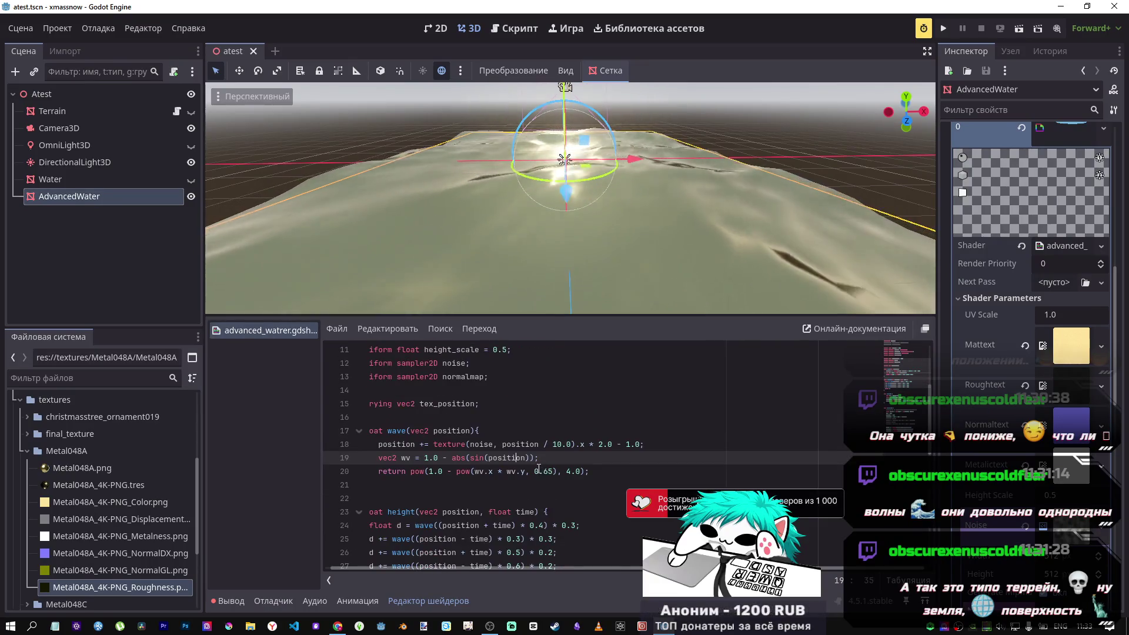
scroll(568, 462, "down", 1)
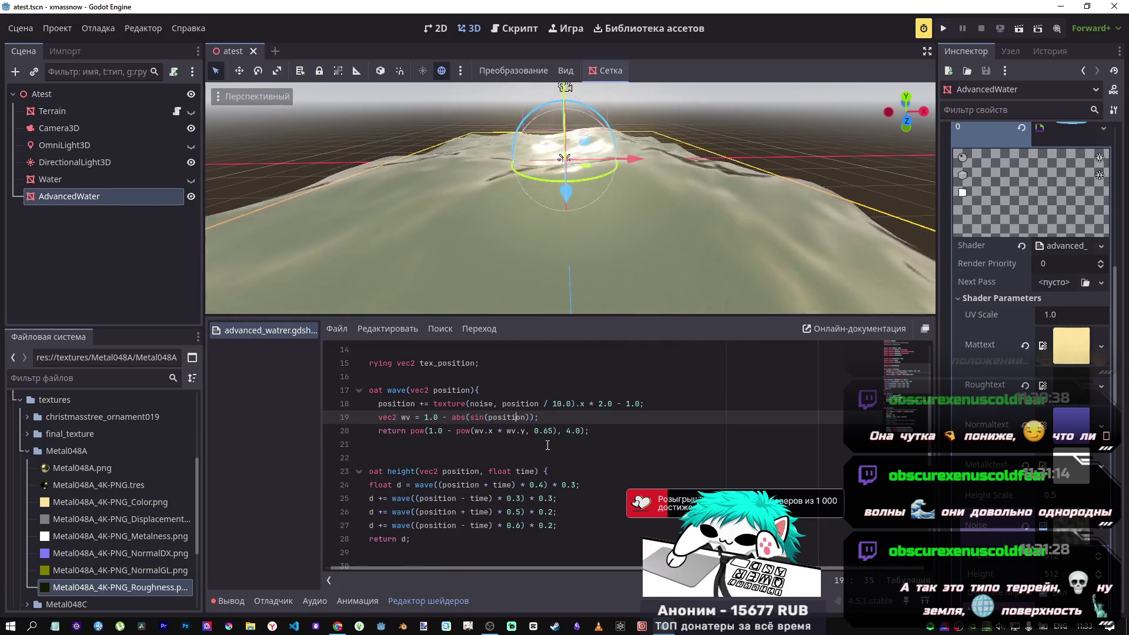
left_click(569, 431)
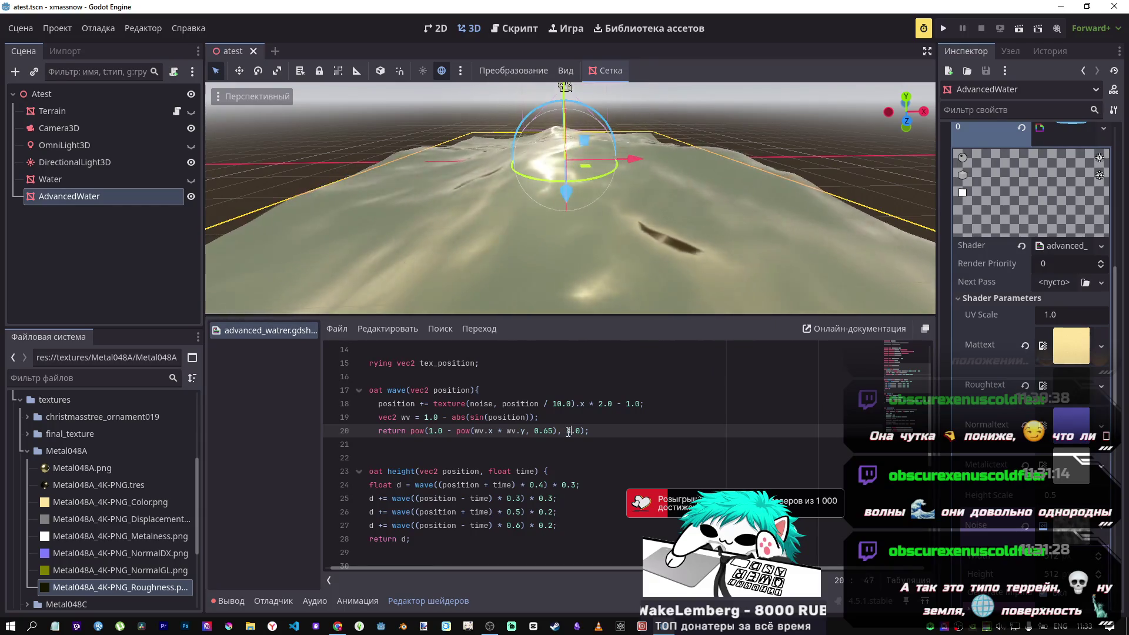
key("ctrl+s")
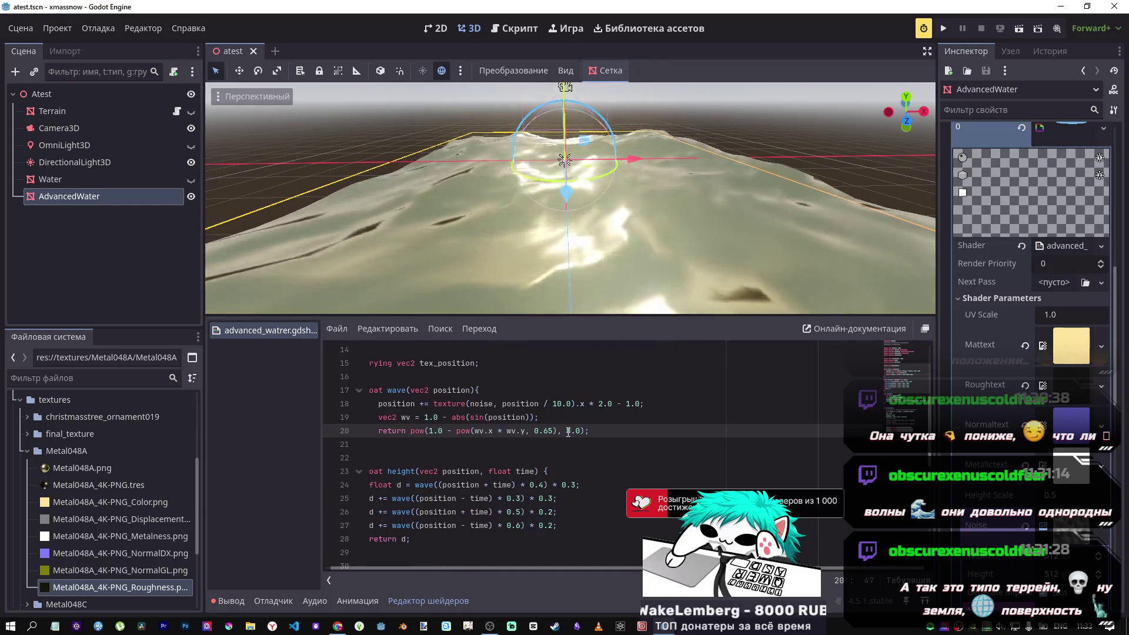
double_click(568, 431)
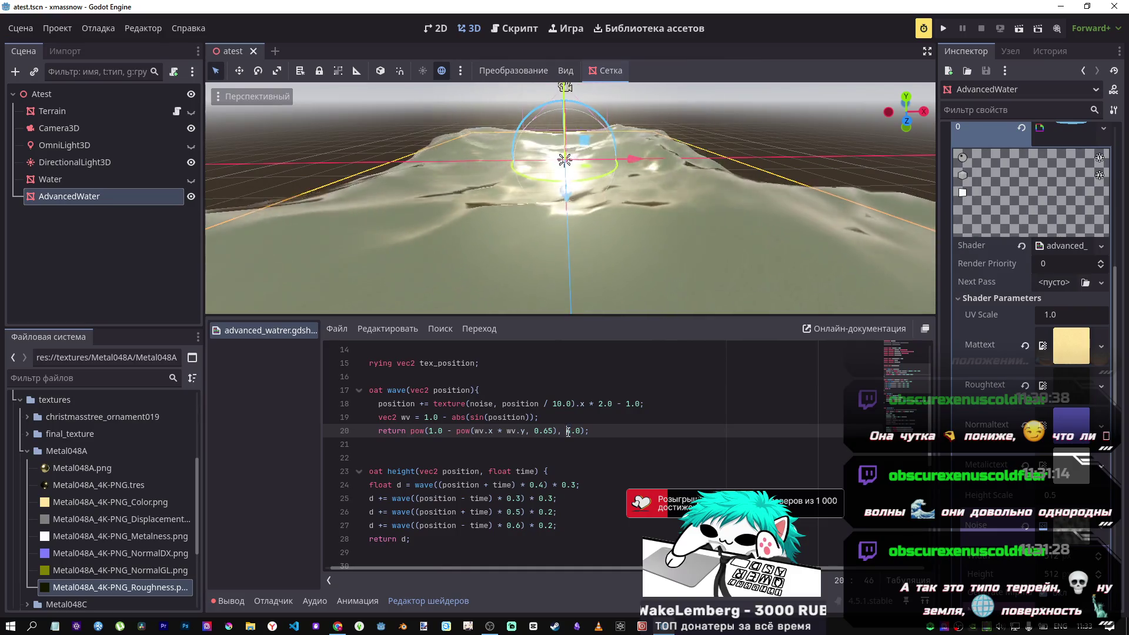
type("2")
key("ctrl+s")
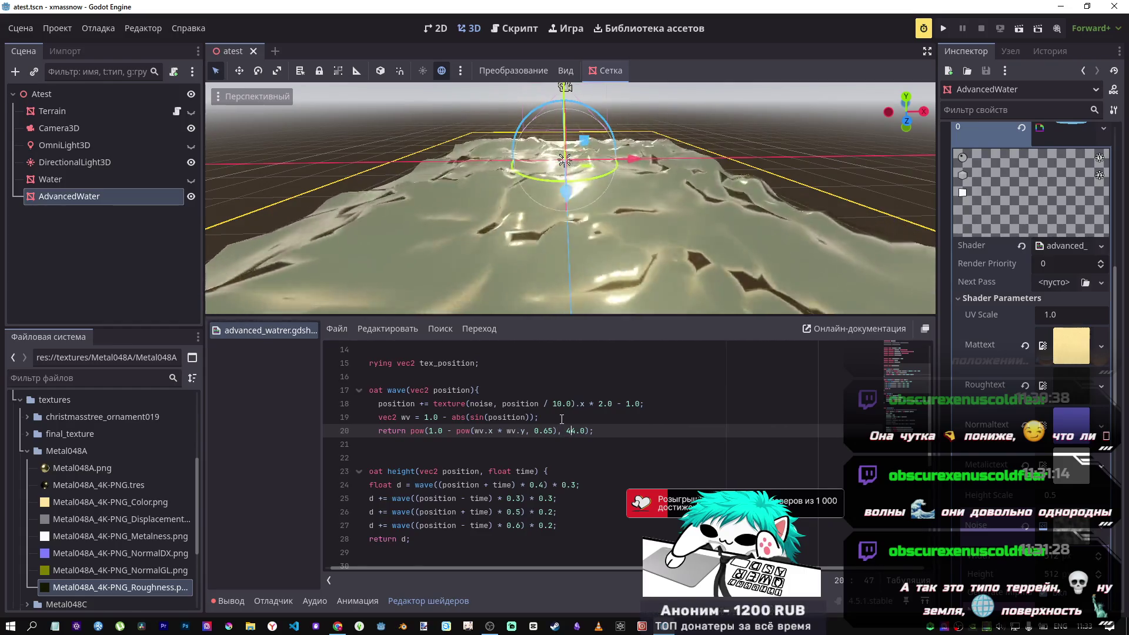
key("BackSpace")
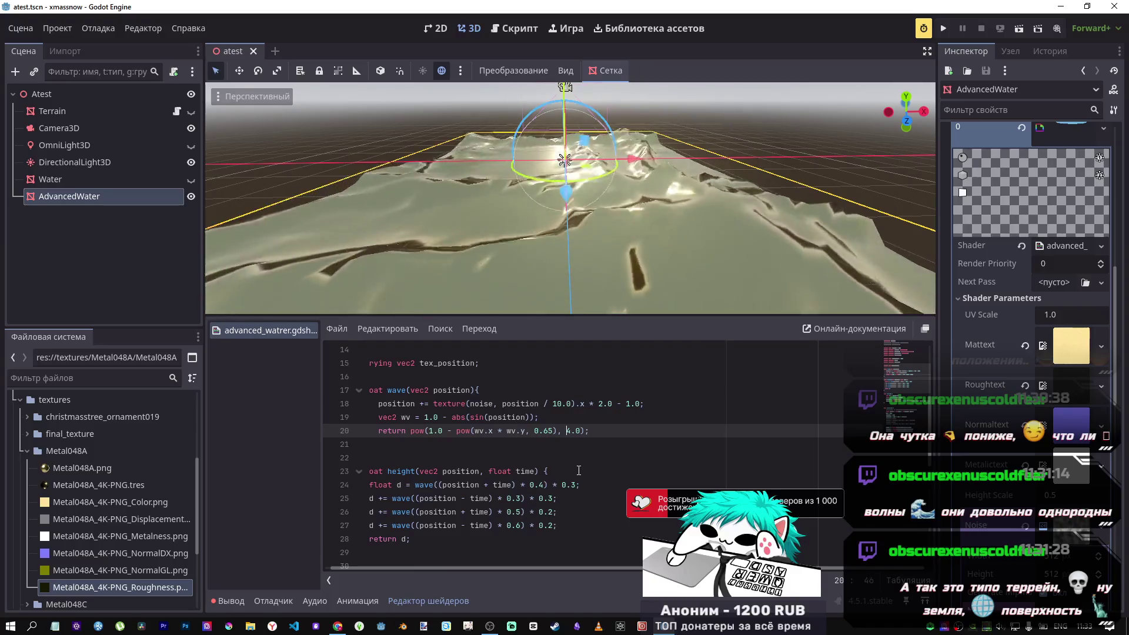
mouse_move(568, 265)
left_mouse_down()
mouse_move(541, 248)
mouse_move(567, 265)
mouse_move(552, 101)
mouse_move(638, 230)
left_mouse_up()
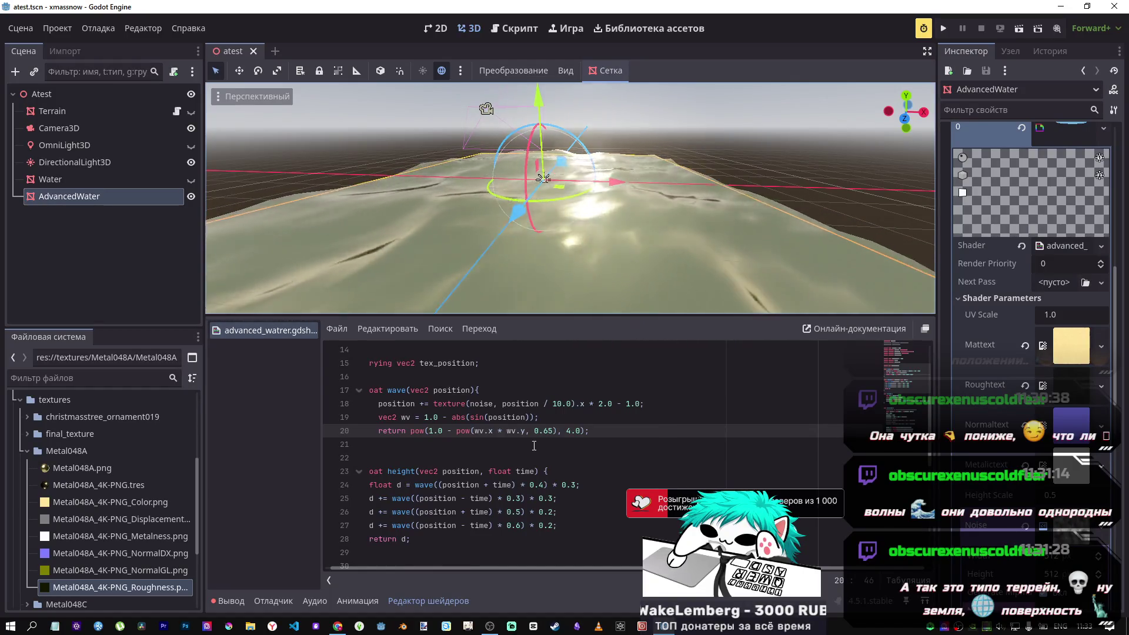
scroll(659, 402, "down", 8)
scroll(659, 402, "up", 11)
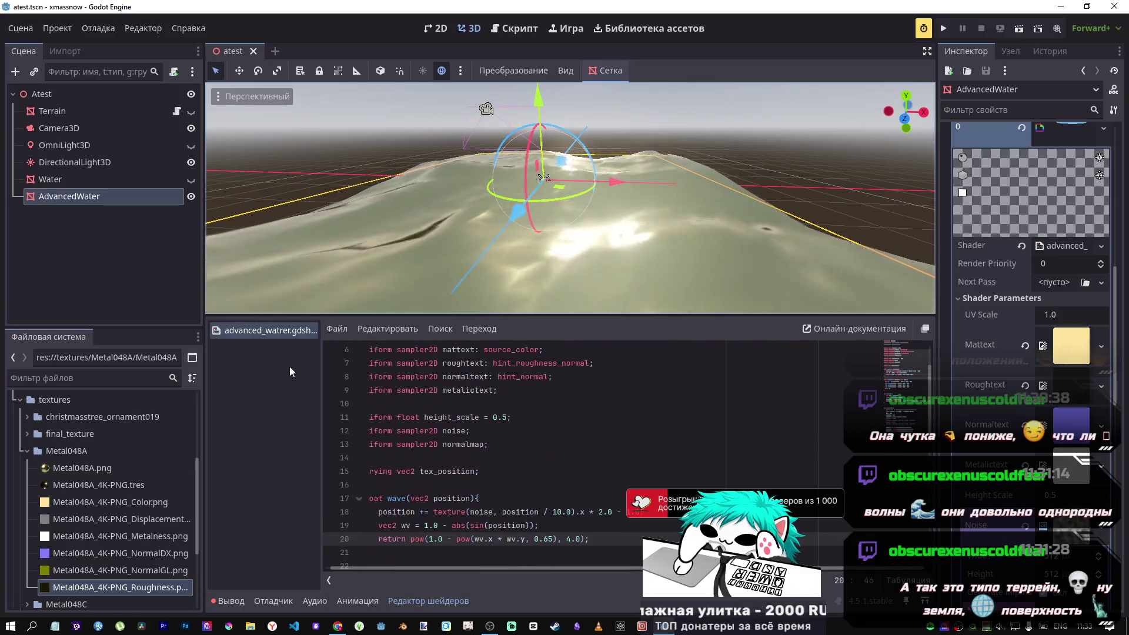
left_click(339, 629)
scroll(1065, 101, "up", 8)
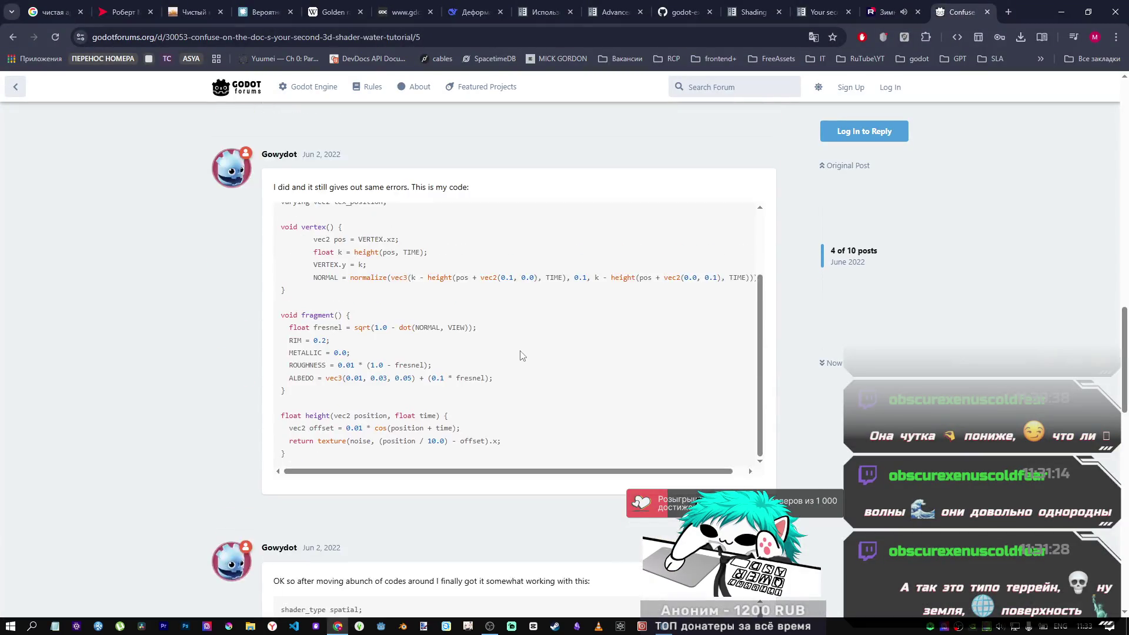
left_click(813, 6)
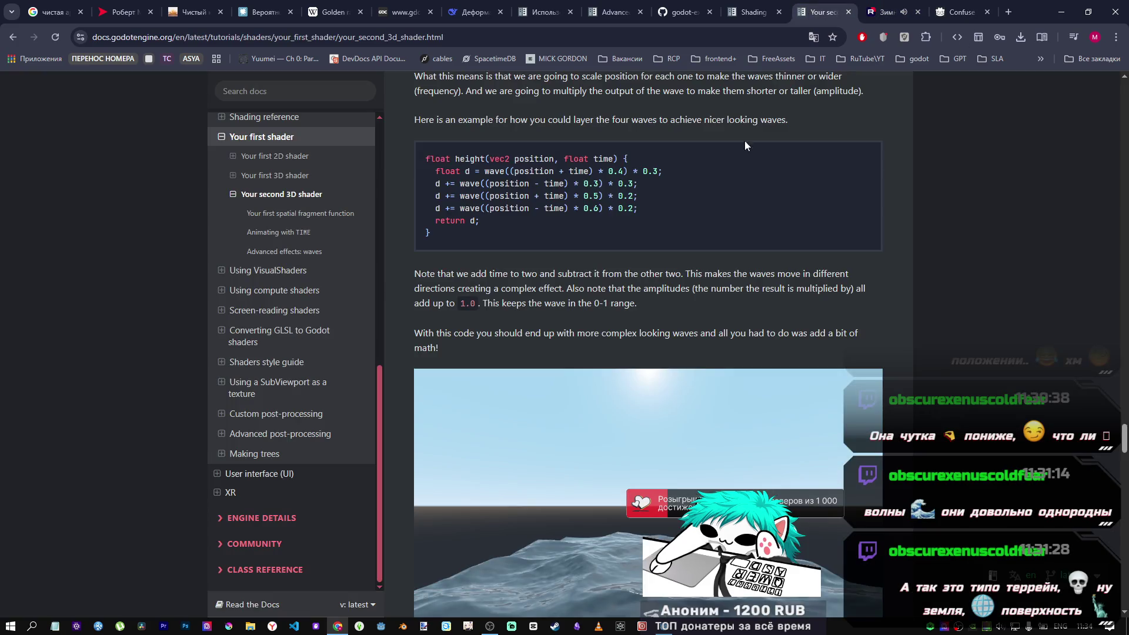
scroll(708, 277, "down", 15)
scroll(892, 316, "up", 10)
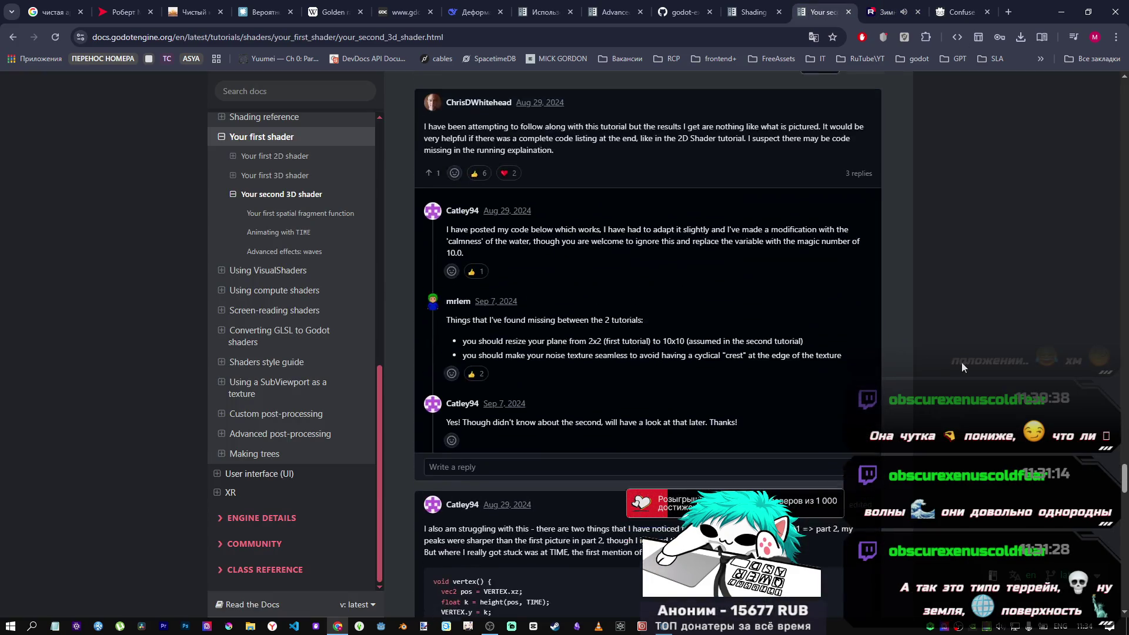
scroll(1051, 418, "down", 5)
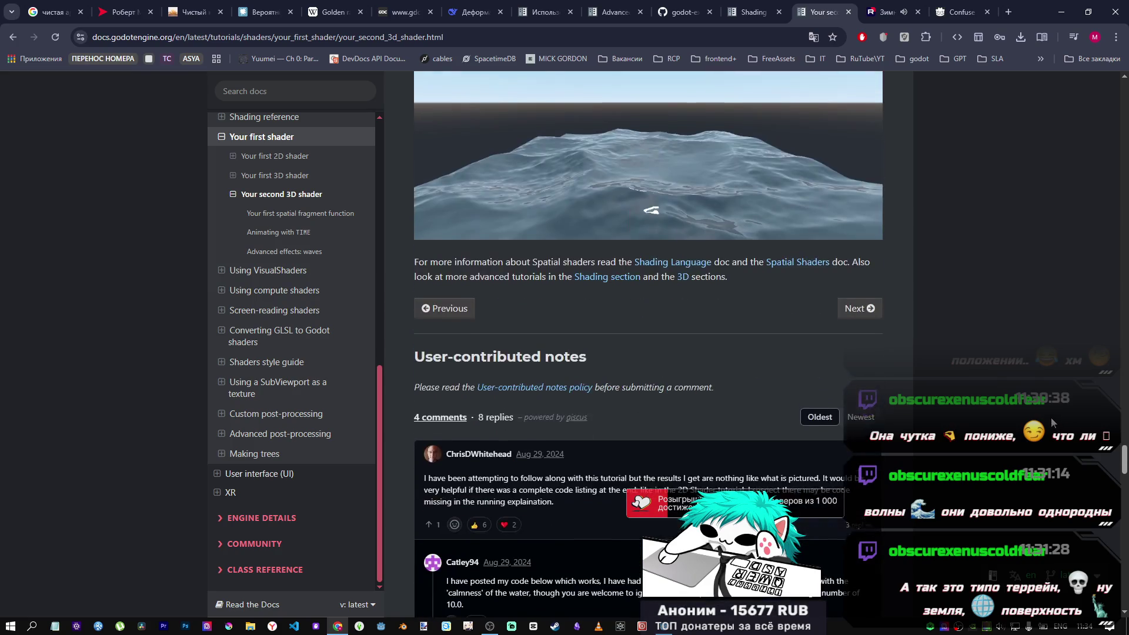
scroll(1044, 413, "up", 4)
scroll(1027, 389, "up", 6)
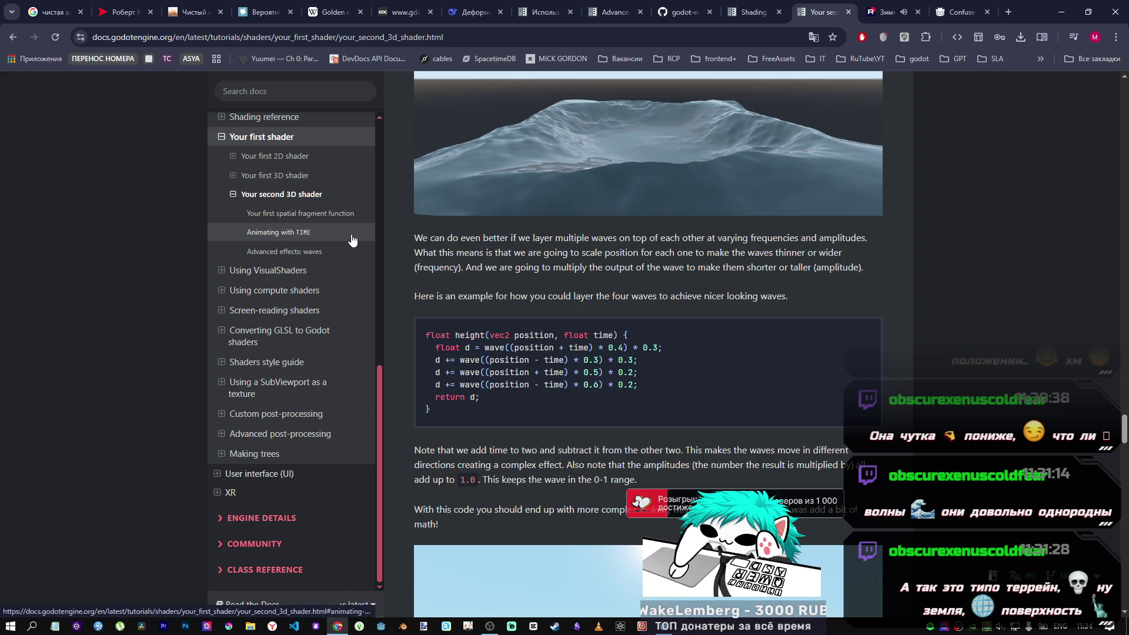
scroll(607, 411, "down", 3)
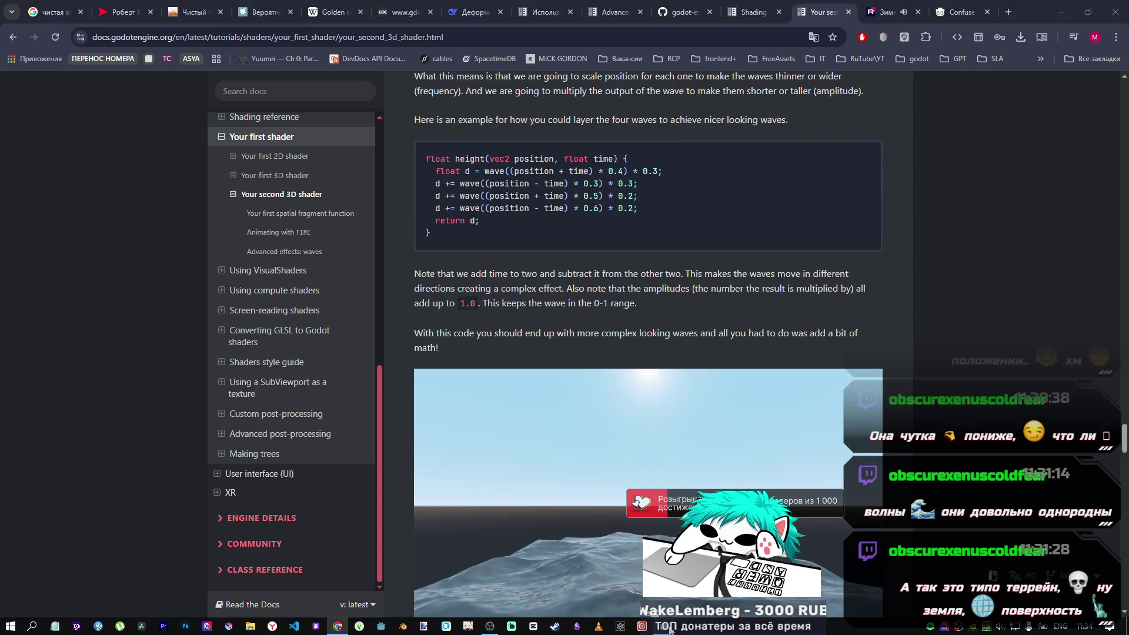
key("alt+Tab")
scroll(607, 410, "down", 3)
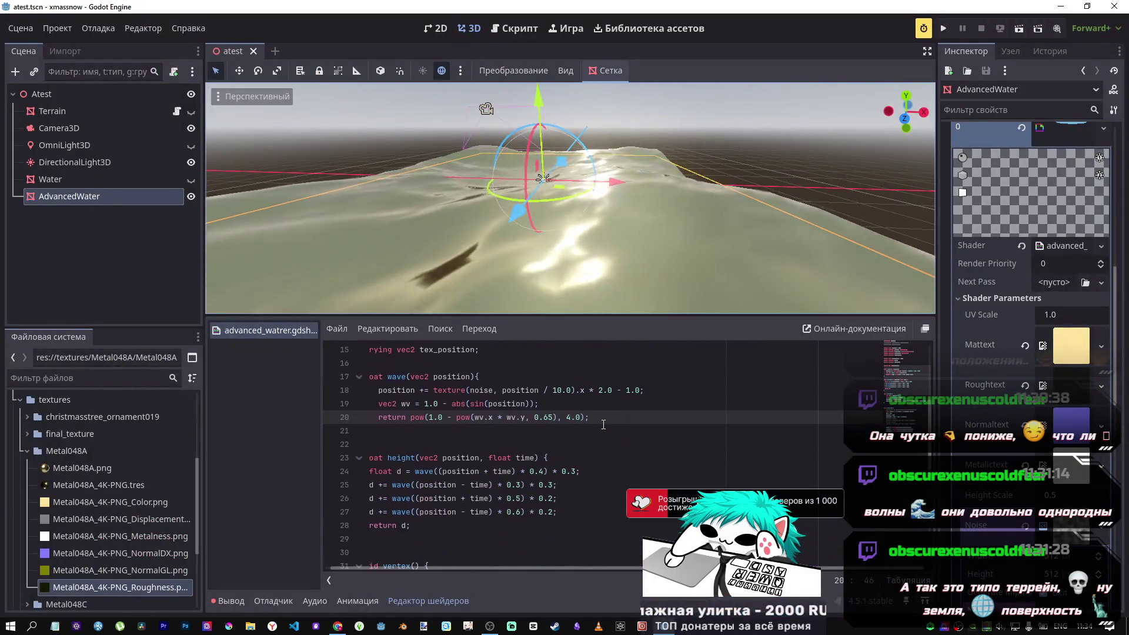
left_click(500, 391)
key("Up")
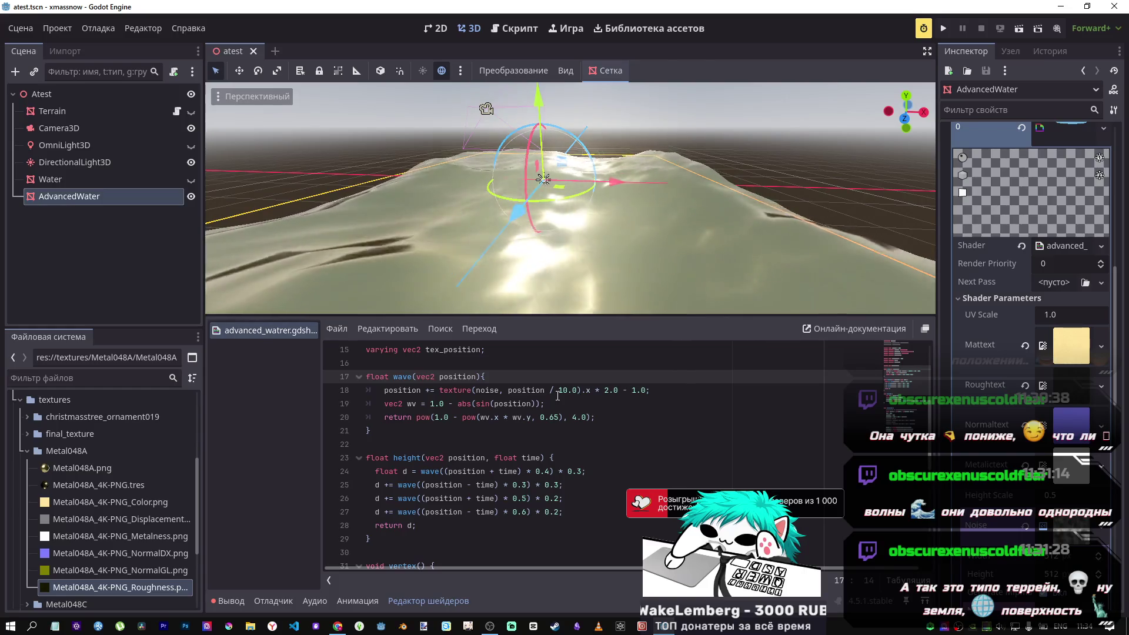
scroll(558, 396, "up", 3)
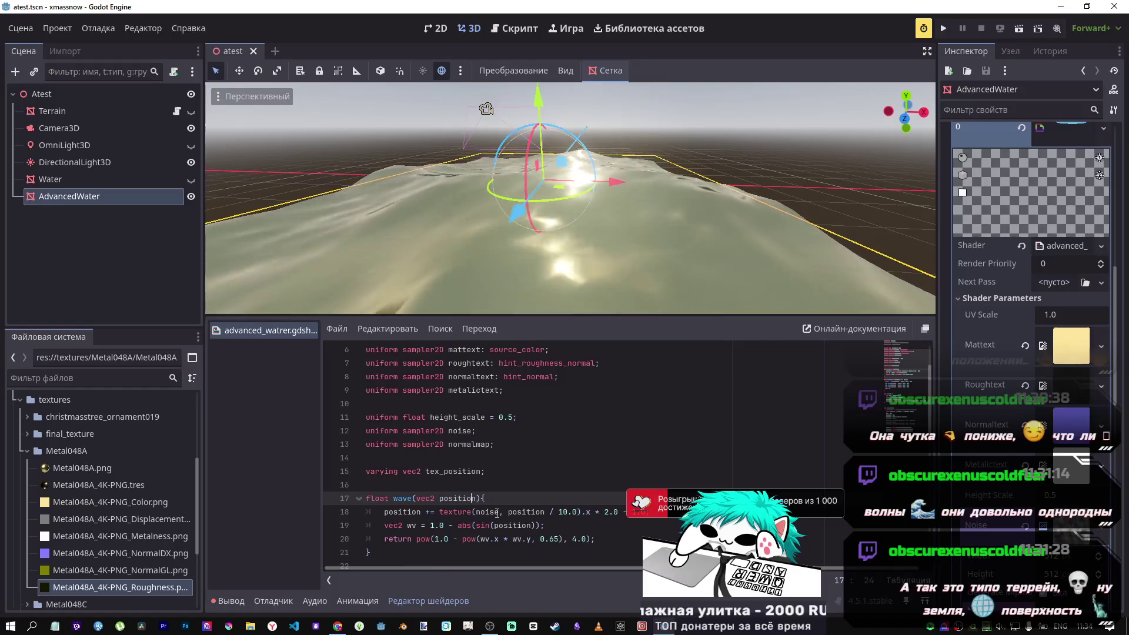
scroll(496, 509, "up", 2)
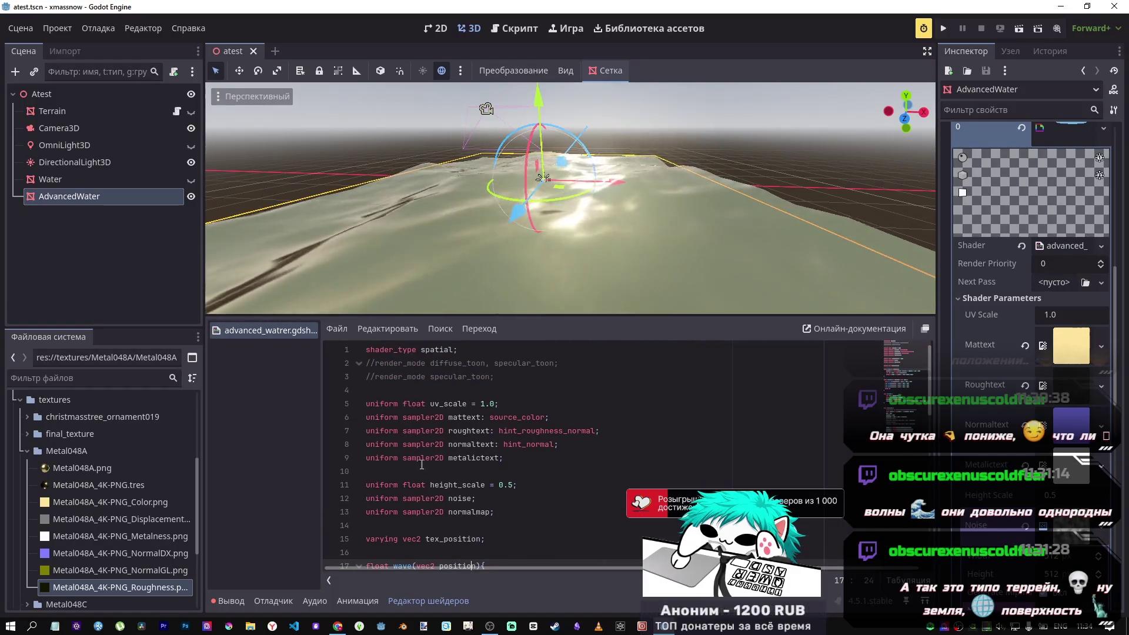
scroll(422, 464, "down", 3)
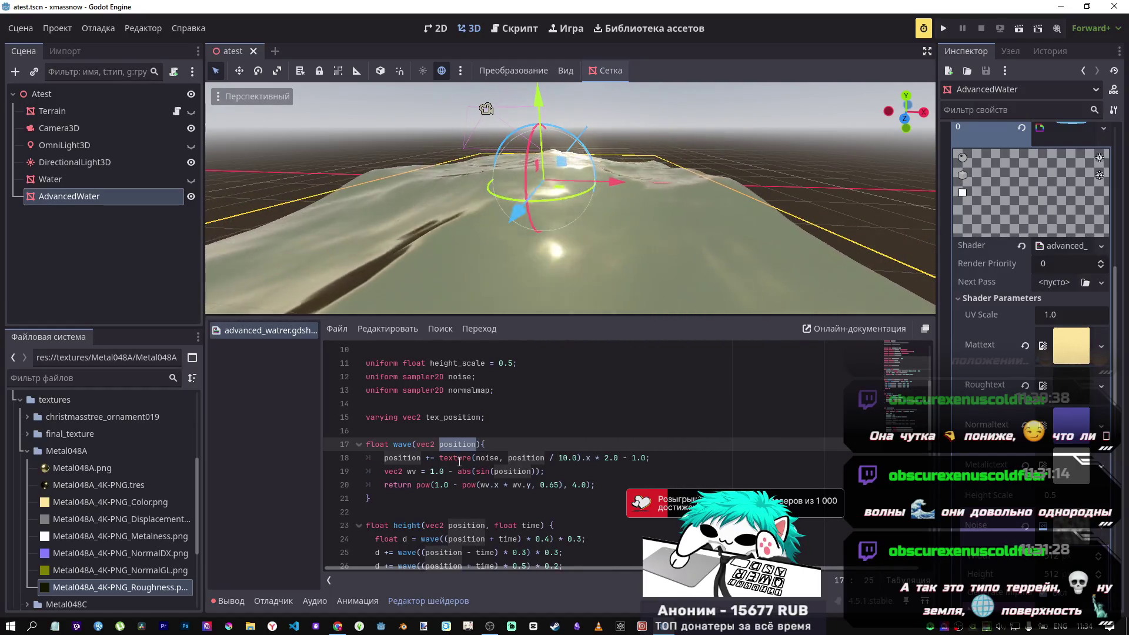
scroll(459, 464, "down", 1)
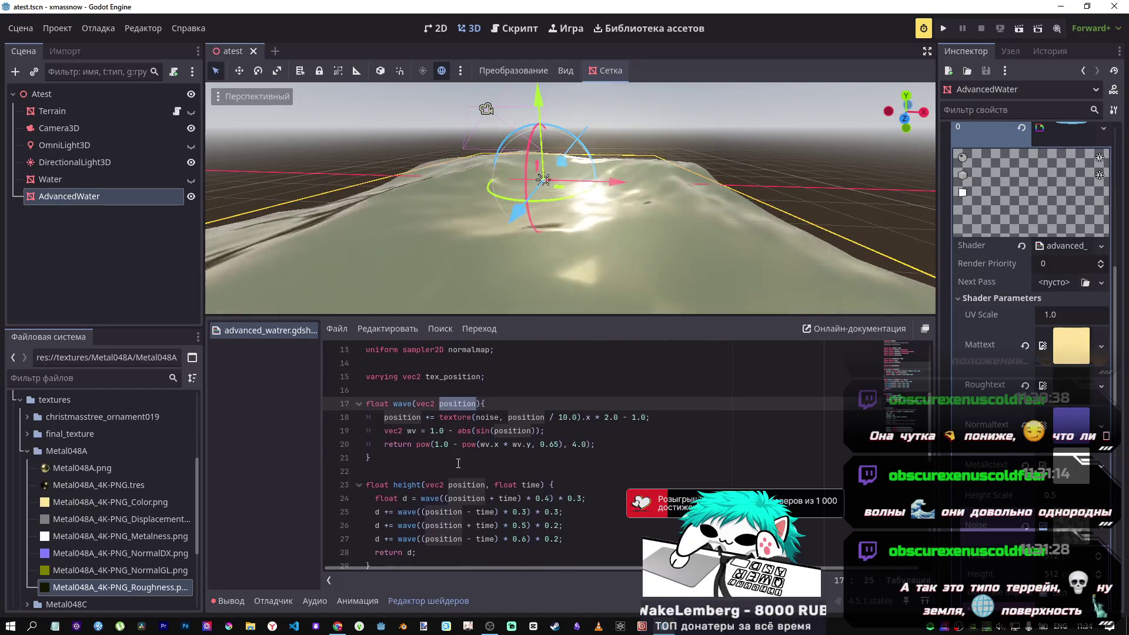
left_click(384, 419)
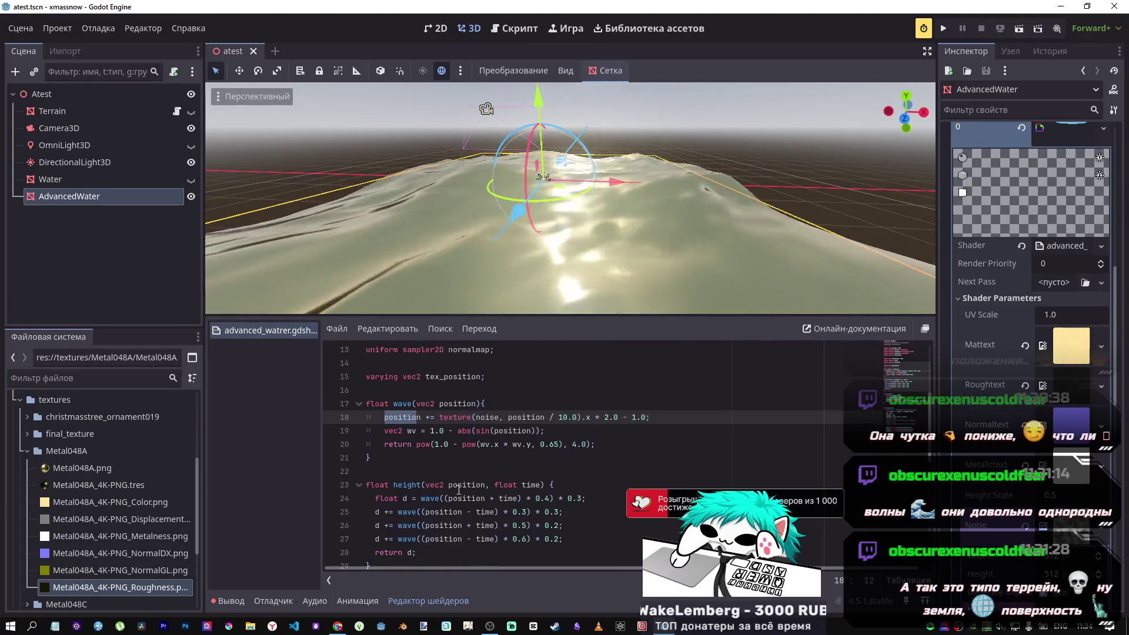
scroll(457, 486, "down", 1)
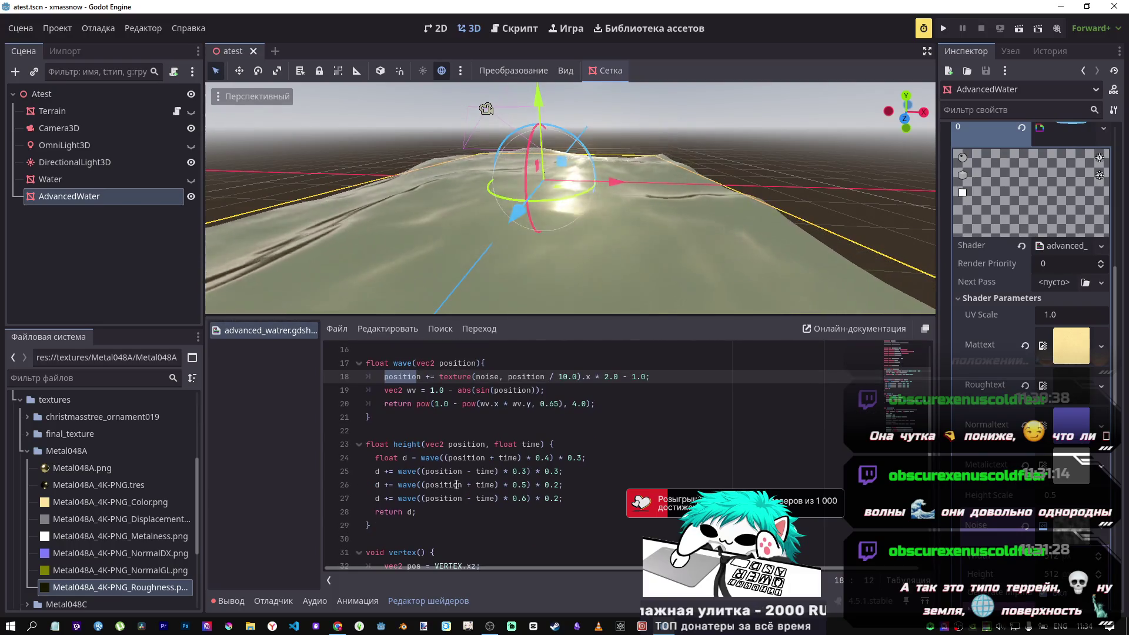
scroll(457, 485, "up", 1)
left_click(400, 511)
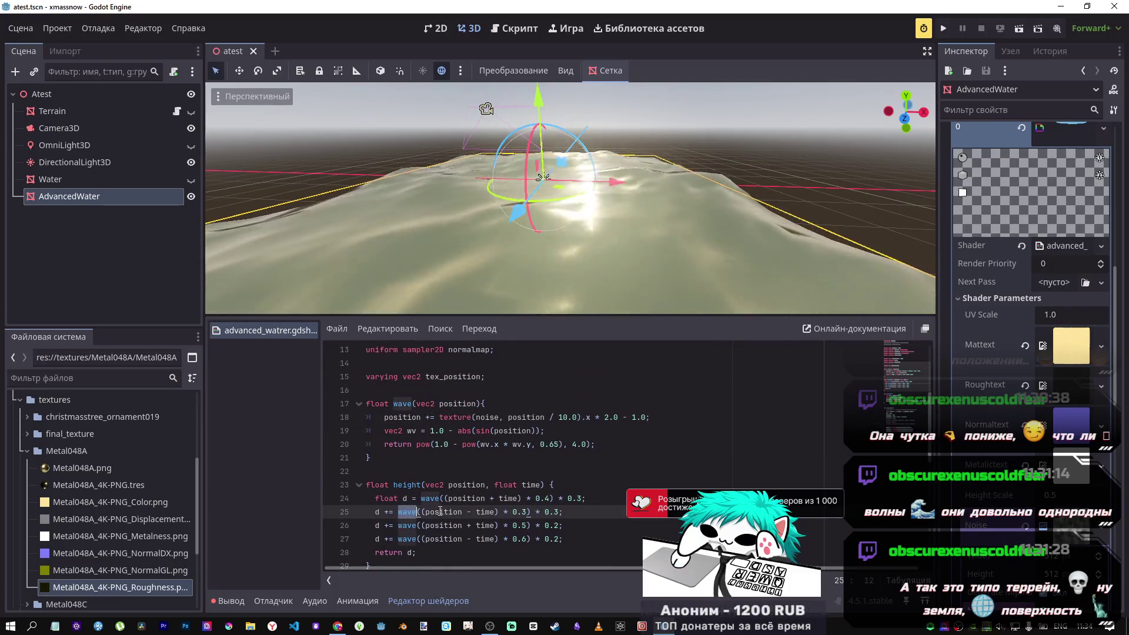
left_click(459, 499)
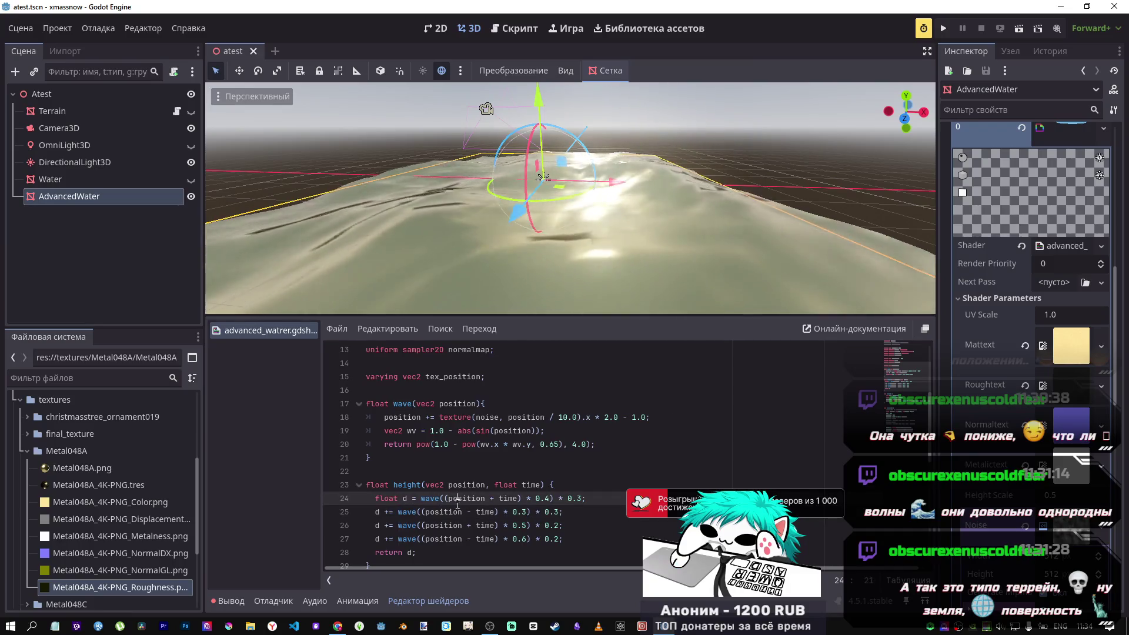
left_click(426, 512)
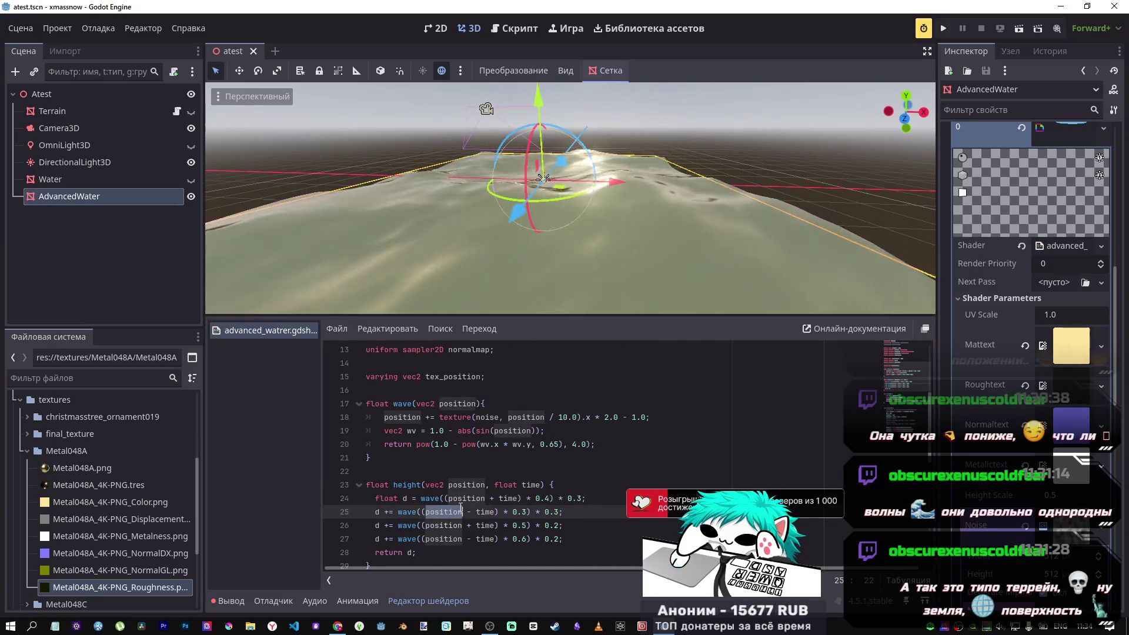
scroll(460, 508, "down", 4)
scroll(456, 490, "up", 3)
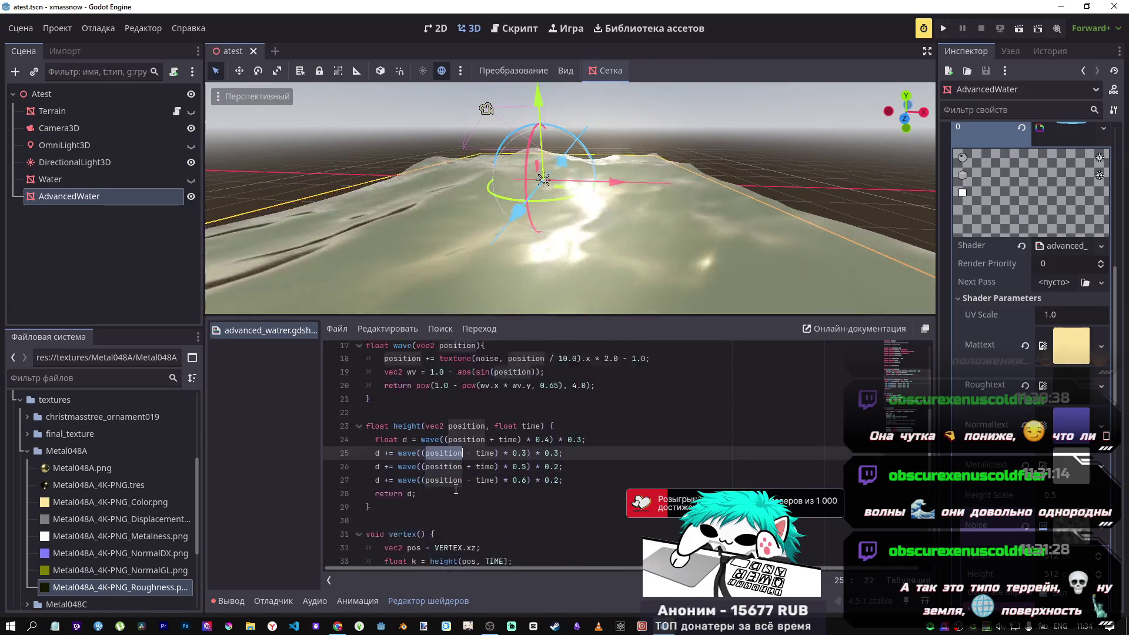
scroll(456, 490, "down", 2)
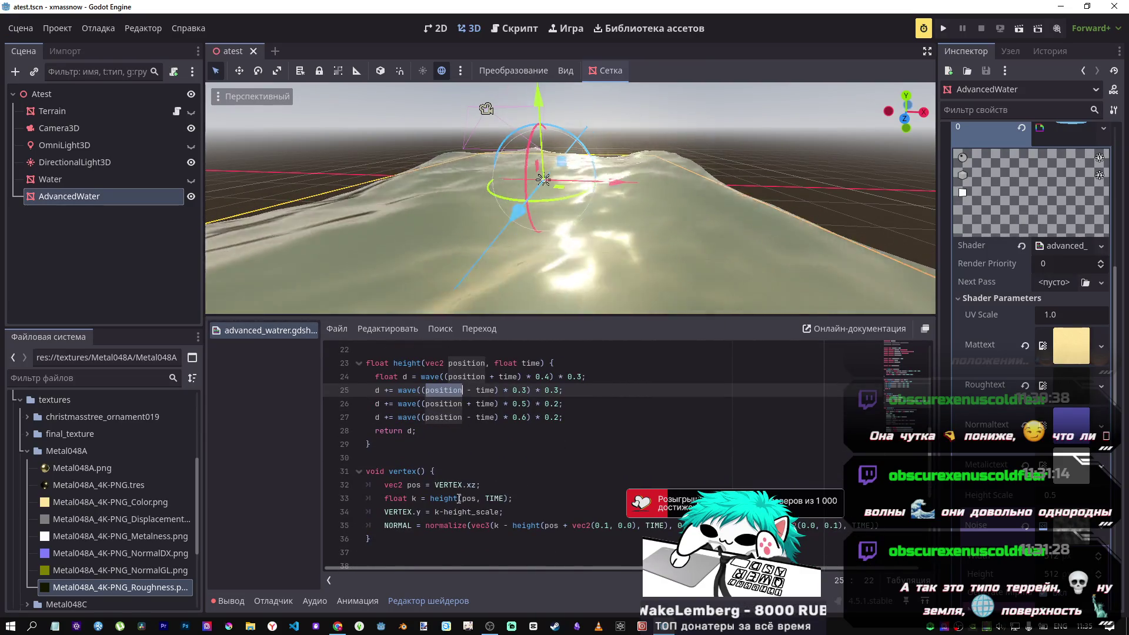
scroll(453, 488, "up", 1)
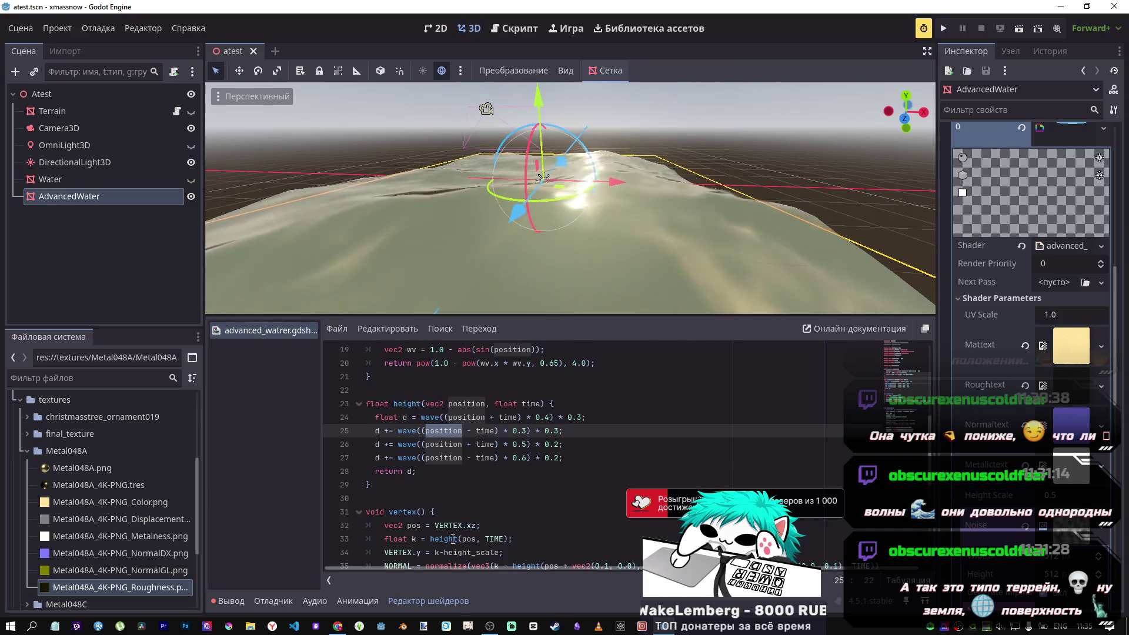
left_click_drag(429, 538, 460, 539)
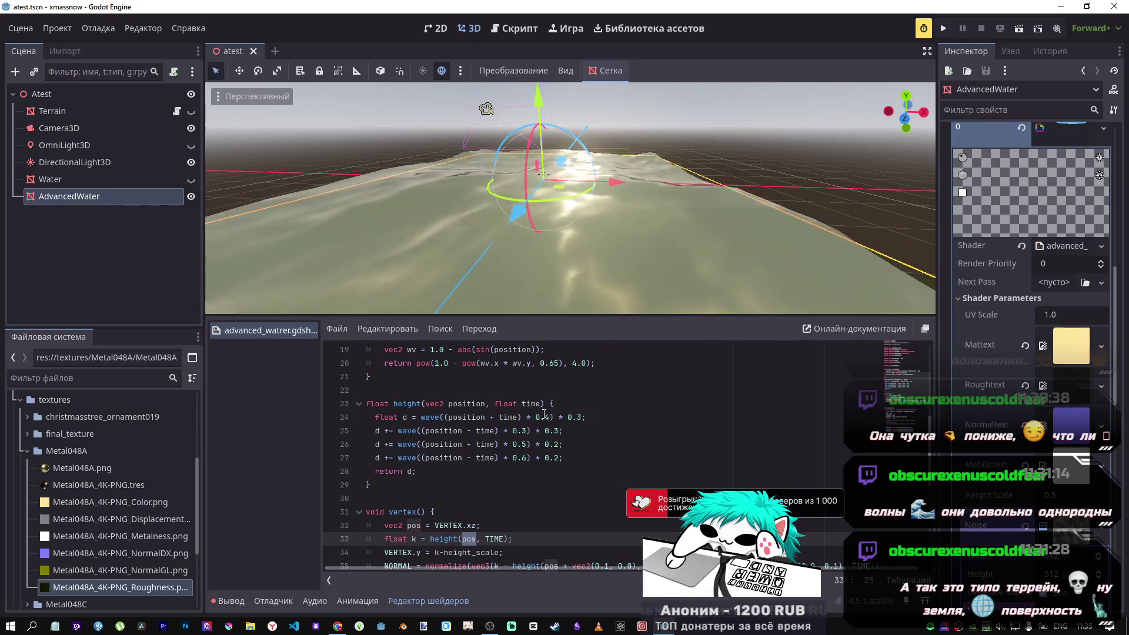
left_click_drag(445, 418, 492, 419)
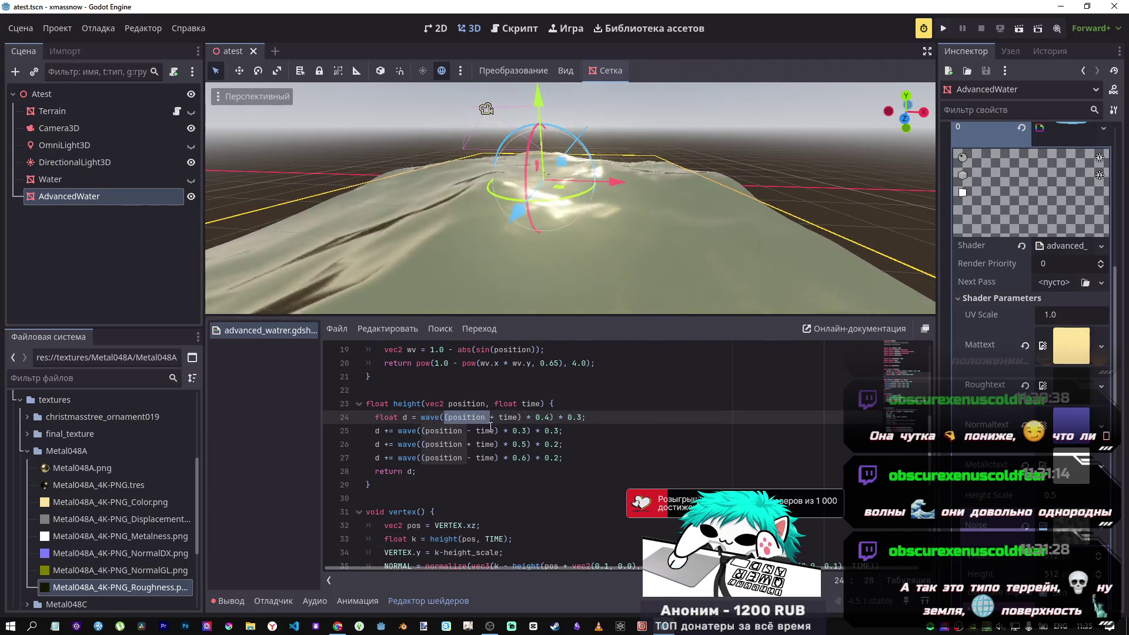
scroll(481, 434, "up", 1)
scroll(477, 434, "up", 1)
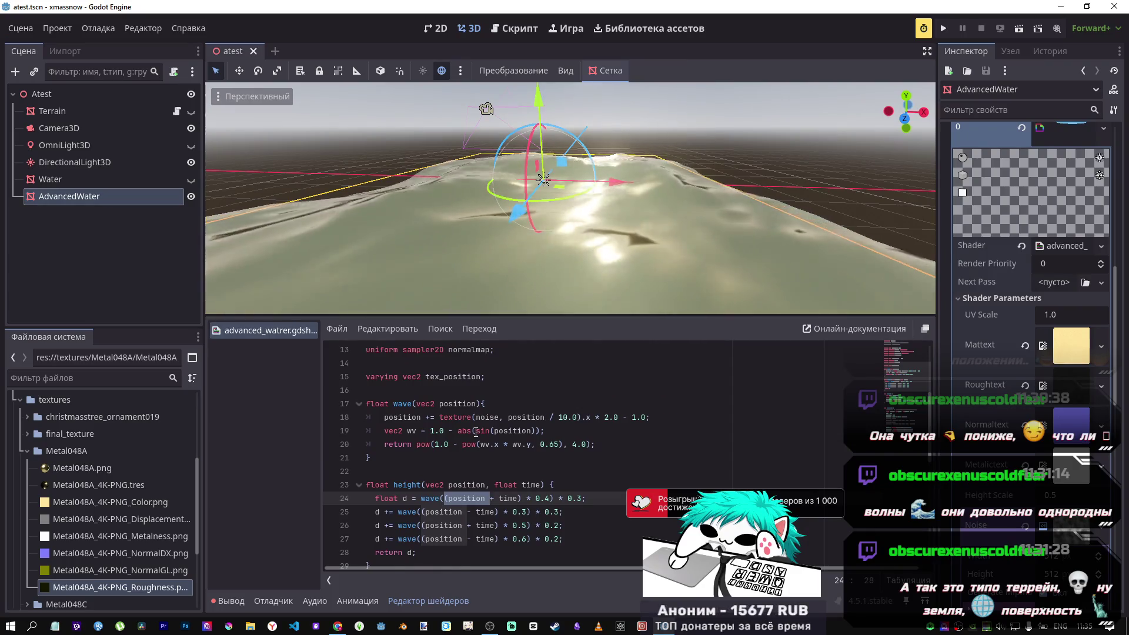
scroll(476, 432, "down", 1)
scroll(476, 433, "up", 1)
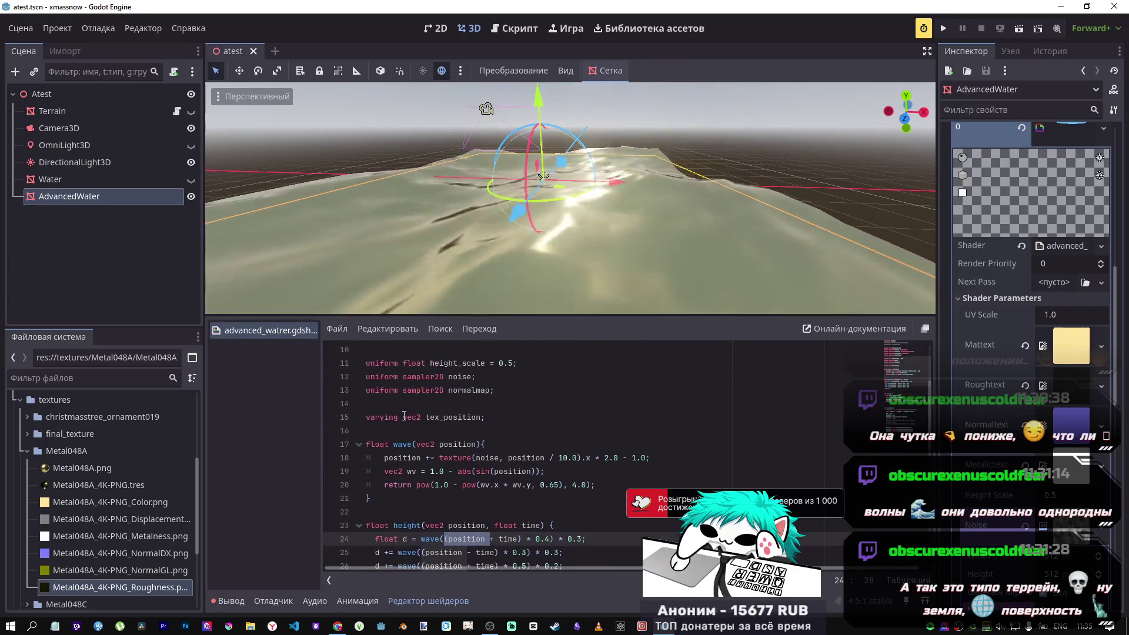
scroll(412, 419, "down", 1)
scroll(405, 417, "down", 1)
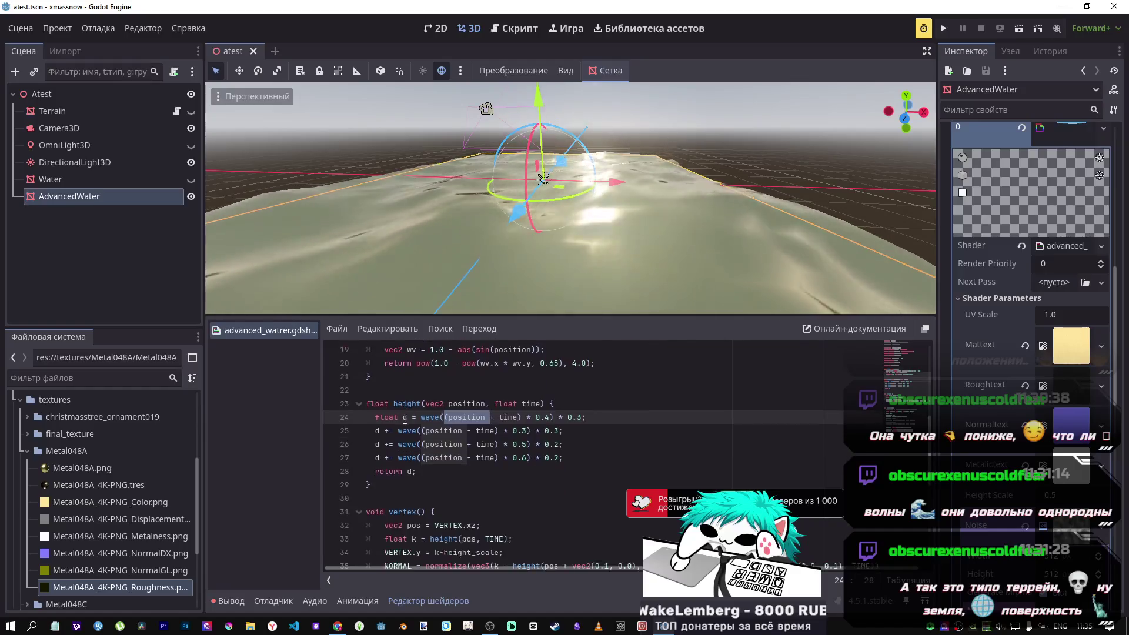
scroll(422, 426, "up", 1)
mouse_move(408, 466)
left_mouse_down()
mouse_move(436, 473)
mouse_move(468, 457)
left_mouse_up()
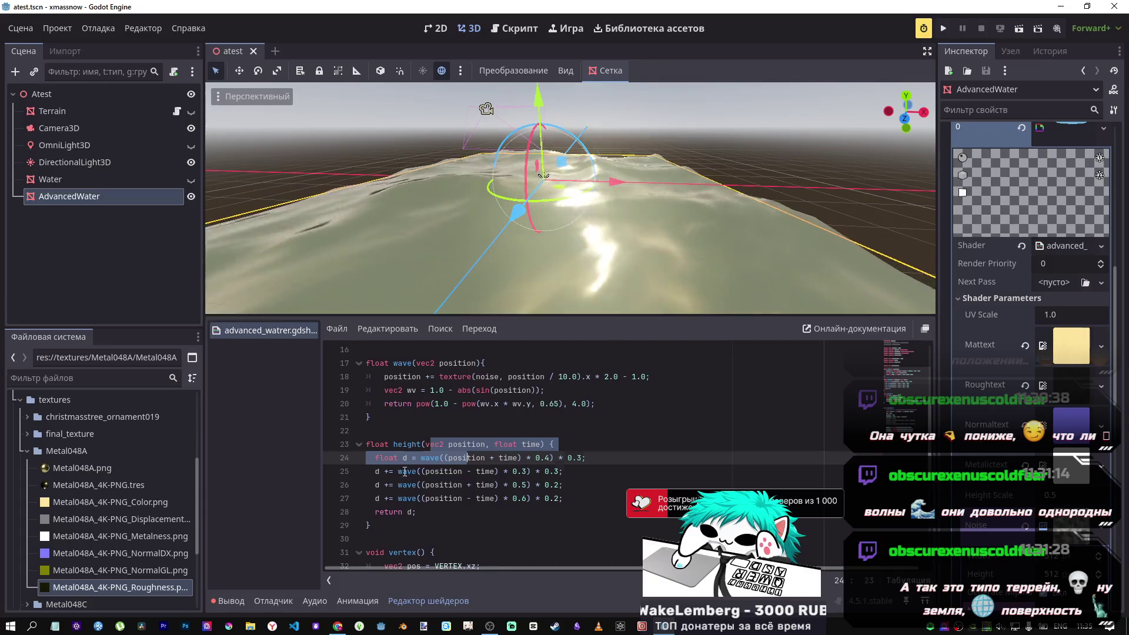
mouse_move(394, 363)
left_mouse_down()
mouse_move(411, 367)
mouse_move(421, 402)
left_mouse_up()
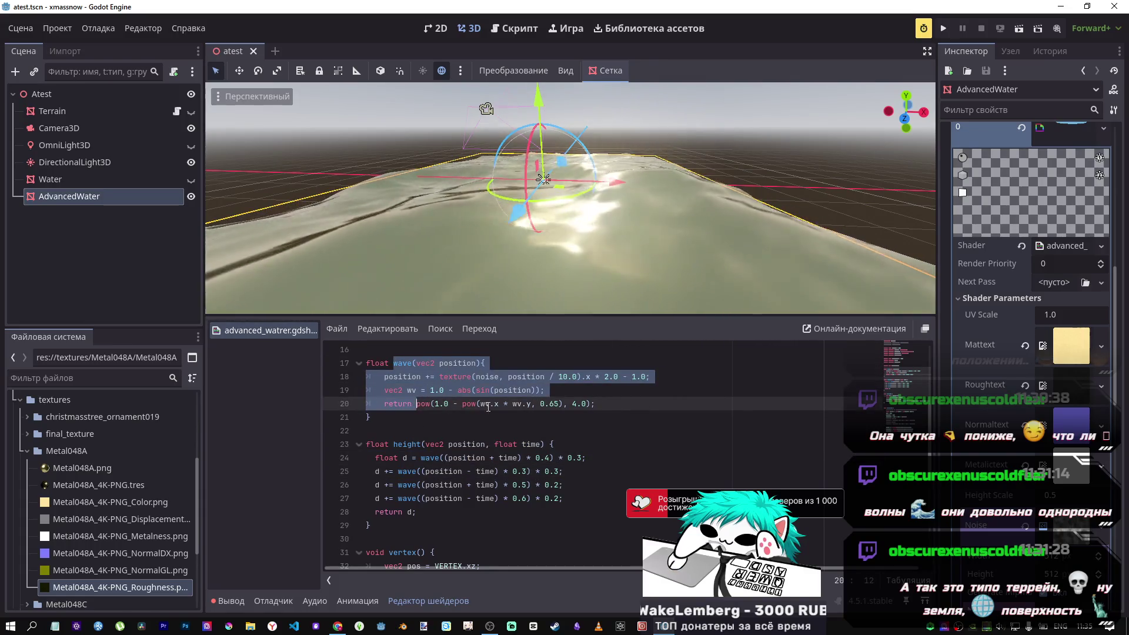
left_click(440, 458)
scroll(440, 458, "down", 5)
scroll(412, 441, "up", 5)
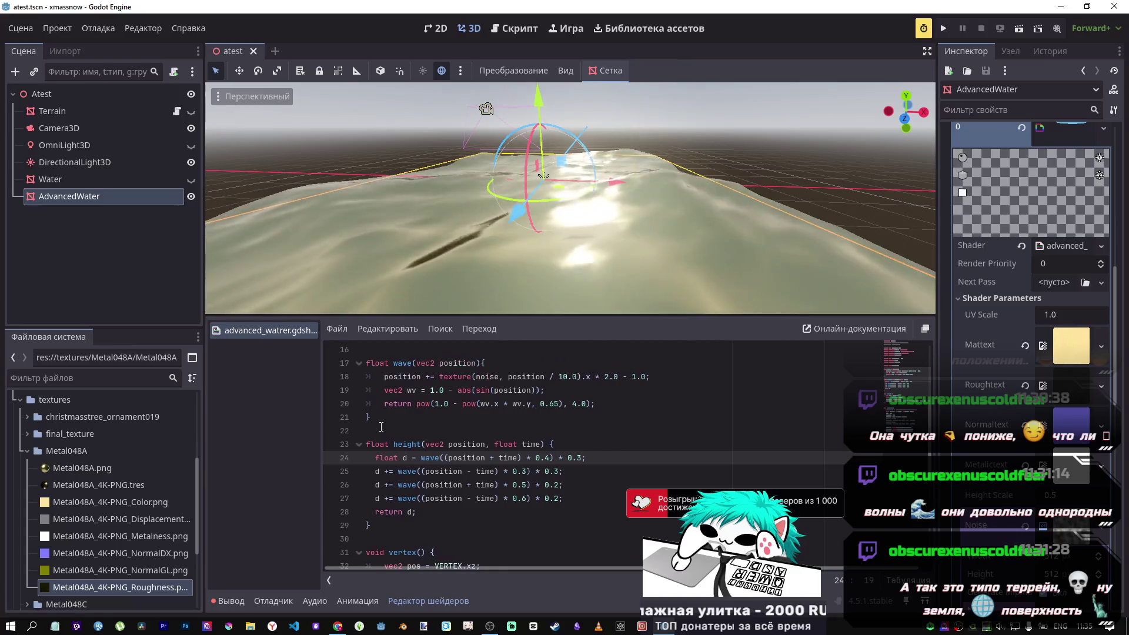
left_click_drag(382, 427, 356, 363)
Try moving wave() below height(), then undo so it sits above height() with the 0.5 term disabled.
key("BackSpace")
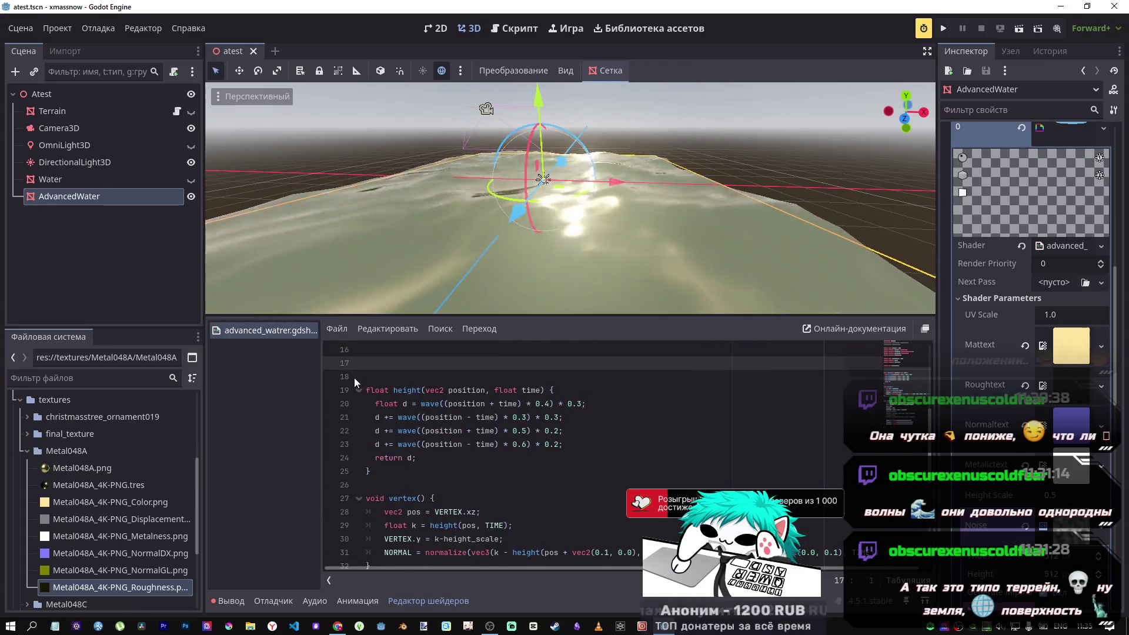
key("Delete")
key("Delete")
left_click(400, 445)
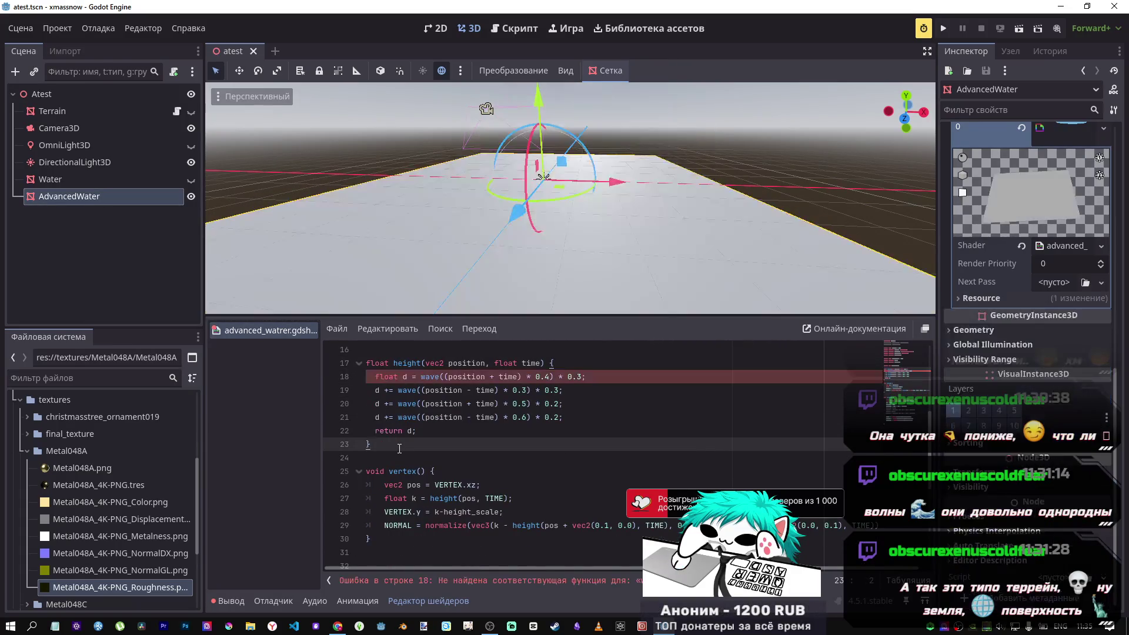
key("Return")
key("Return")
type("float wave(vec2 position){ \tposition += texture(noise, position / 10.0).x * 2.0 - 1.0; \tvec2 wv = 1.0 - abs(sin(position)); \treturn pow(1.0 - pow(wv.x * wv.y, 0.65), 4.0); }")
key("ctrl+s")
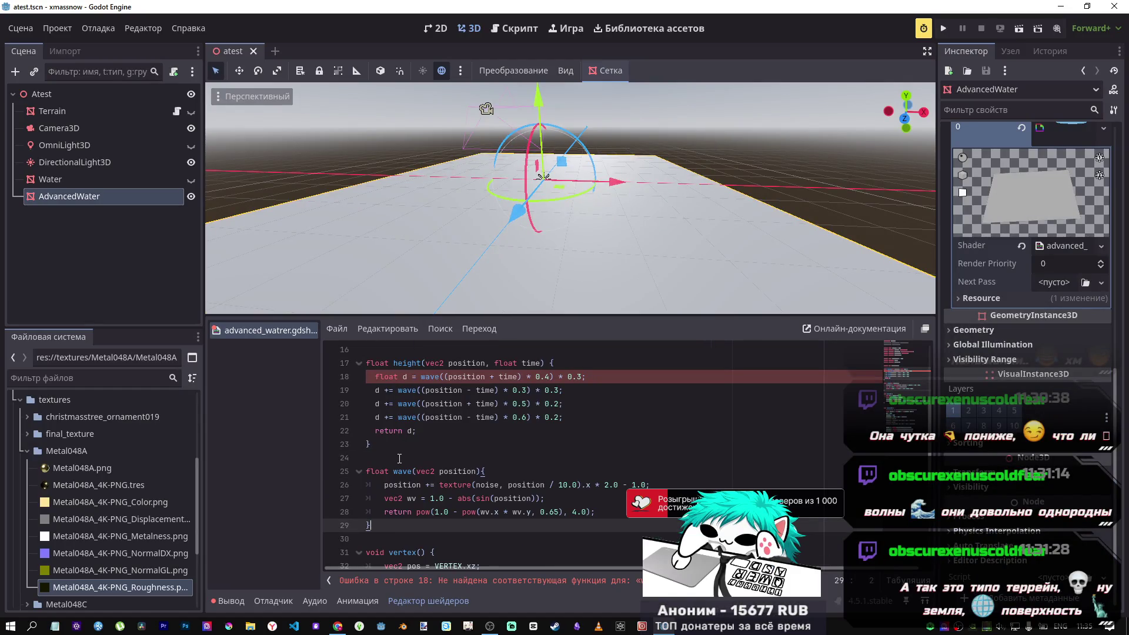
left_click(400, 458)
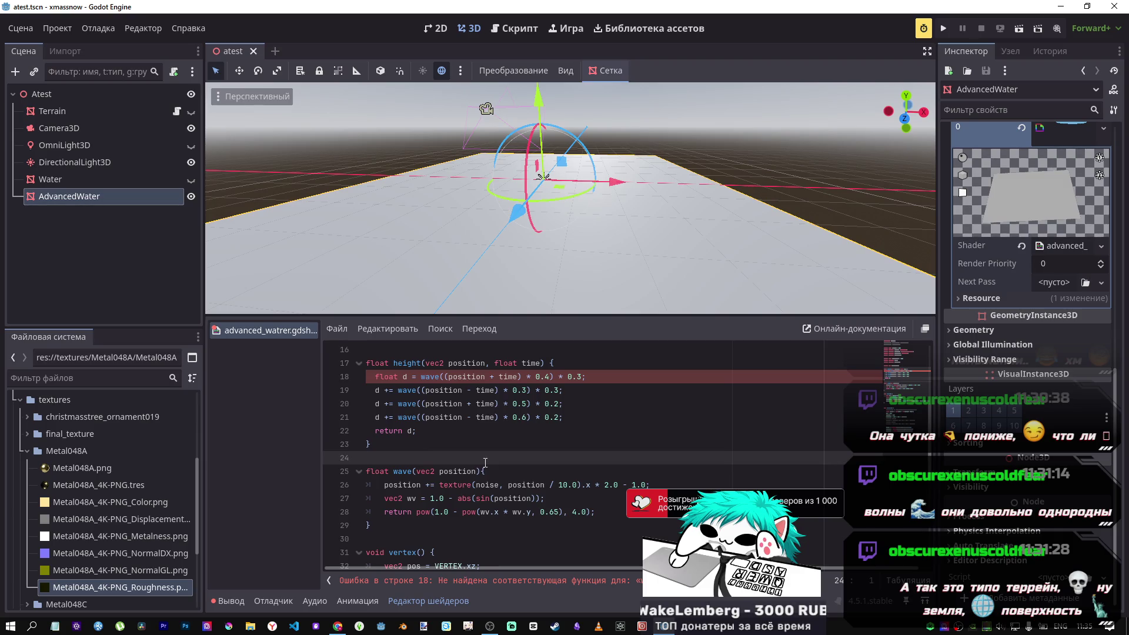
key("ctrl+z")
key("ctrl+z")
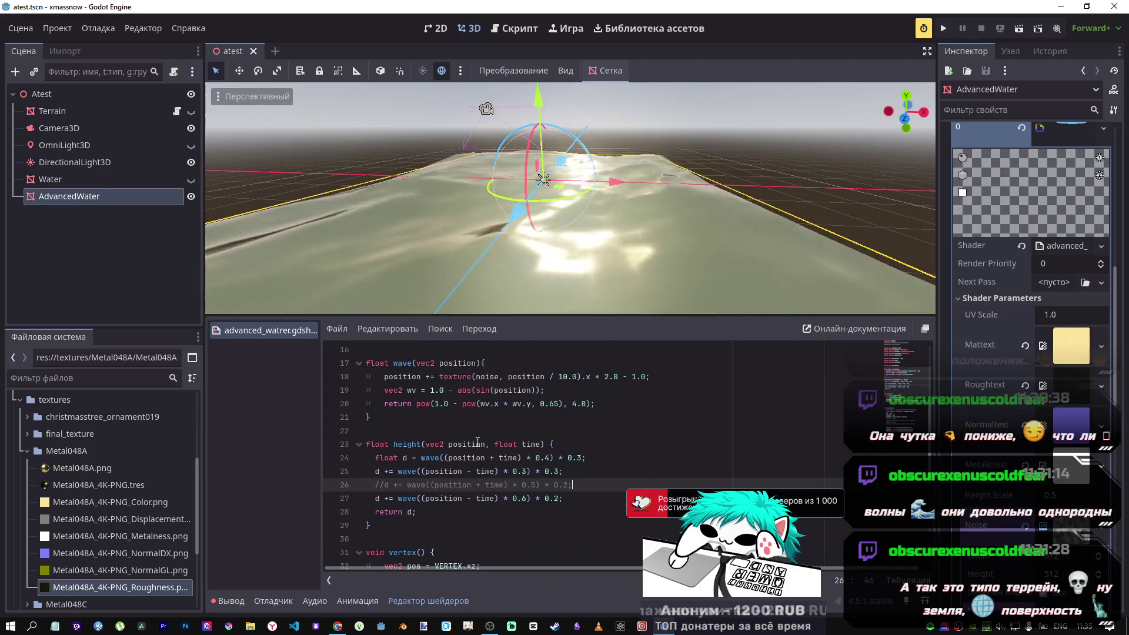
scroll(505, 408, "down", 2)
scroll(500, 406, "up", 3)
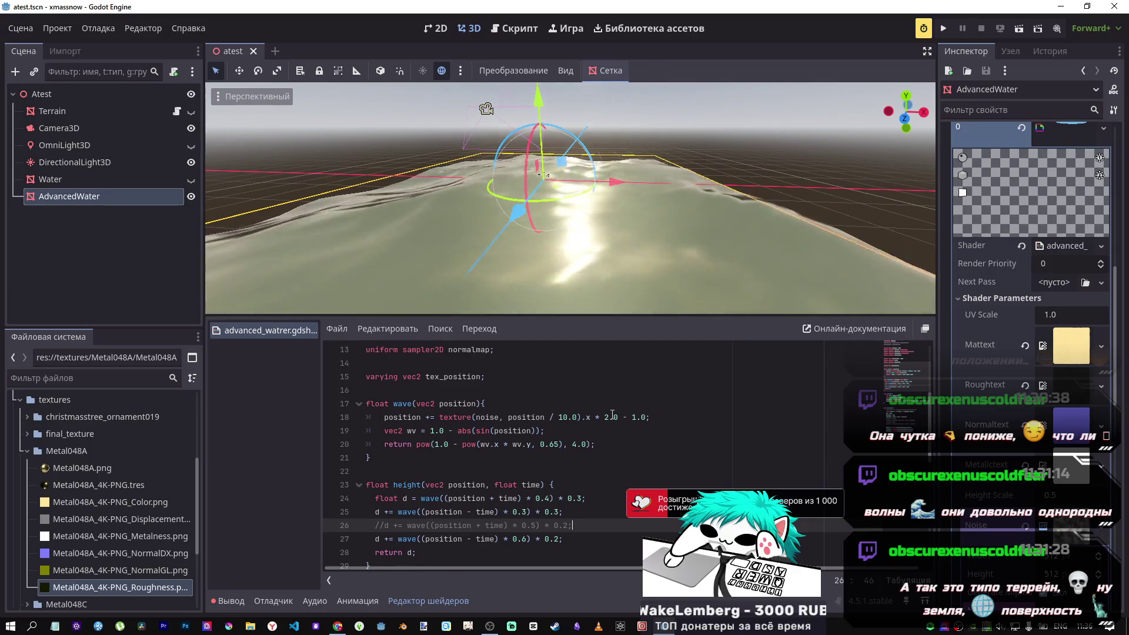
scroll(509, 427, "down", 2)
scroll(509, 428, "up", 5)
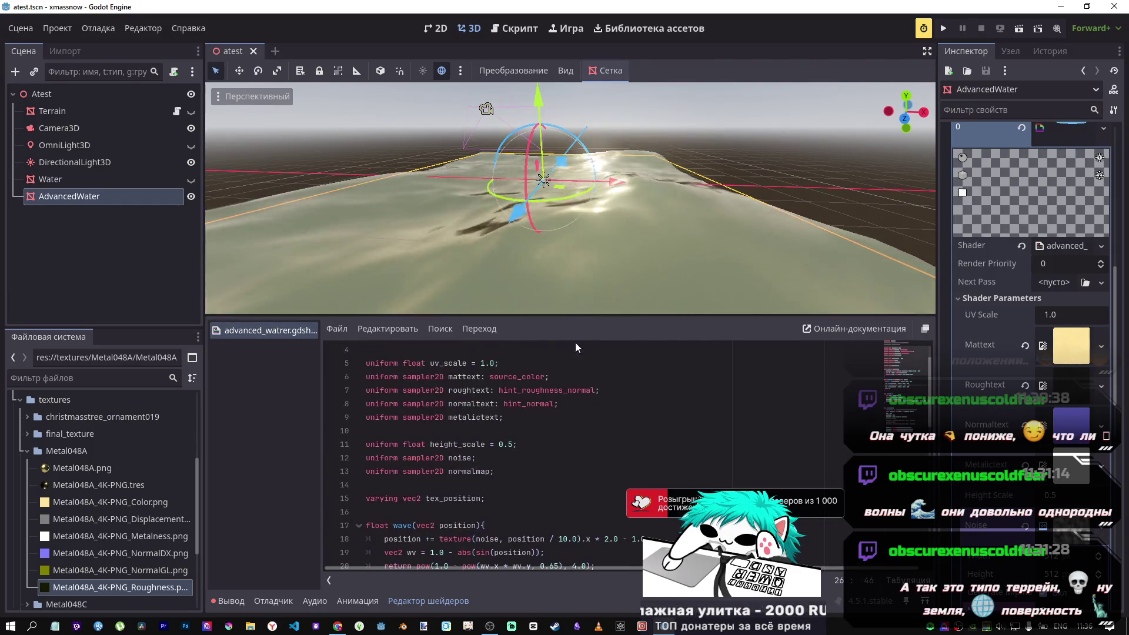
scroll(509, 428, "down", 6)
scroll(990, 404, "up", 5)
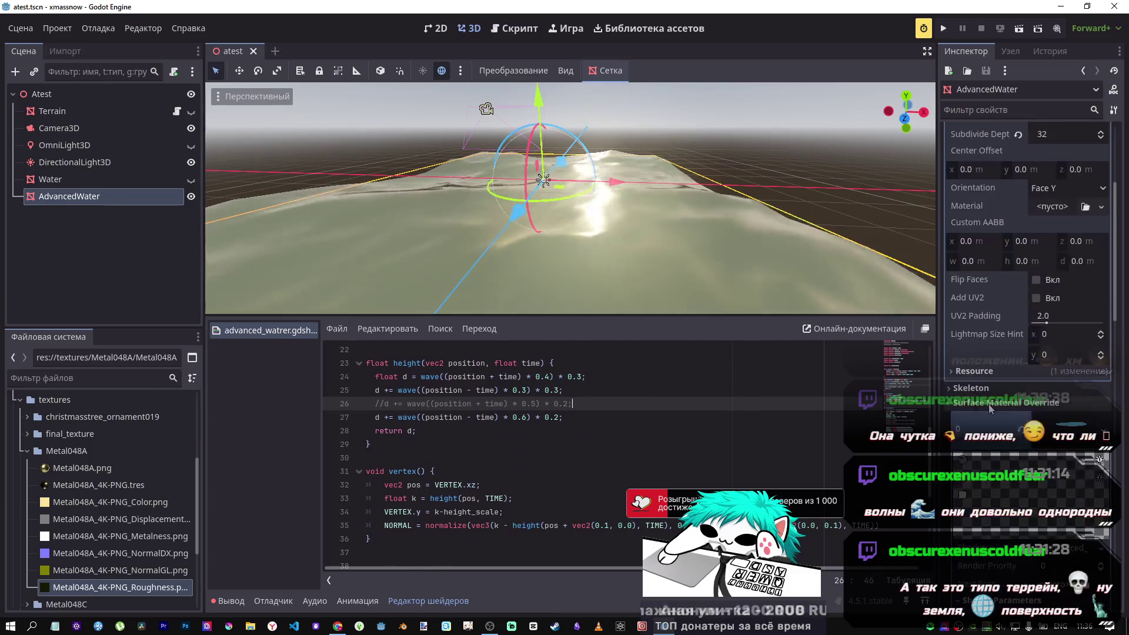
scroll(516, 412, "down", 6)
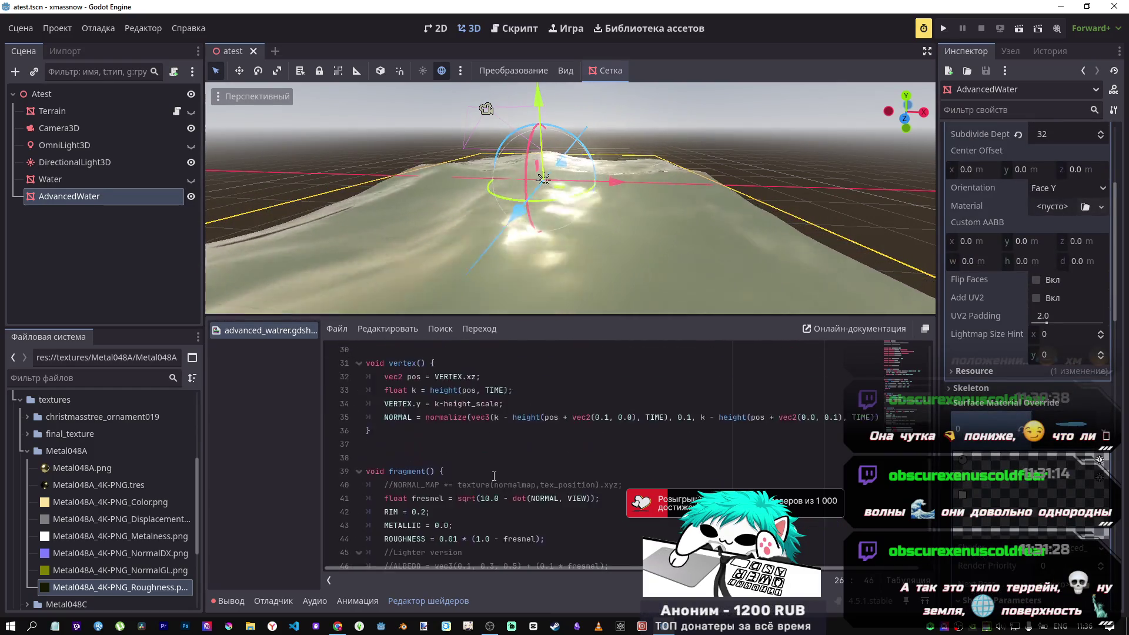
left_click_drag(526, 525, 482, 499)
key("ctrl+shift+Return")
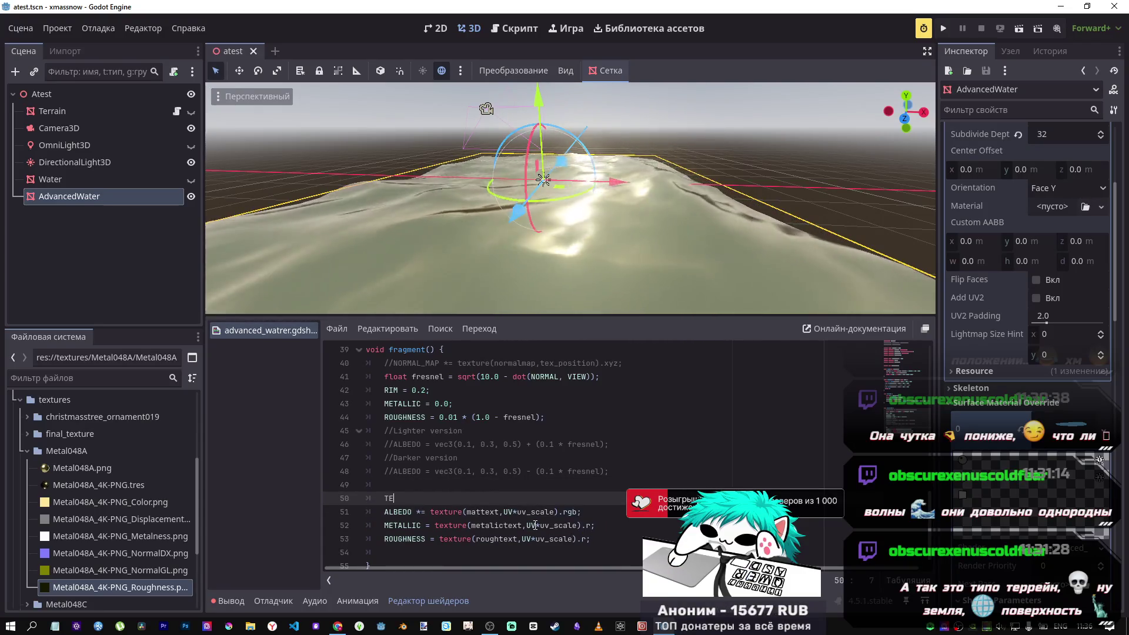
Add a '//Textured version' comment and comment out the three texture sampling lines.
type("/")
key("Escape")
type("/")
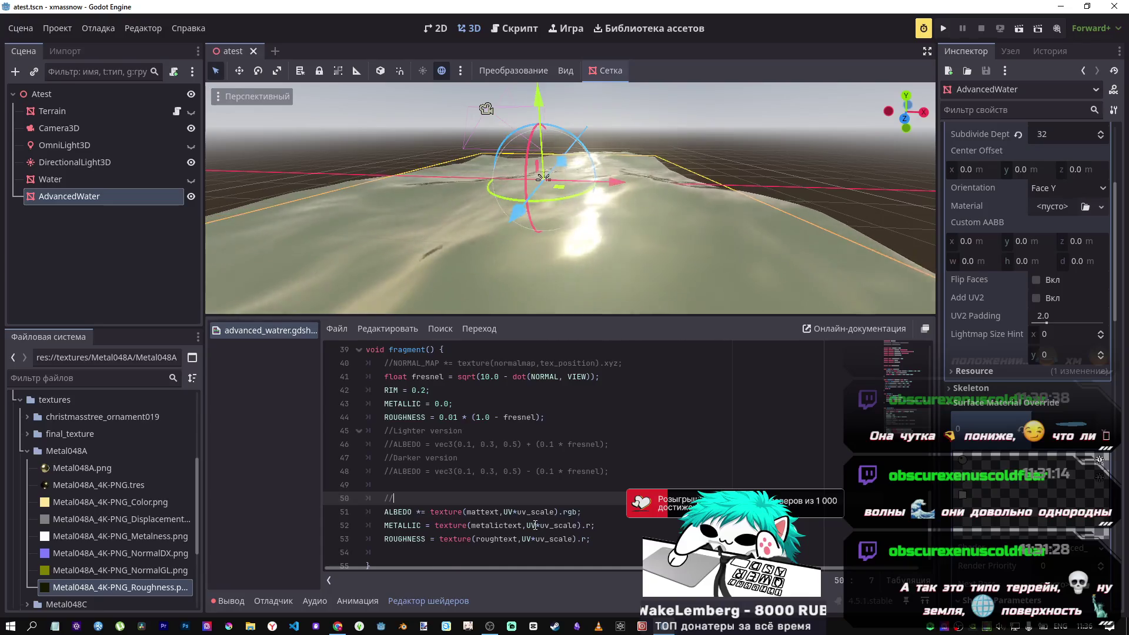
type("Text")
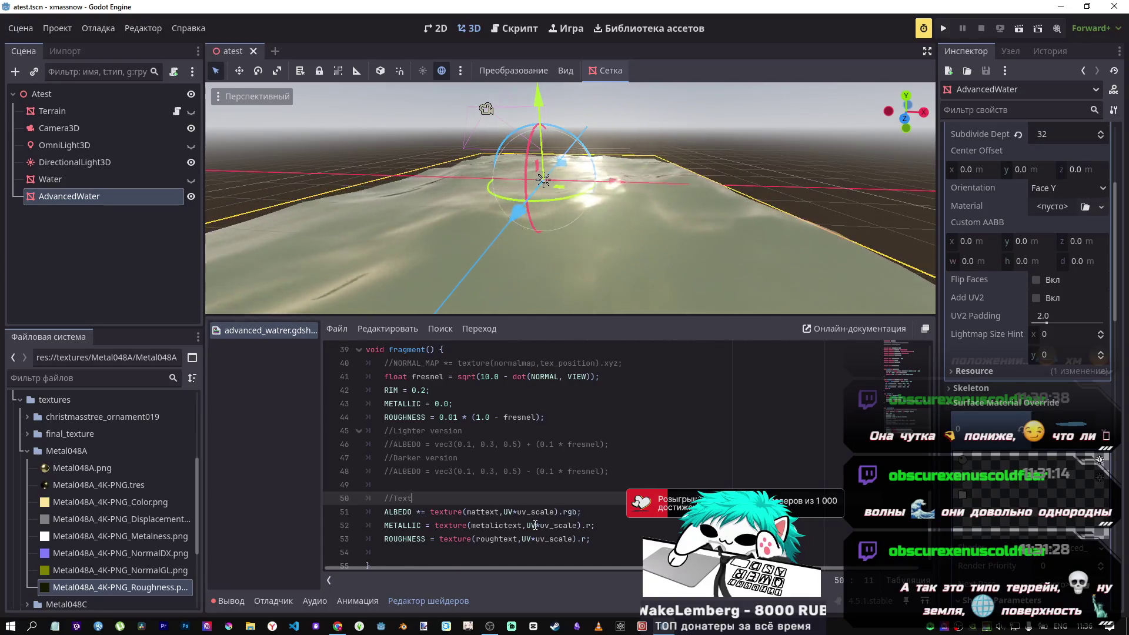
type("ured version")
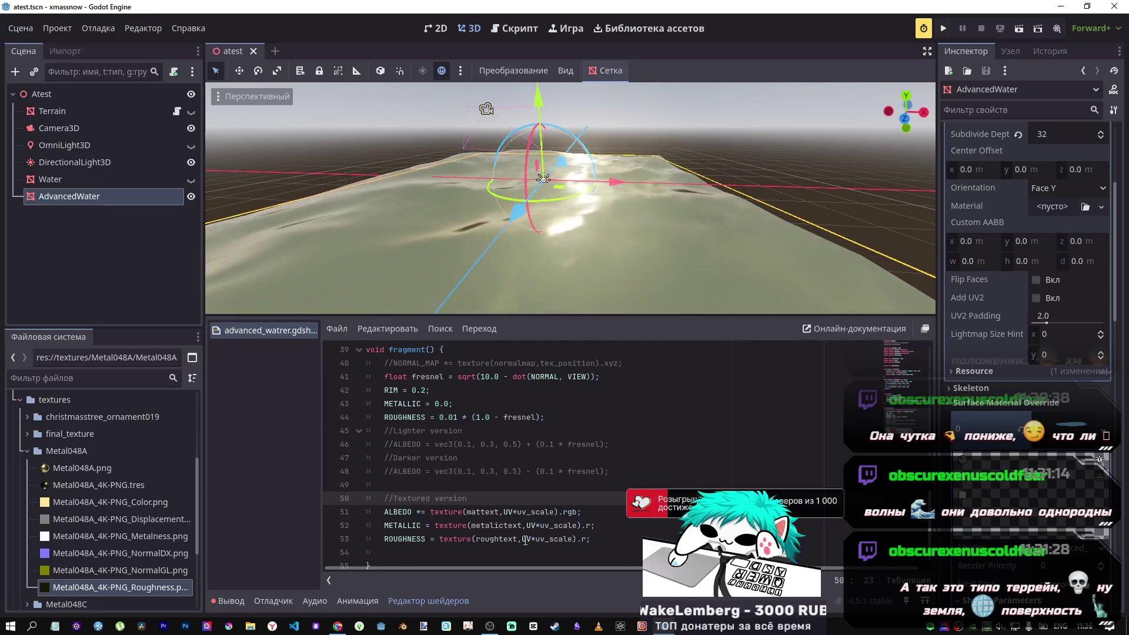
left_click_drag(525, 540, 383, 512)
key("ctrl+k")
Uncomment the Darker version ALBEDO line and save for deep-blue water.
left_click(476, 458)
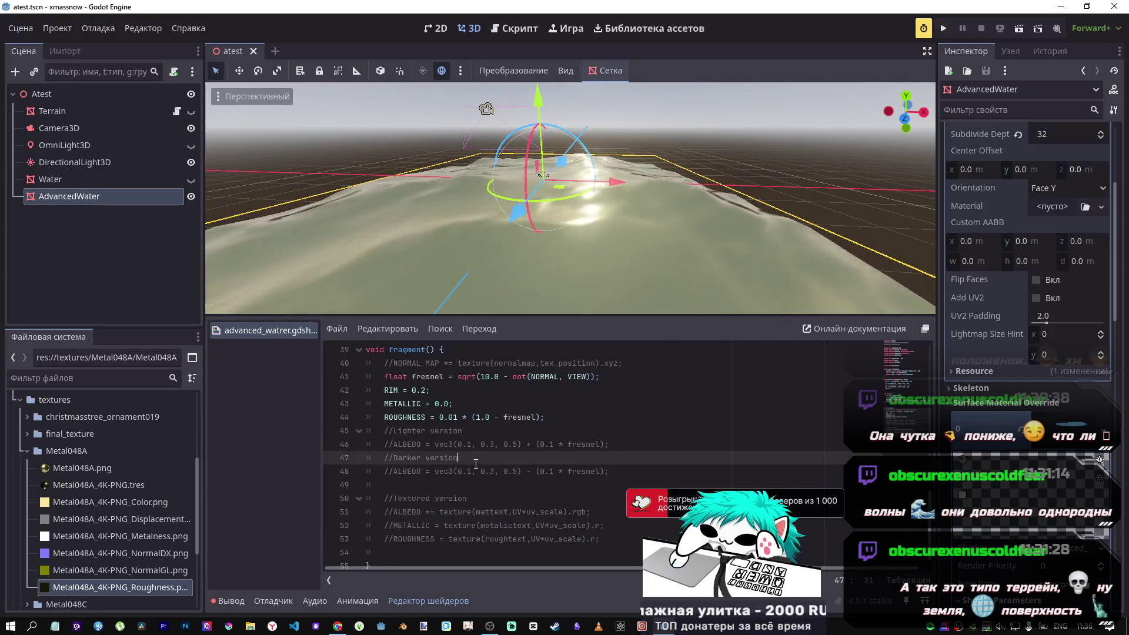
left_click(467, 474)
key("ctrl+k")
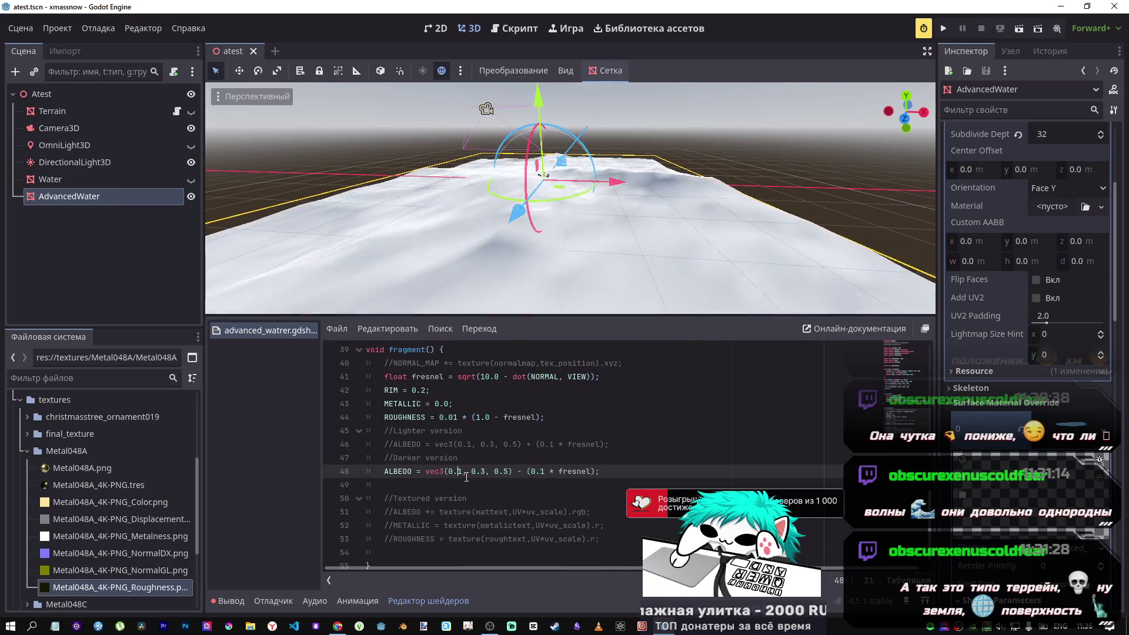
key("ctrl+s")
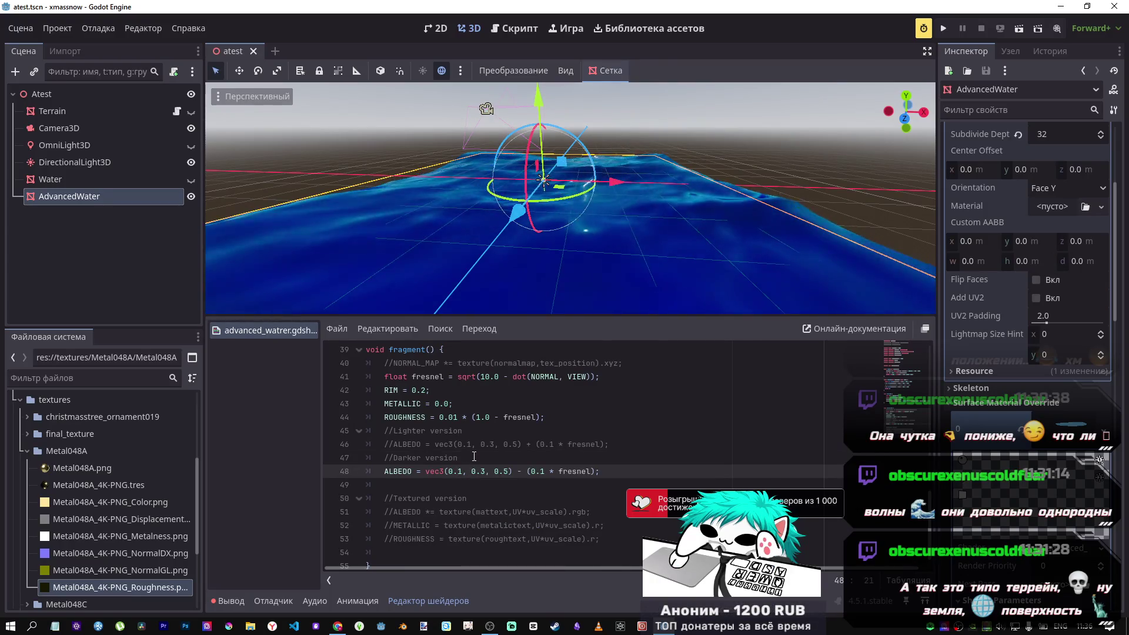
mouse_move(735, 223)
left_mouse_down()
mouse_move(676, 235)
mouse_move(678, 247)
mouse_move(680, 231)
left_mouse_up()
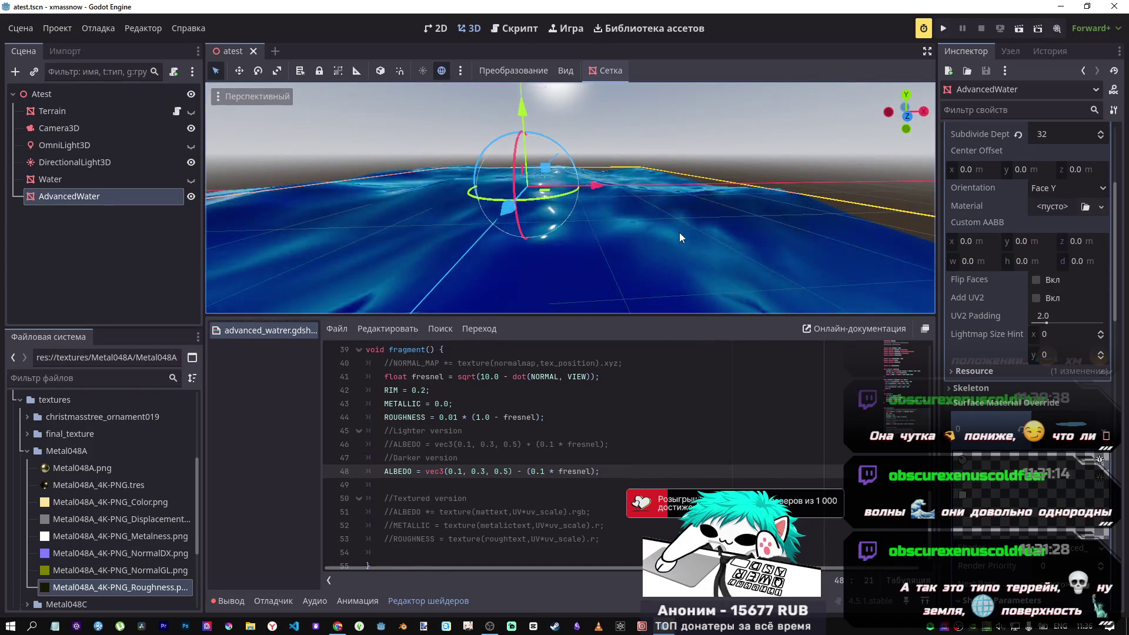
Make the OmniLight3D visible, raise the AdvancedWater plane to about 0.88, and select the light.
left_click(132, 213)
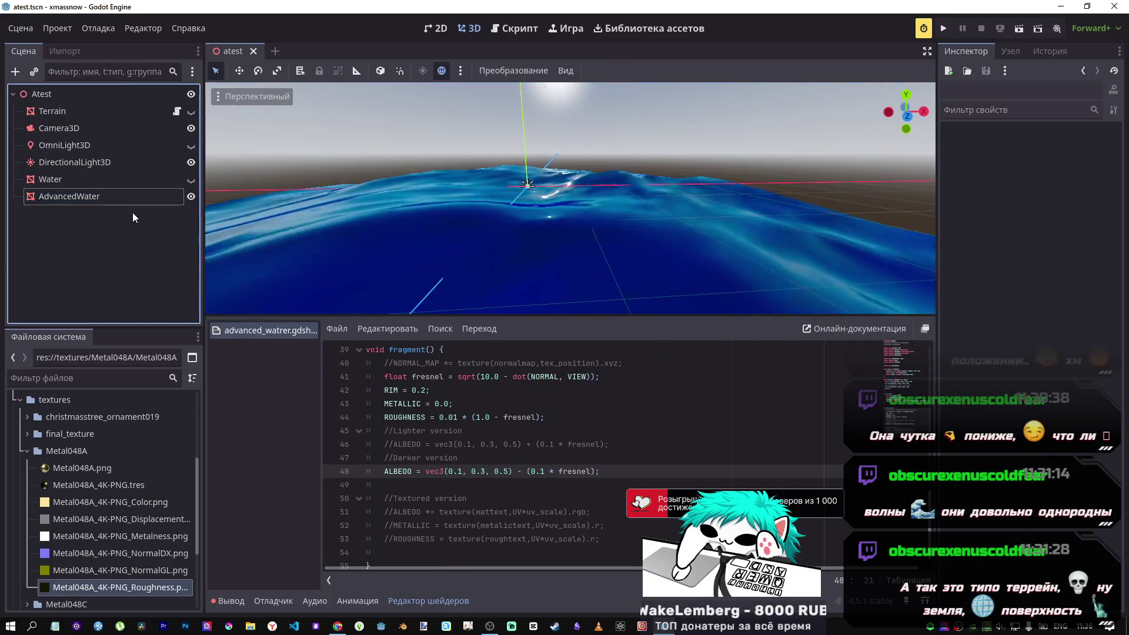
left_click(104, 199)
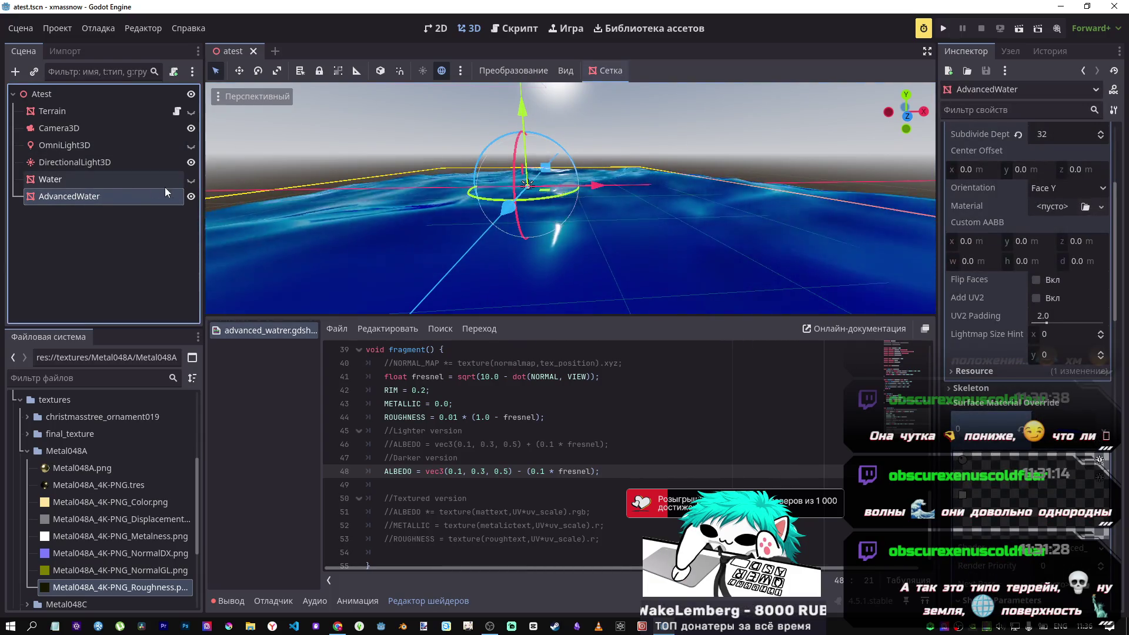
left_click(192, 146)
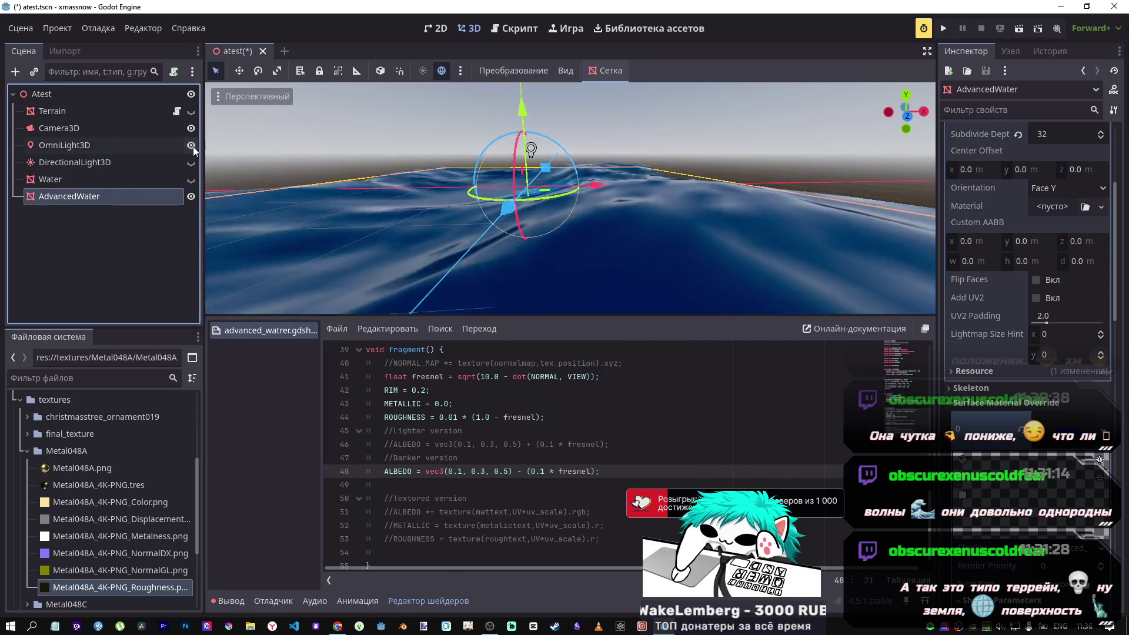
scroll(509, 155, "down", 5)
scroll(509, 156, "up", 5)
mouse_move(517, 146)
left_mouse_down()
mouse_move(524, 56)
mouse_move(511, 134)
left_mouse_up()
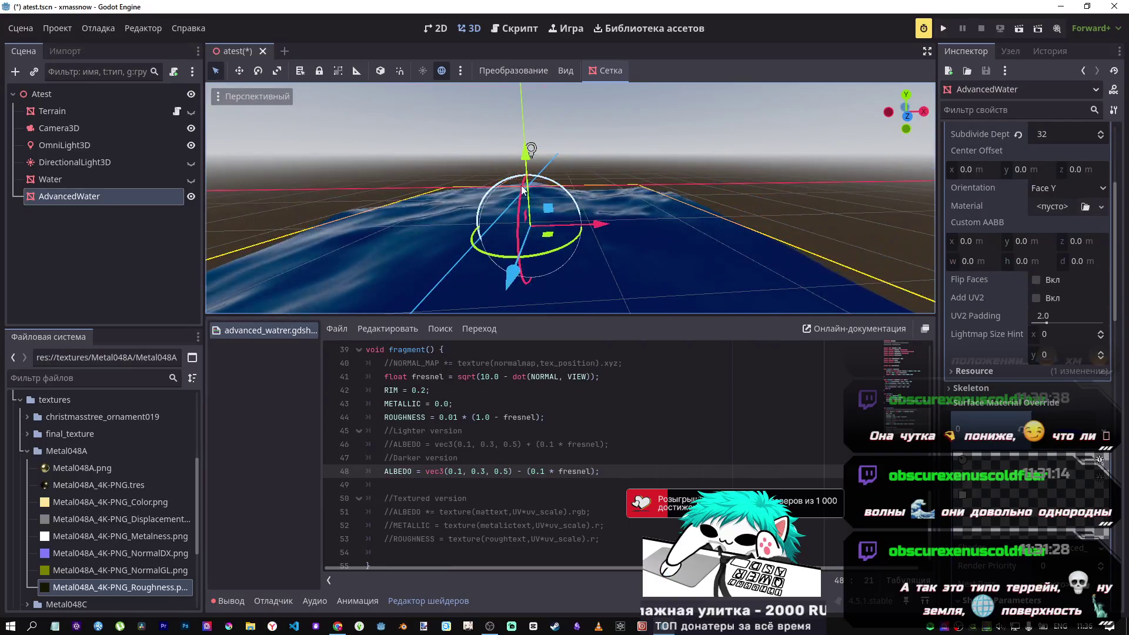
left_click(59, 145)
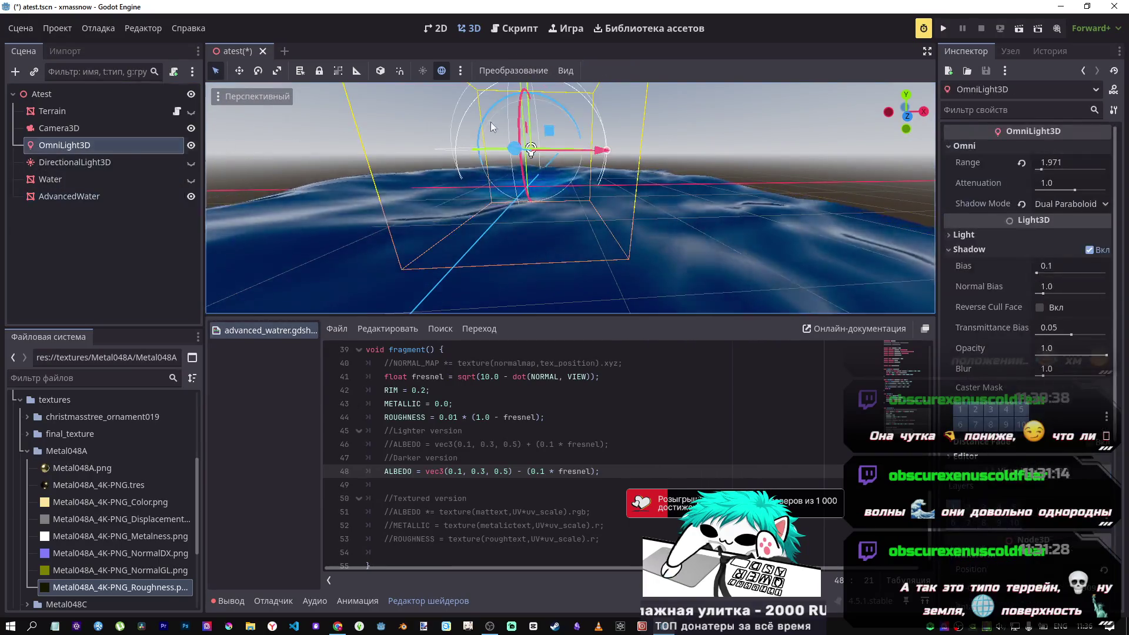
Lower the OmniLight3D toward the water and widen its Range to 2.987.
mouse_move(515, 152)
left_mouse_down()
mouse_move(517, 126)
mouse_move(543, 121)
mouse_move(457, 99)
left_mouse_up()
scroll(543, 120, "up", 2)
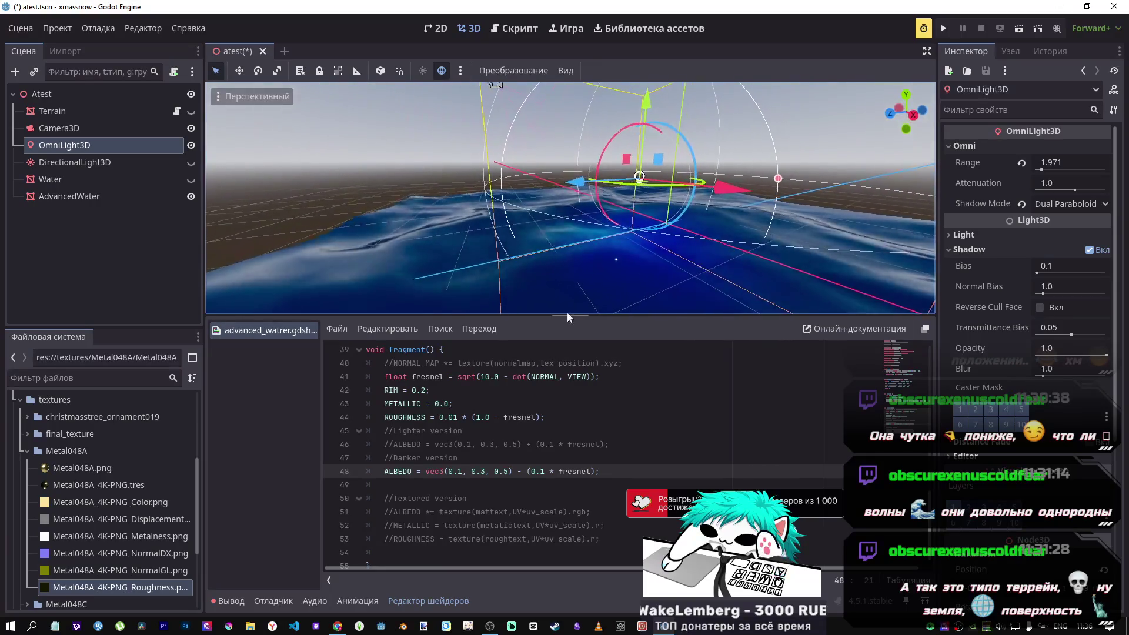
mouse_move(584, 156)
left_mouse_down()
mouse_move(635, 300)
mouse_move(669, 44)
mouse_move(637, 137)
mouse_move(658, 41)
left_mouse_up()
mouse_move(1042, 171)
left_mouse_down()
mouse_move(1059, 171)
mouse_move(1047, 184)
left_mouse_up()
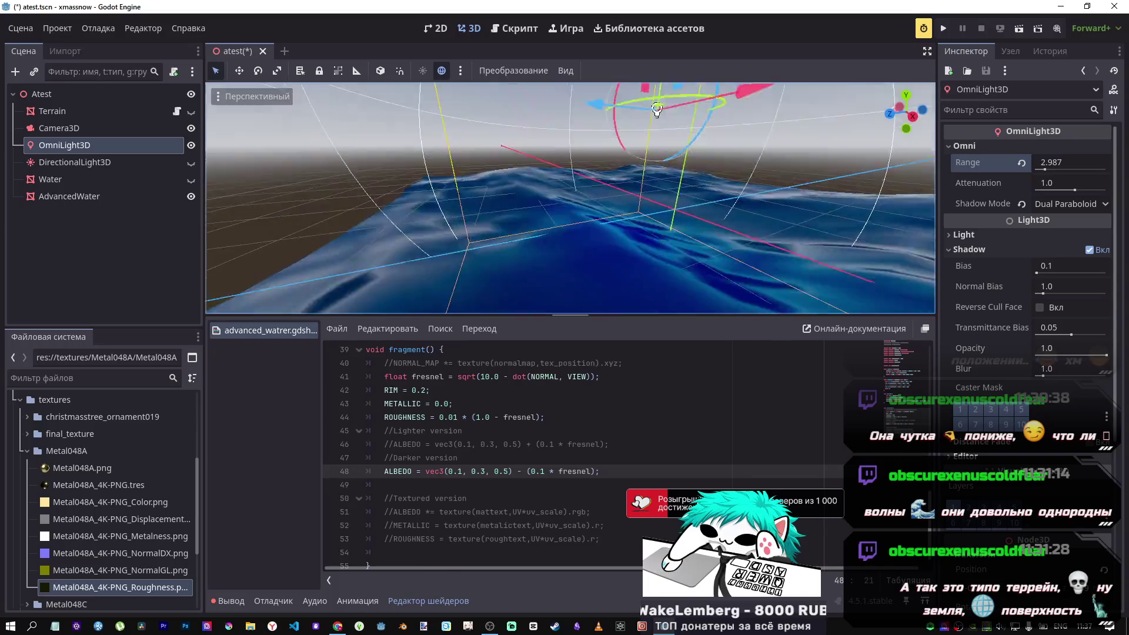
Move the camera to check the lit water and go to the lighter albedo line 46.
key("w")
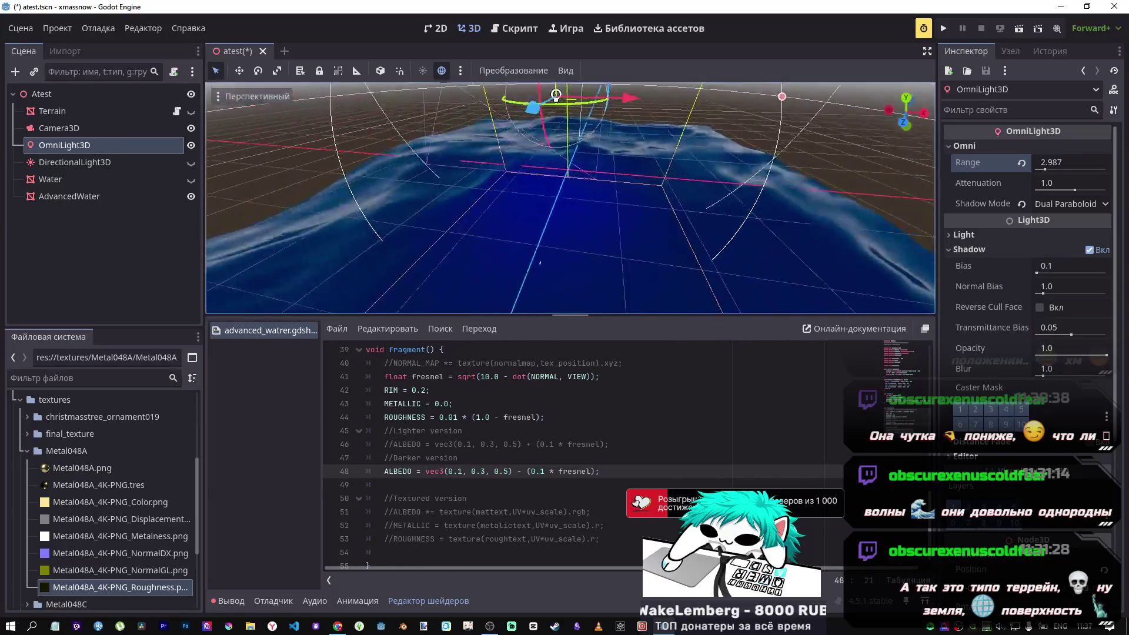
key("s")
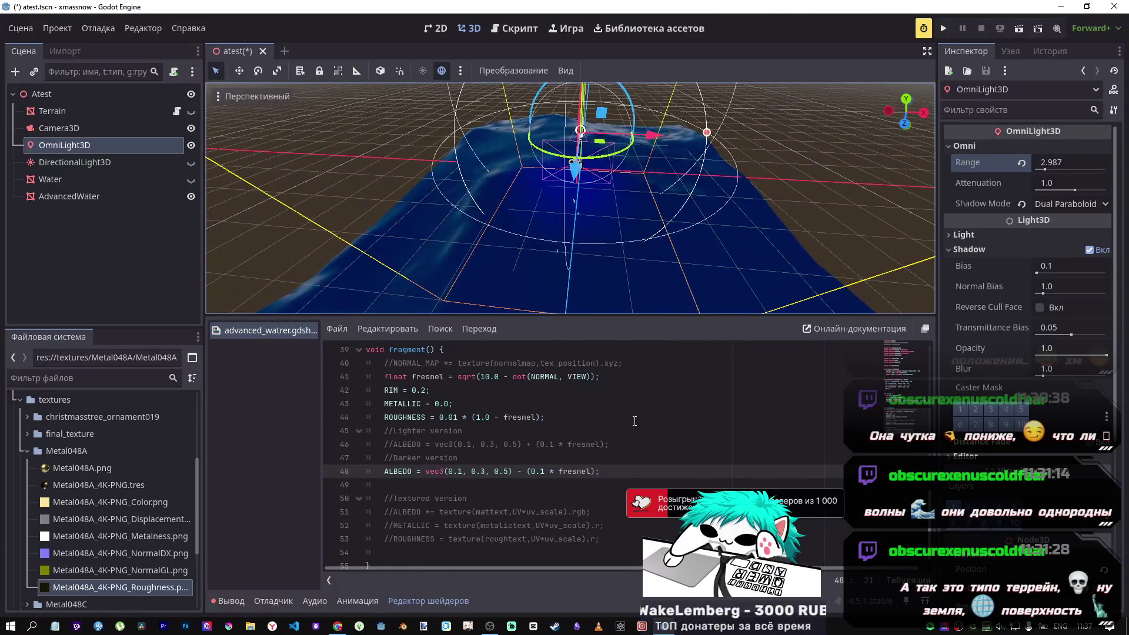
left_click(524, 459)
left_click(543, 444)
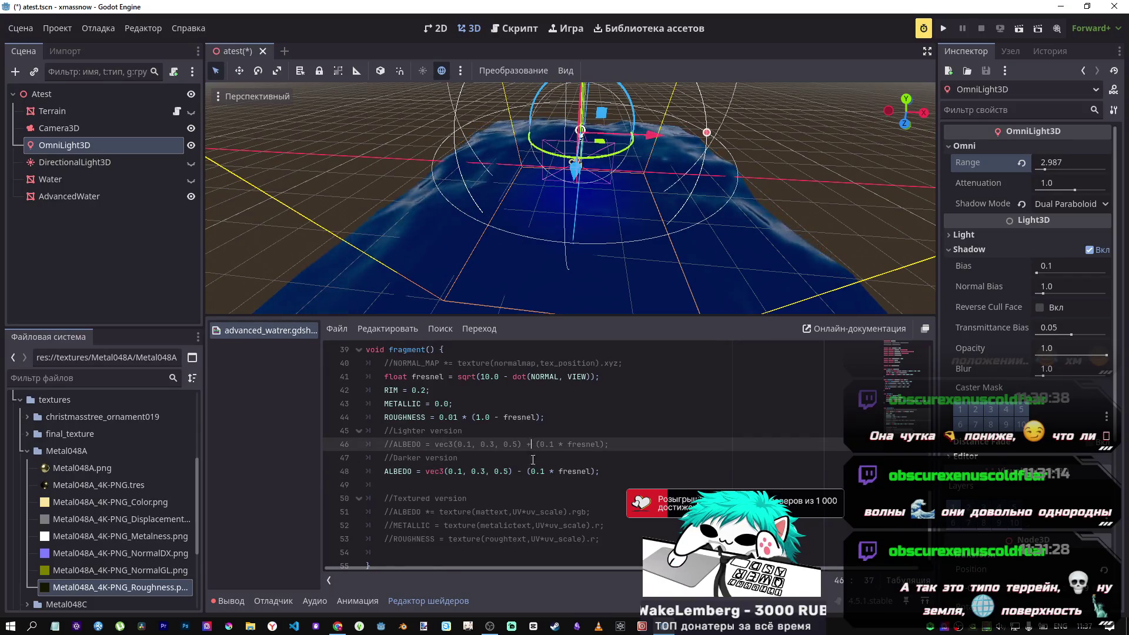
Switch to the lighter albedo line instead of the darker one, save, and slide the light.
key("ctrl+k")
key("Down")
key("Down")
key("ctrl+k")
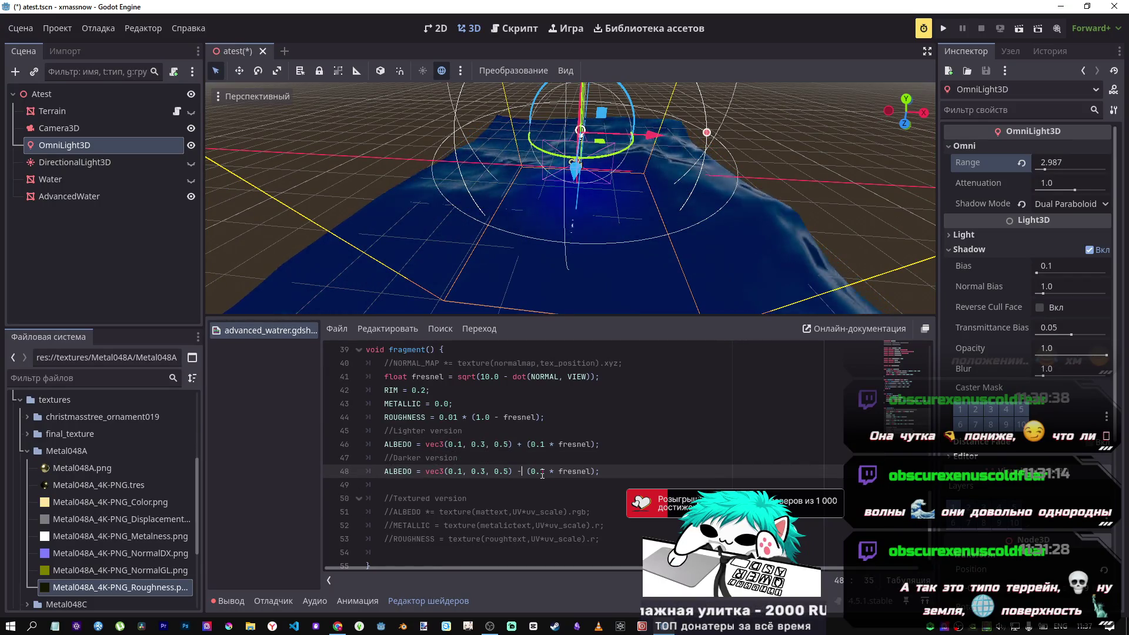
key("ctrl+s")
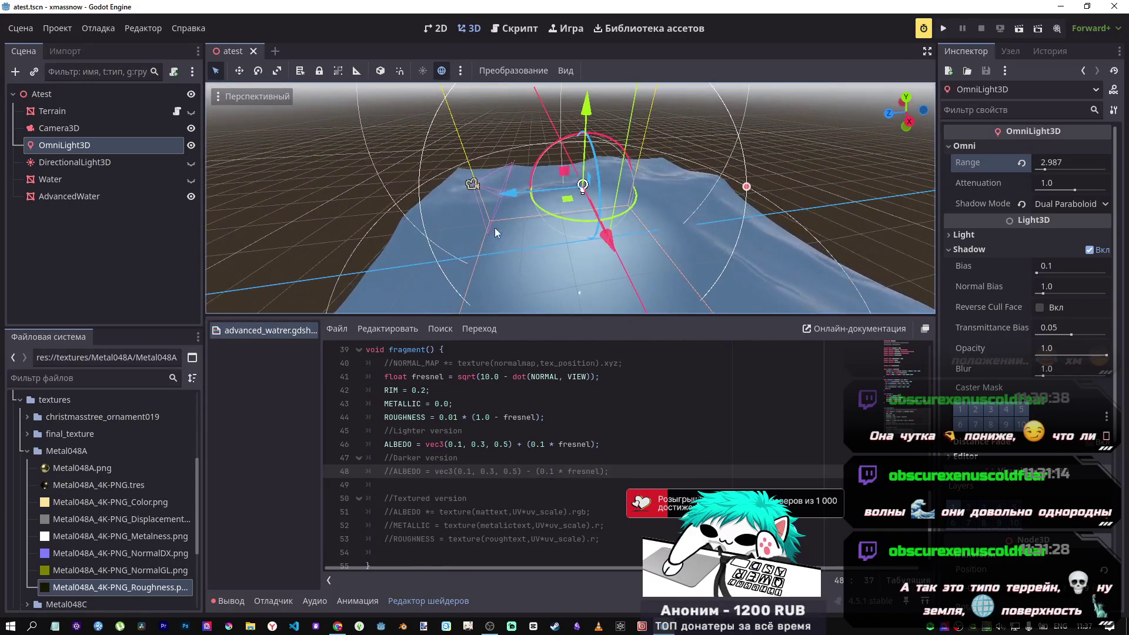
mouse_move(507, 187)
left_mouse_down()
mouse_move(732, 200)
mouse_move(430, 208)
mouse_move(617, 209)
mouse_move(712, 125)
mouse_move(642, 242)
mouse_move(389, 244)
mouse_move(624, 242)
left_mouse_up()
Try a '*=' multiply on the darker albedo line 48, then remove it.
left_click(488, 452)
left_click(495, 471)
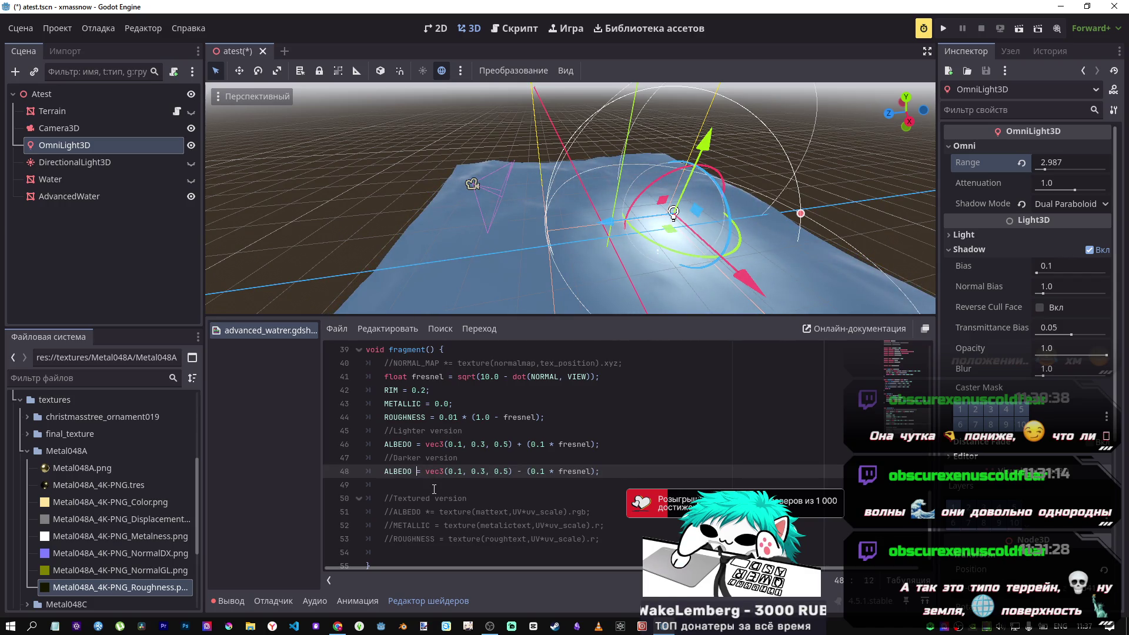
type("*")
key("ctrl+s")
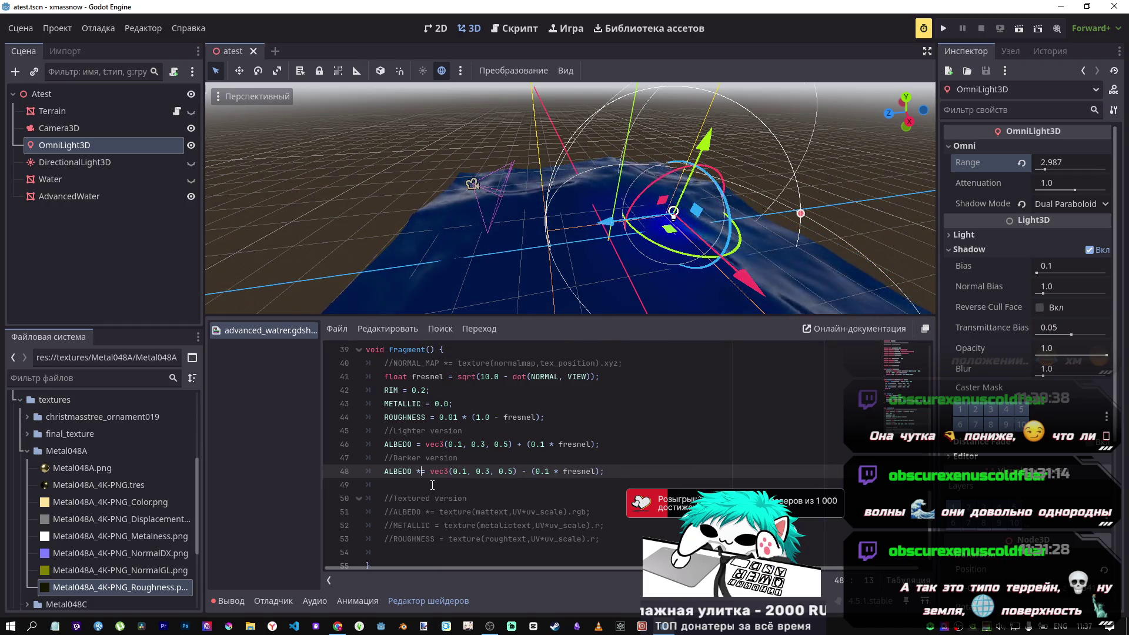
key("BackSpace")
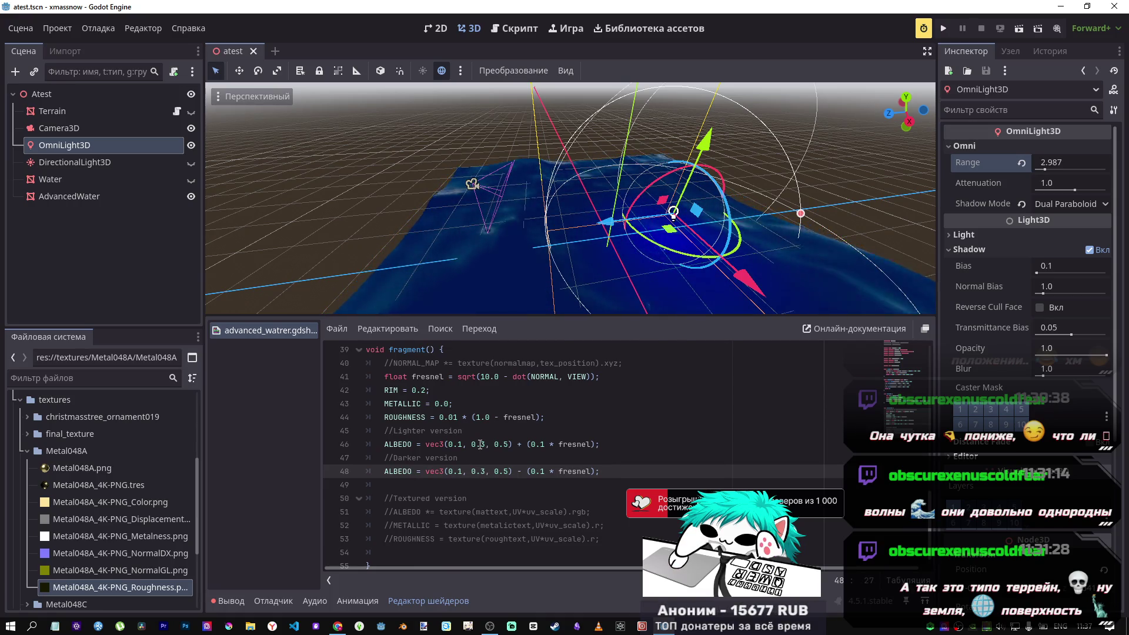
Restore the darker albedo, save, and shift the OmniLight3D about 3.361 along its blue axis.
left_click(480, 444)
key("ctrl+k")
key("ctrl+s")
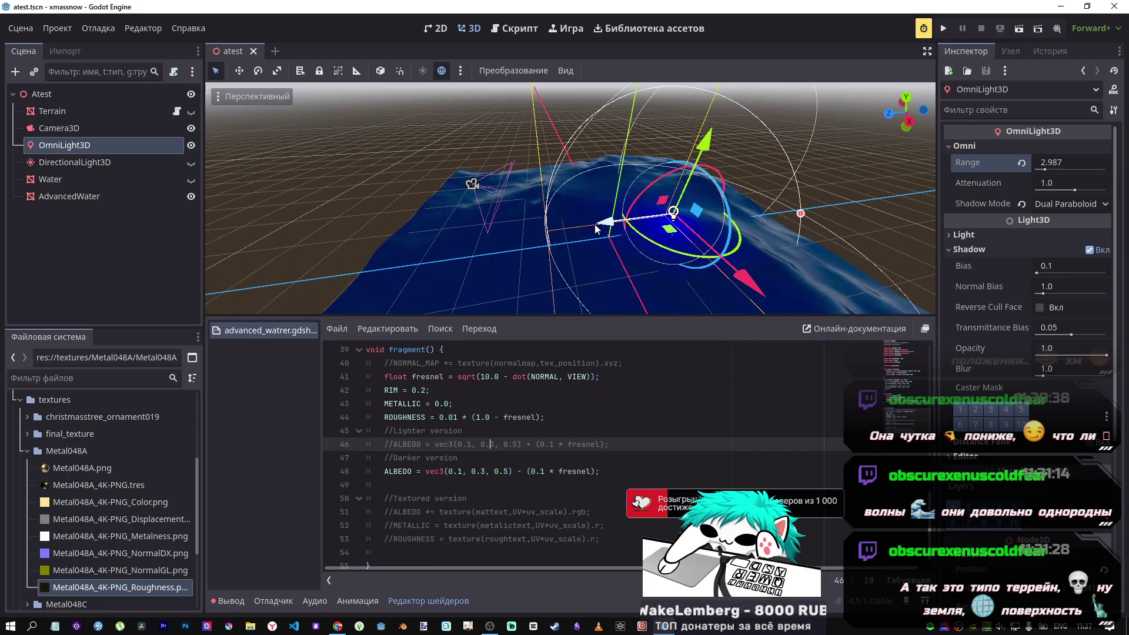
left_click_drag(599, 227, 474, 237)
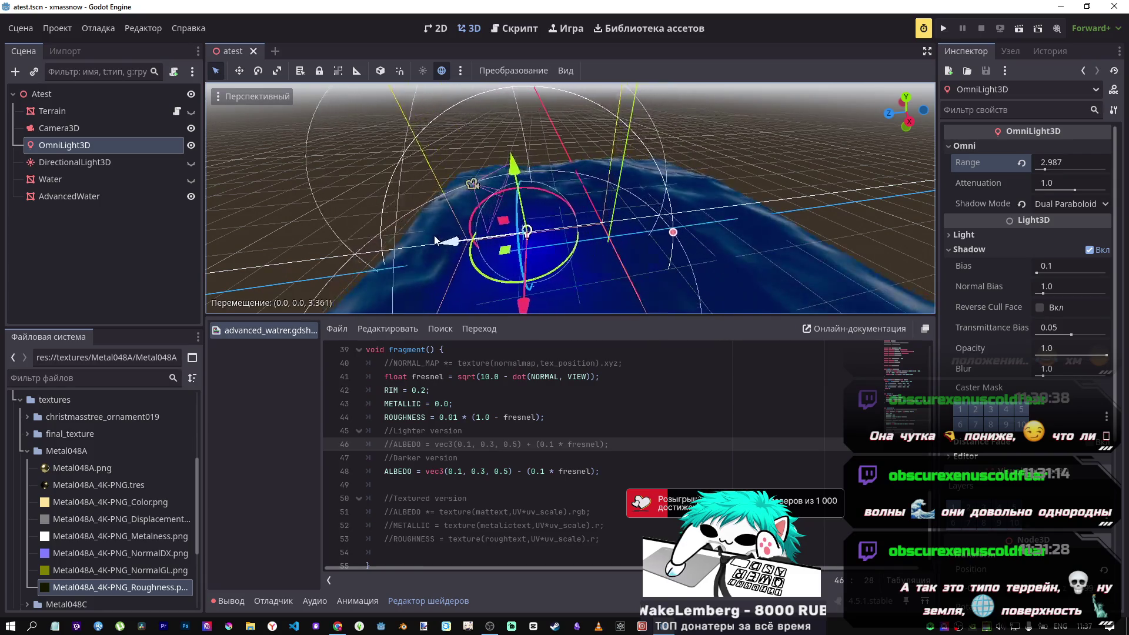
mouse_move(401, 241)
left_mouse_down()
mouse_move(681, 214)
mouse_move(580, 240)
mouse_move(844, 224)
left_mouse_up()
Inspect the lit water up close around the light and save the scene.
key("f")
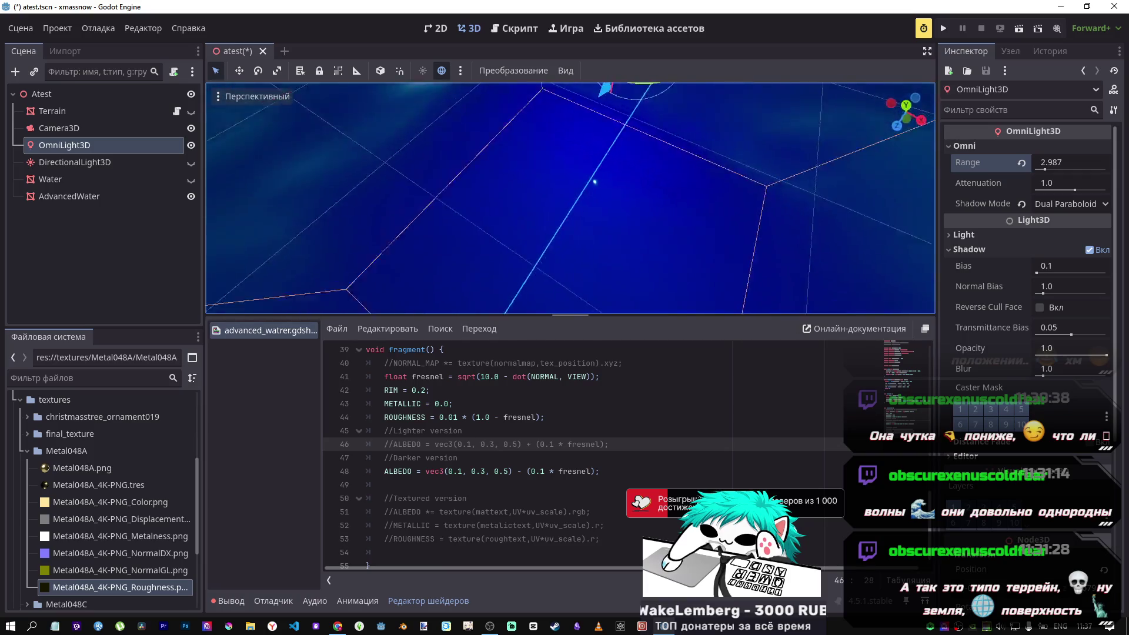
mouse_move(415, 178)
left_mouse_down()
mouse_move(575, 252)
mouse_move(585, 189)
mouse_move(640, 198)
mouse_move(231, 216)
mouse_move(250, 166)
mouse_move(258, 215)
mouse_move(254, 168)
mouse_move(297, 172)
left_mouse_up()
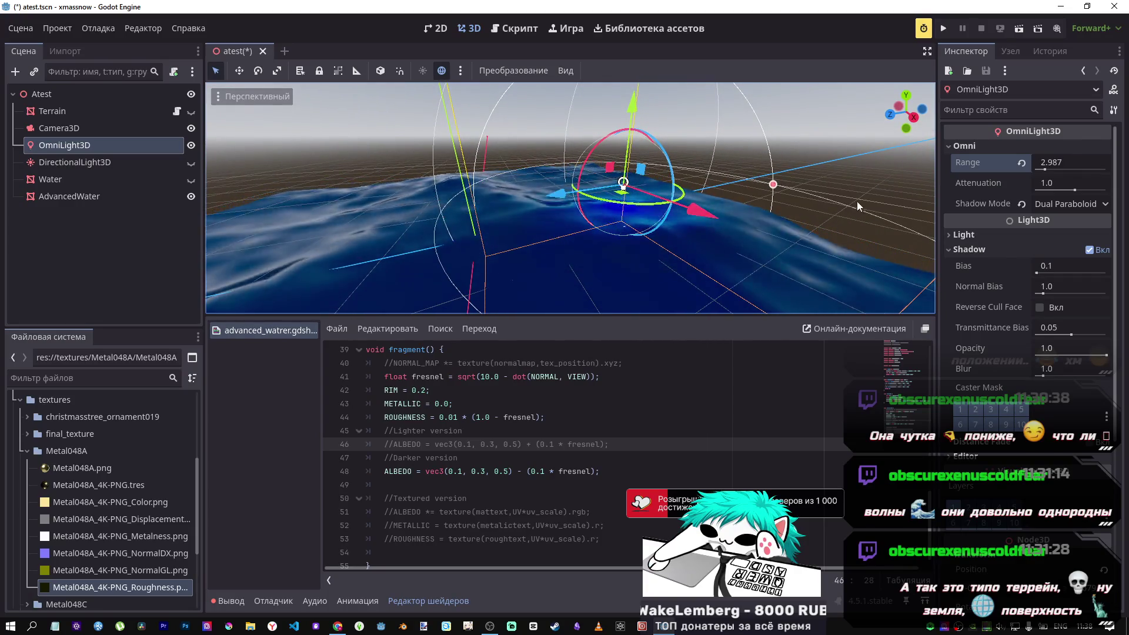
scroll(570, 198, "up", 5)
left_click_drag(750, 245, 749, 245)
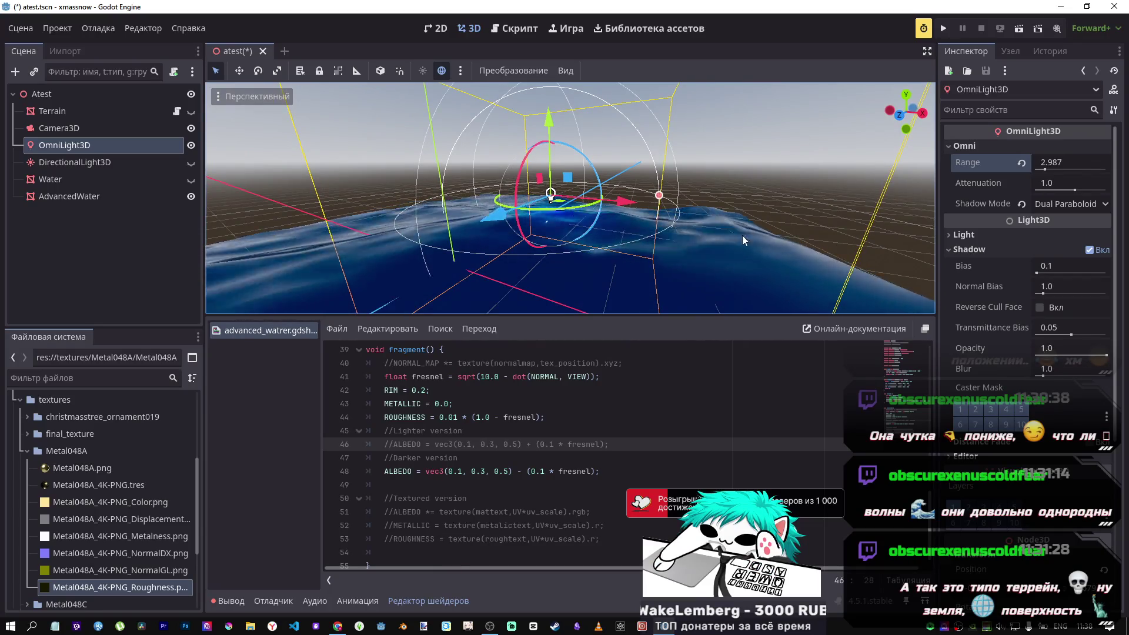
scroll(675, 394, "up", 2)
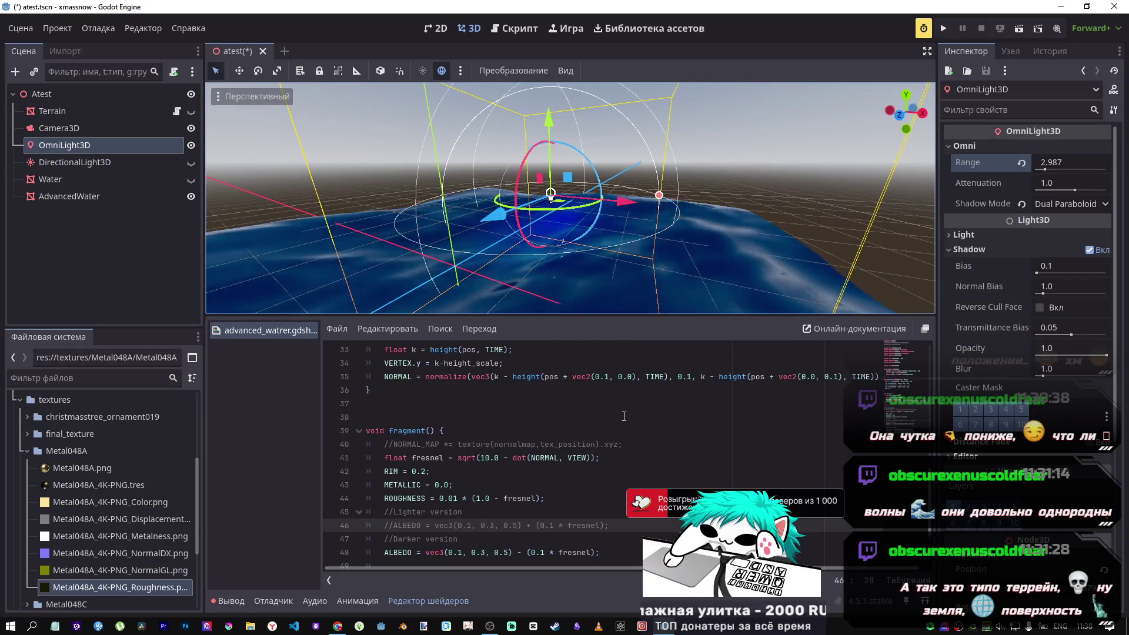
left_click(562, 498)
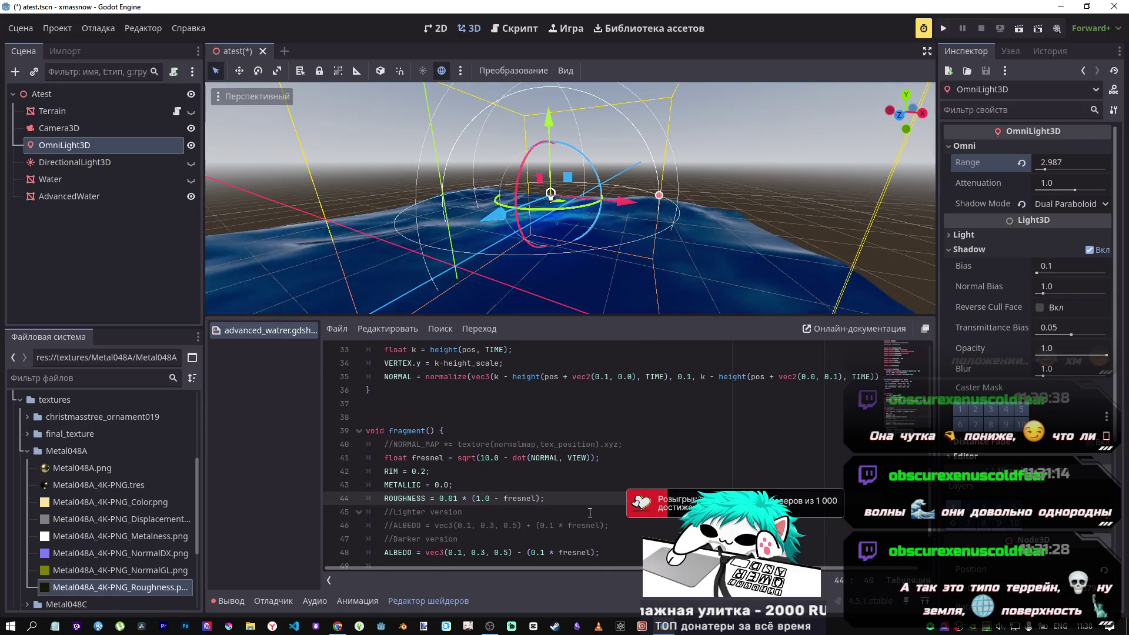
key("ctrl+s")
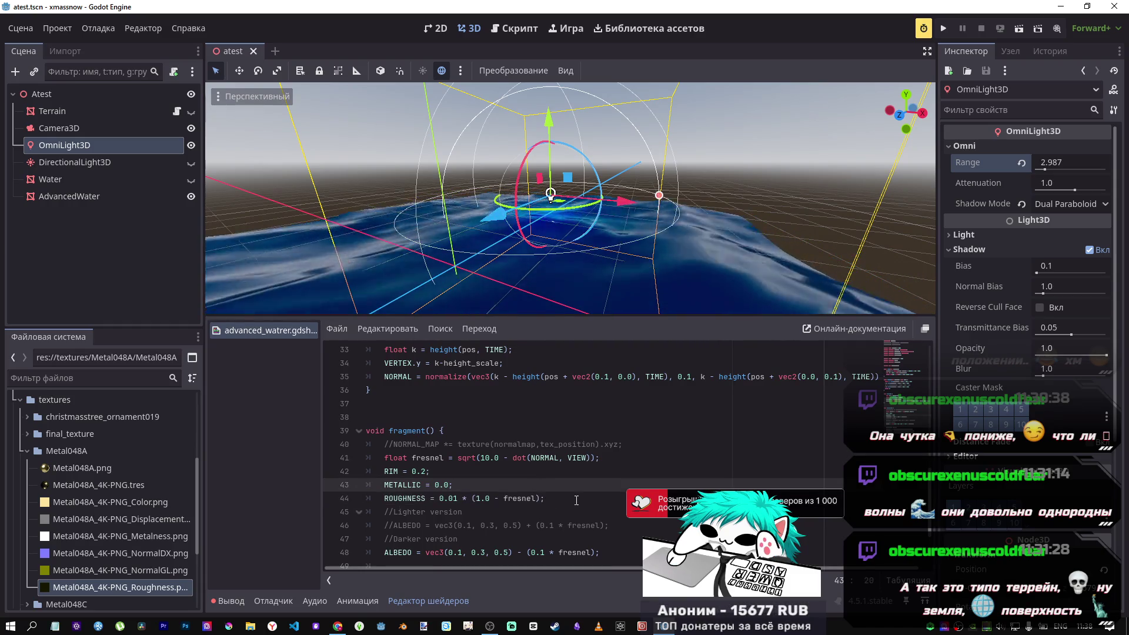
left_click(540, 486)
mouse_move(562, 305)
left_mouse_down()
mouse_move(553, 253)
mouse_move(441, 94)
mouse_move(547, 115)
mouse_move(439, 474)
left_mouse_up()
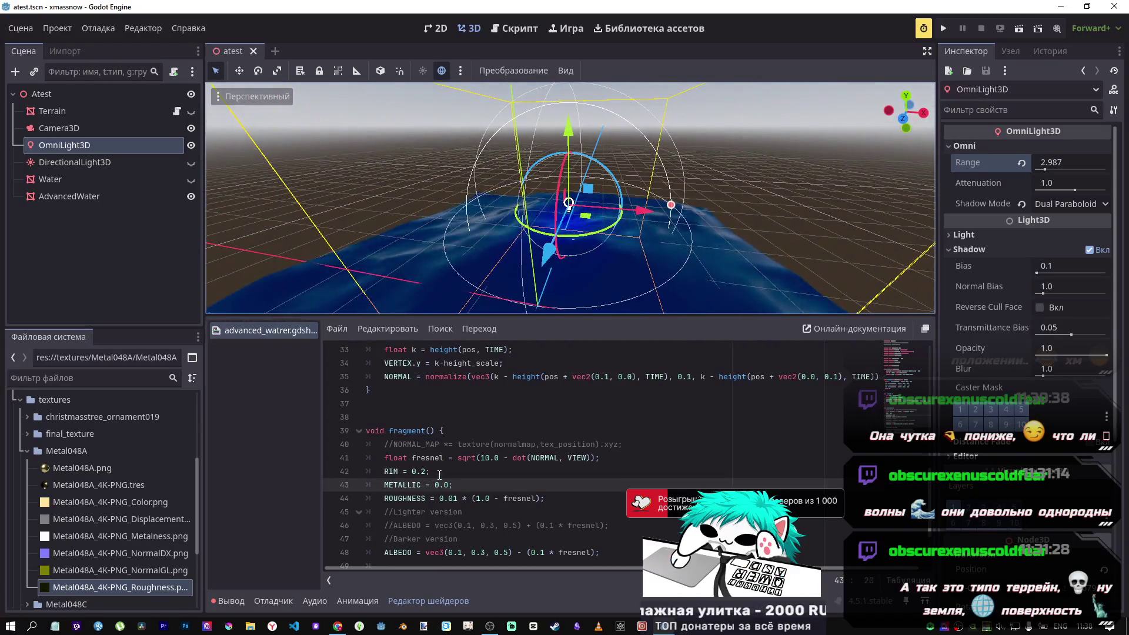
Hide the OmniLight3D, save the scene, and select the Atest root node.
left_click(191, 145)
mouse_move(518, 118)
left_mouse_down()
mouse_move(553, 119)
mouse_move(564, 238)
left_mouse_up()
key("ctrl+s")
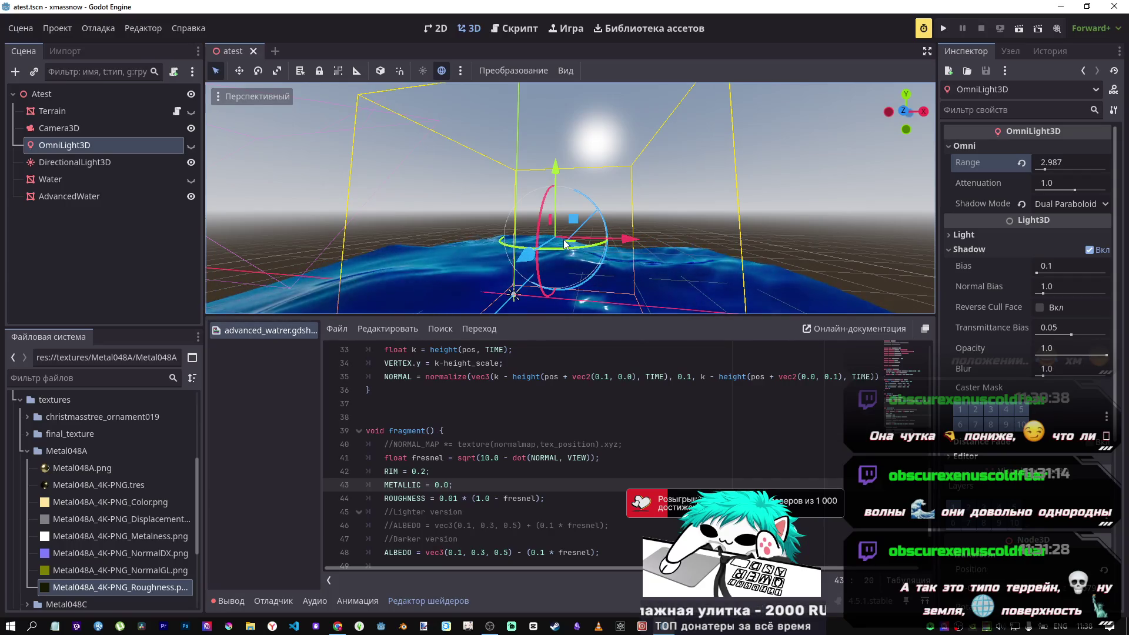
left_click(87, 99)
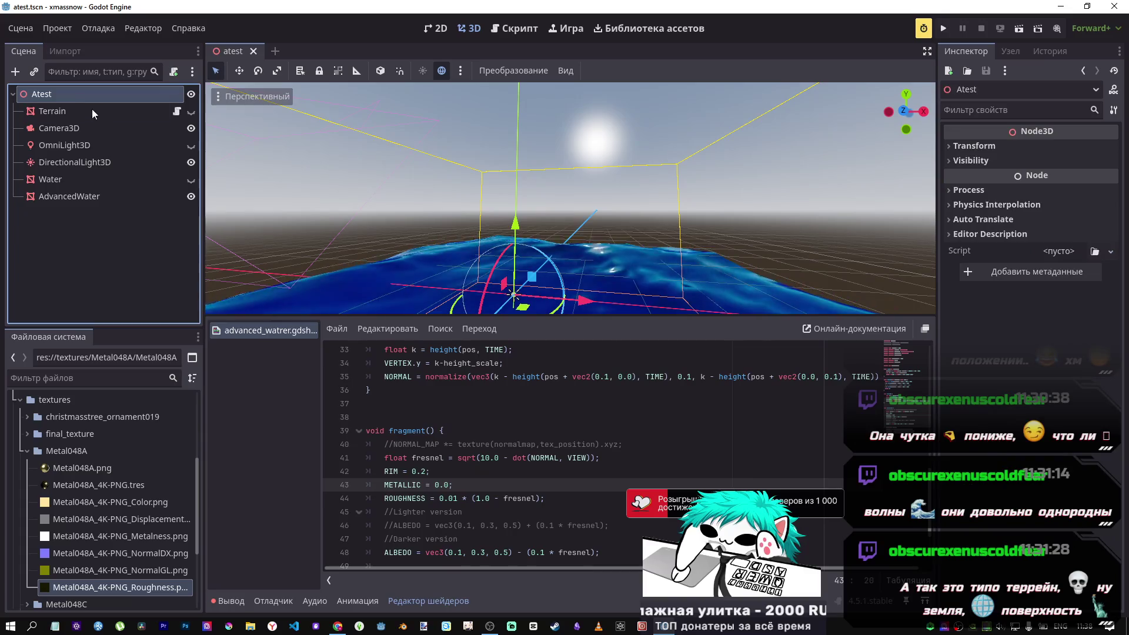
left_click(337, 626)
scroll(626, 380, "down", 8)
scroll(625, 380, "down", 20)
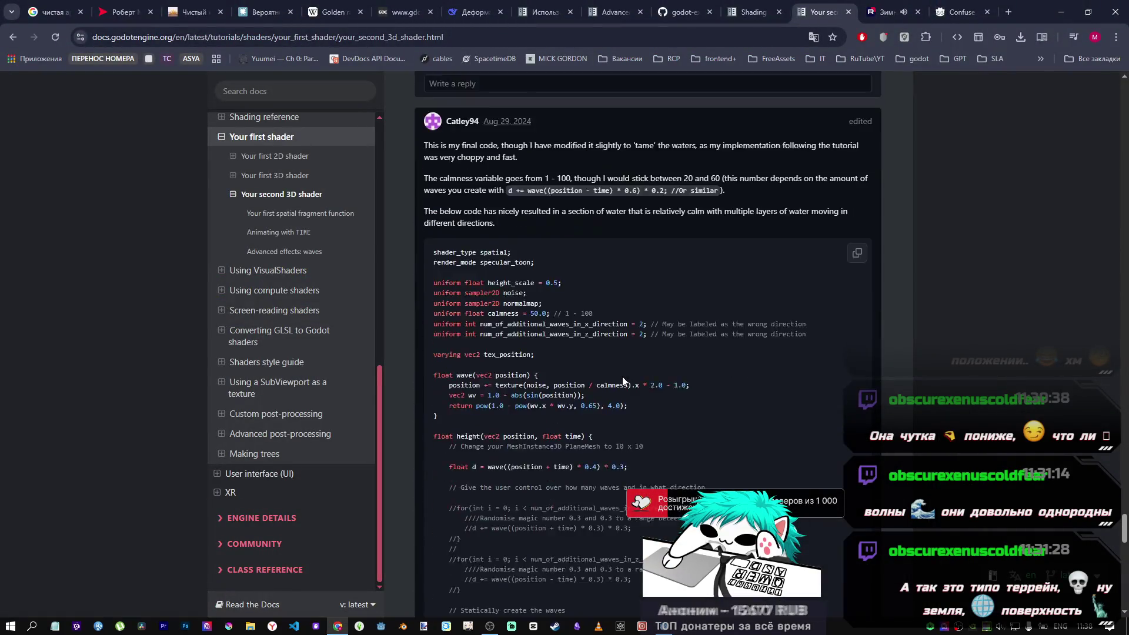
scroll(612, 359, "down", 2)
scroll(603, 358, "up", 10)
mouse_move(1123, 545)
left_mouse_down()
mouse_move(1109, 276)
mouse_move(1102, 365)
mouse_move(1102, 338)
mouse_move(421, 378)
left_mouse_up()
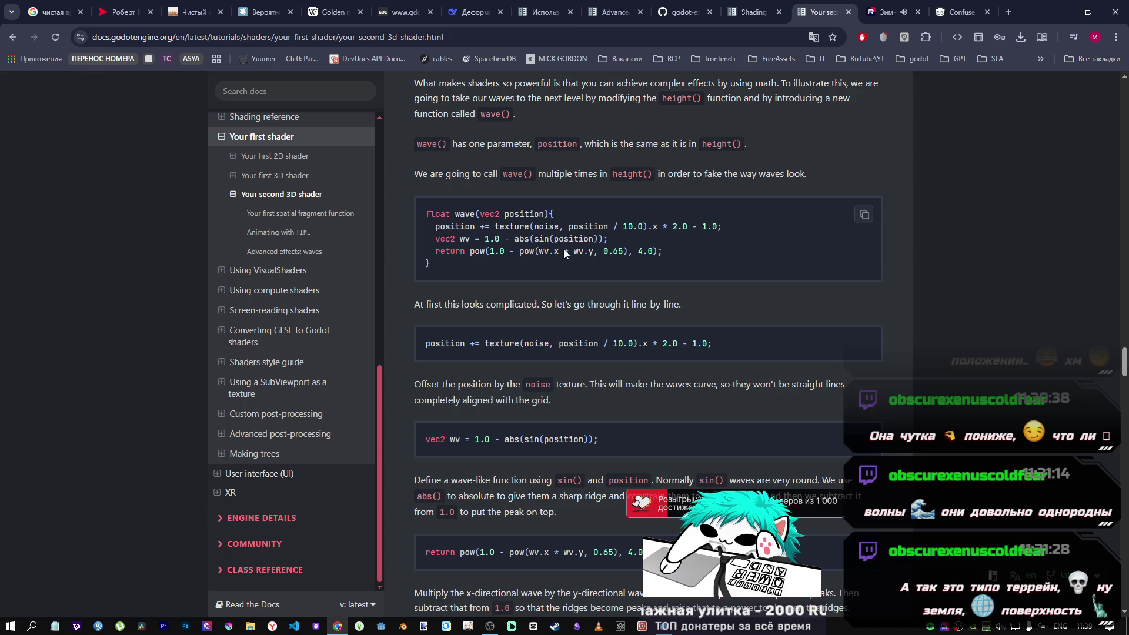
key("alt+Tab")
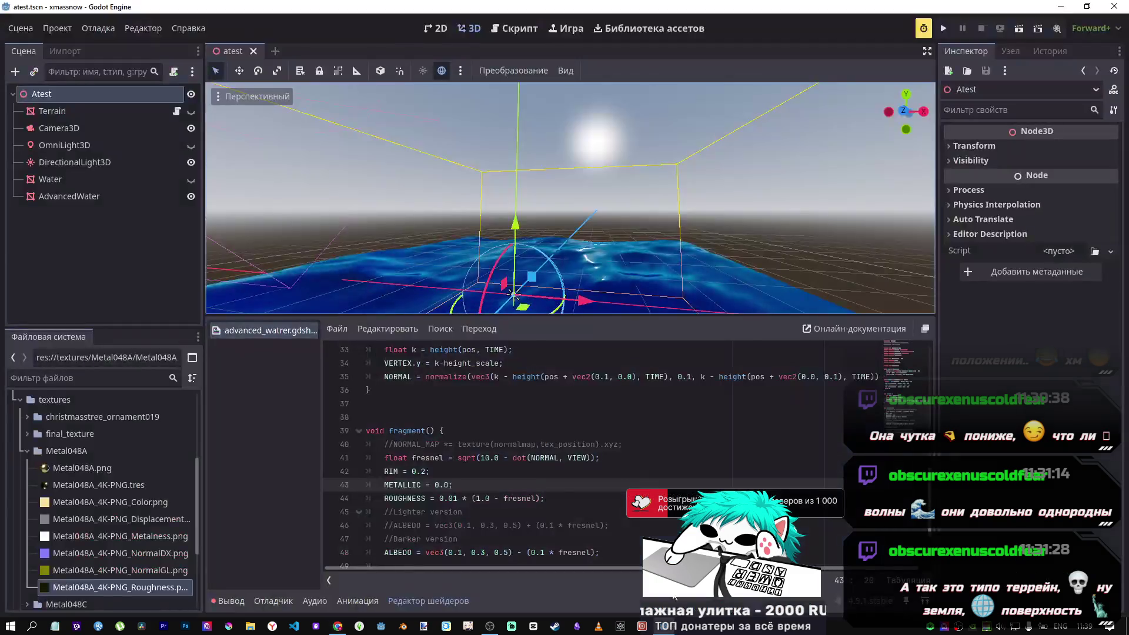
Scroll the shader to wave() and select AdvancedWater to show its mesh properties.
scroll(610, 356, "up", 10)
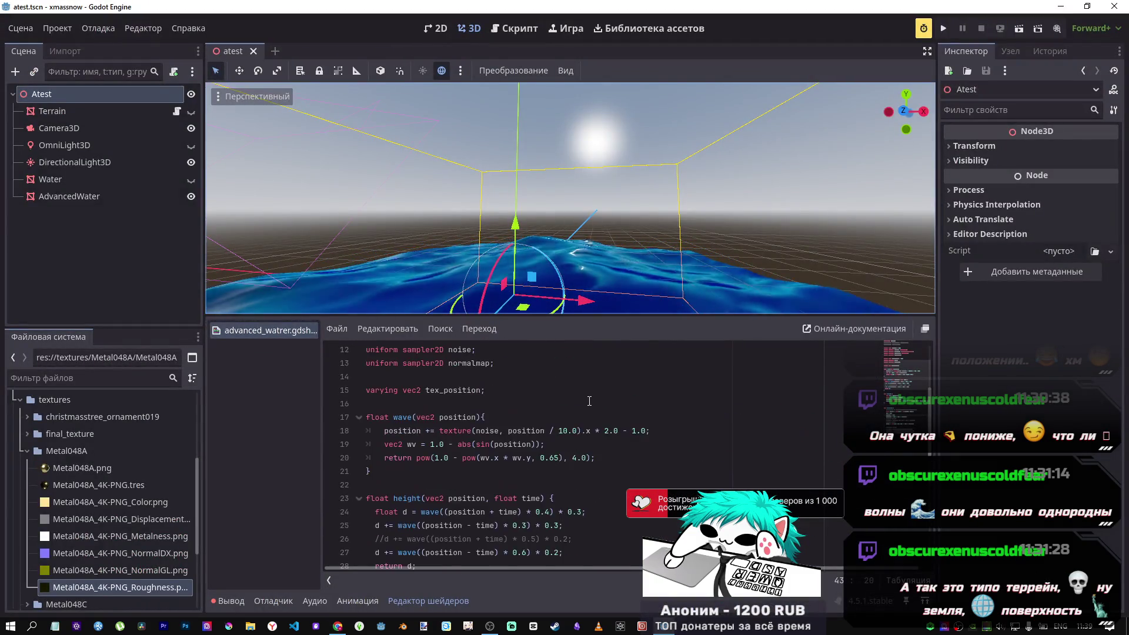
scroll(589, 397, "down", 4)
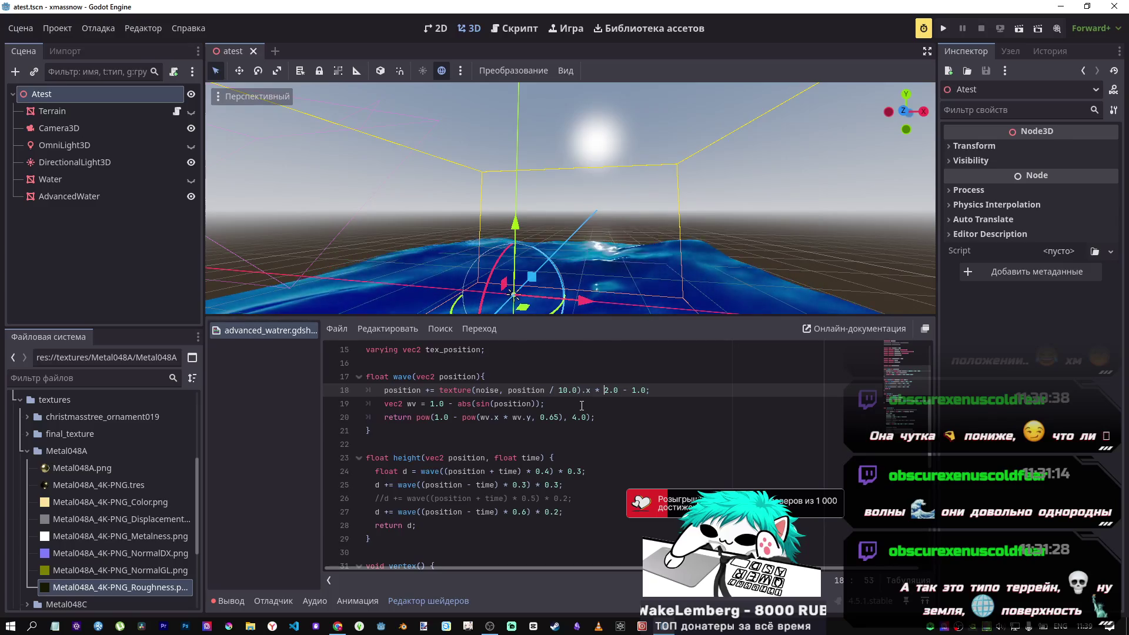
left_click(67, 198)
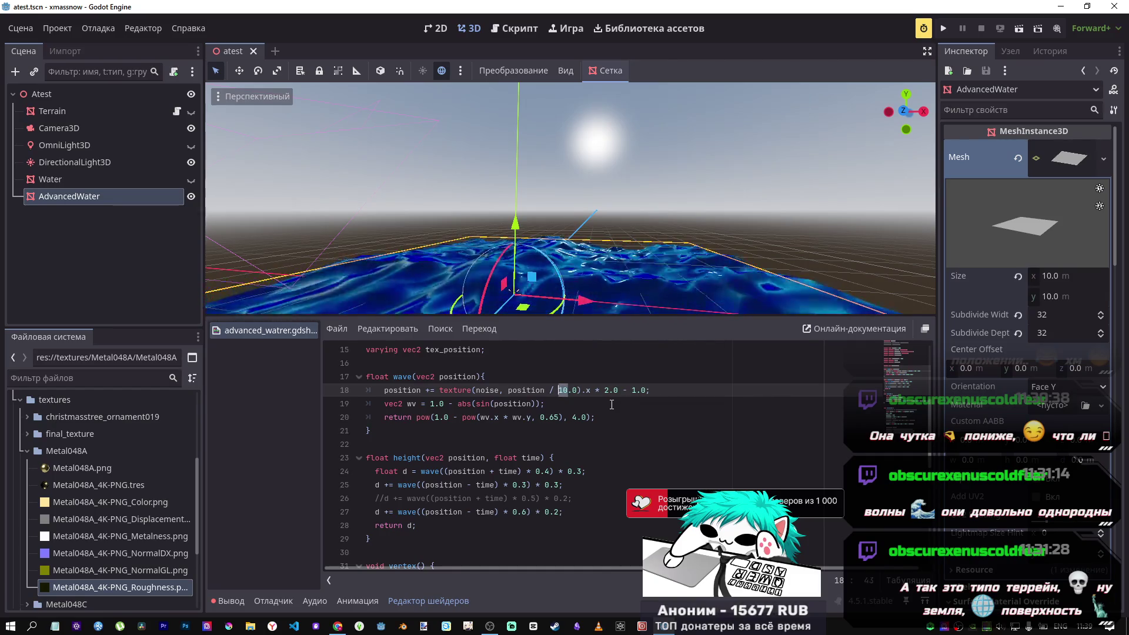
Retype the noise divisor on line 18 as 10.
key("BackSpace")
type("10")
key("shift+Left")
key("shift+Left")
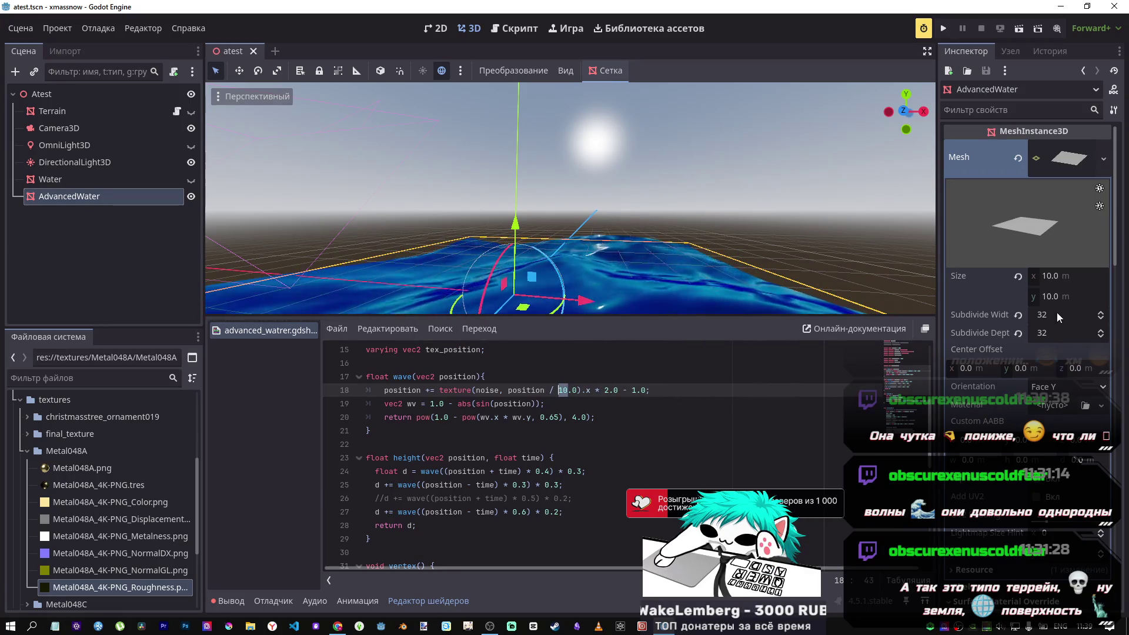
Resize the AdvancedWater plane mesh to 2 × 2 and orbit around it.
left_click(1053, 276)
mouse_move(729, 271)
left_mouse_down()
mouse_move(730, 306)
mouse_move(724, 235)
left_mouse_up()
left_click(1072, 278)
type("2")
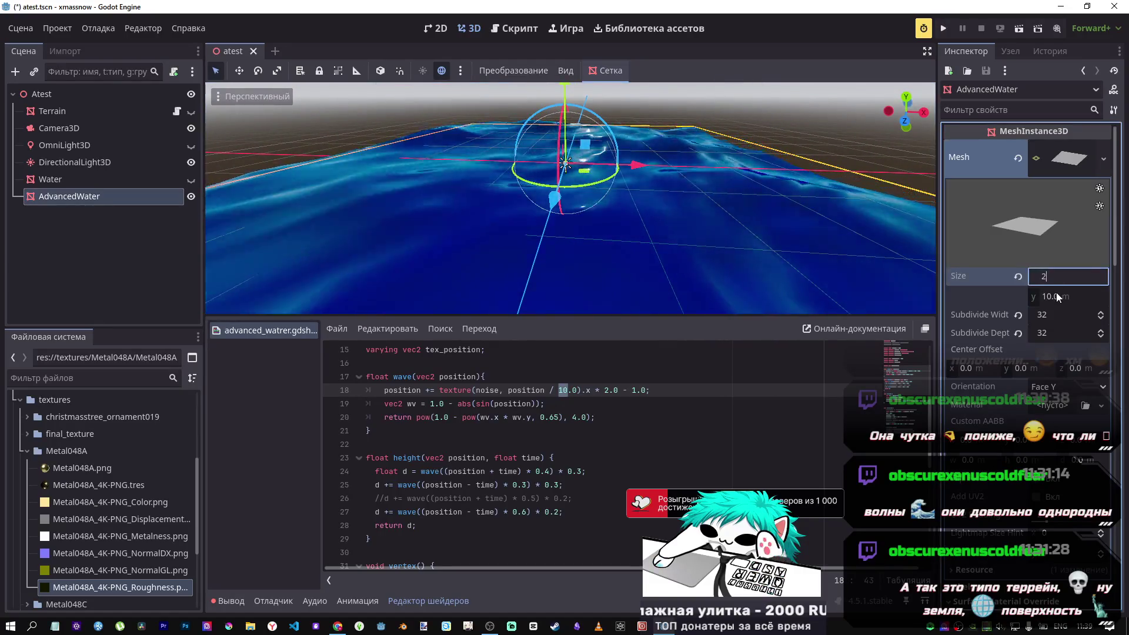
left_click(1063, 297)
type("2")
left_click(891, 266)
left_click_drag(884, 256, 884, 256)
scroll(571, 198, "up", 3)
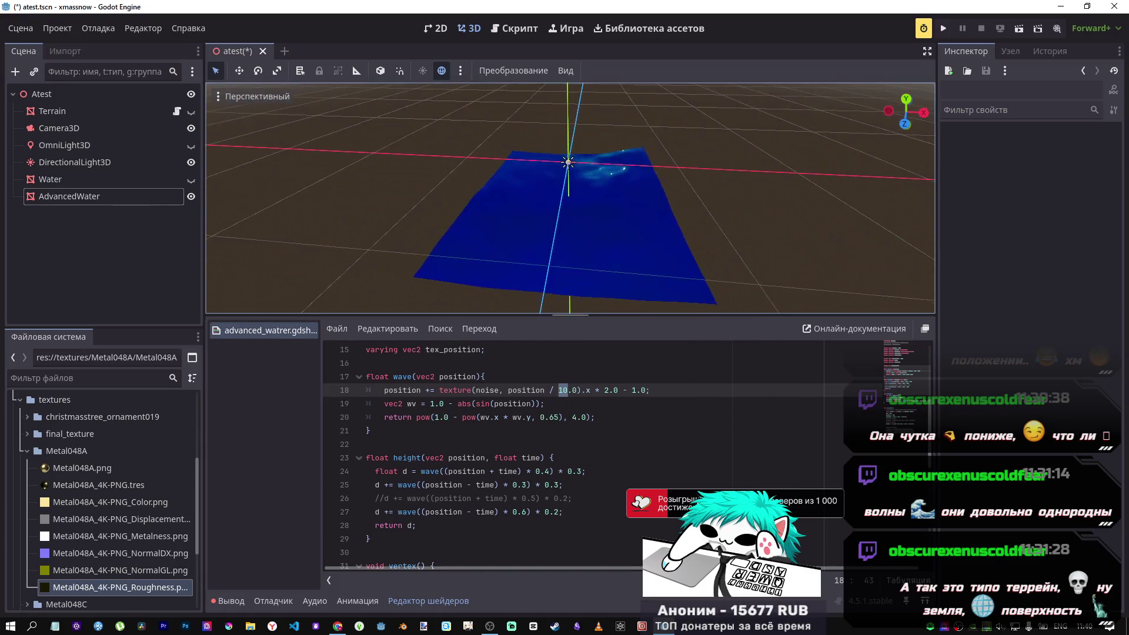
left_click_drag(571, 198, 589, 168)
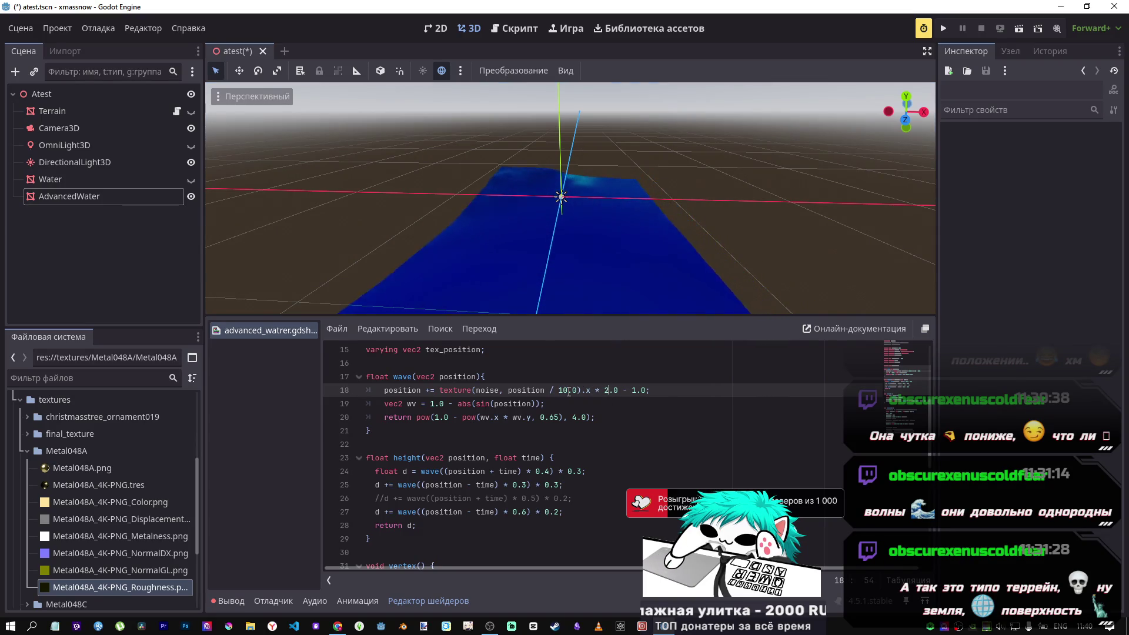
Try a noise divisor of 2.0 on line 18, then revert it to 10.0 and save.
type("w2")
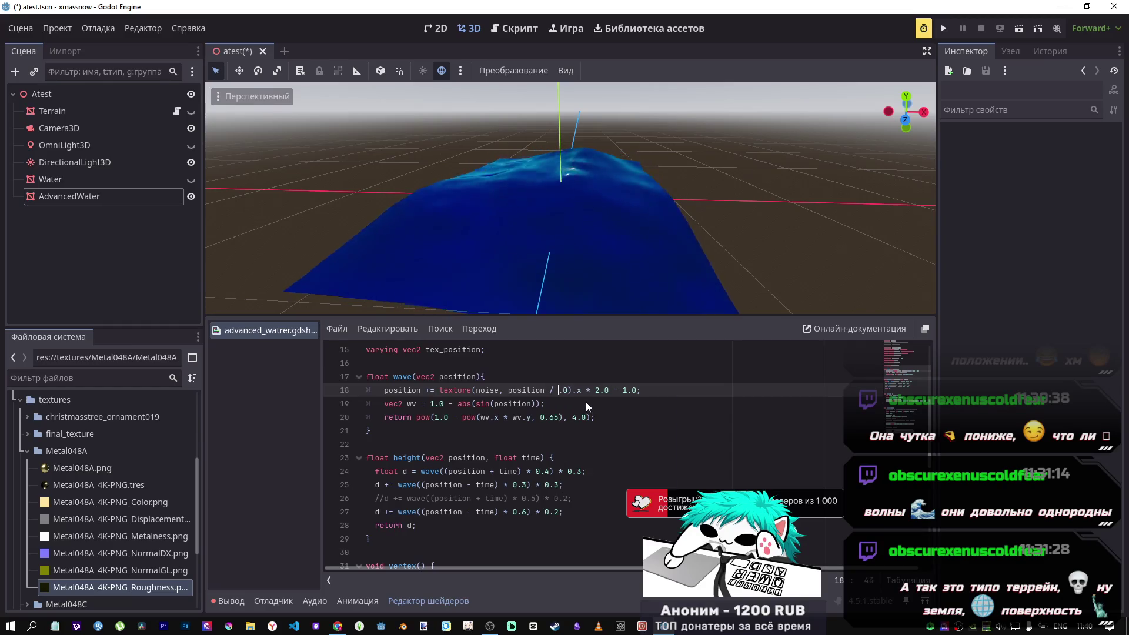
key("ctrl+s")
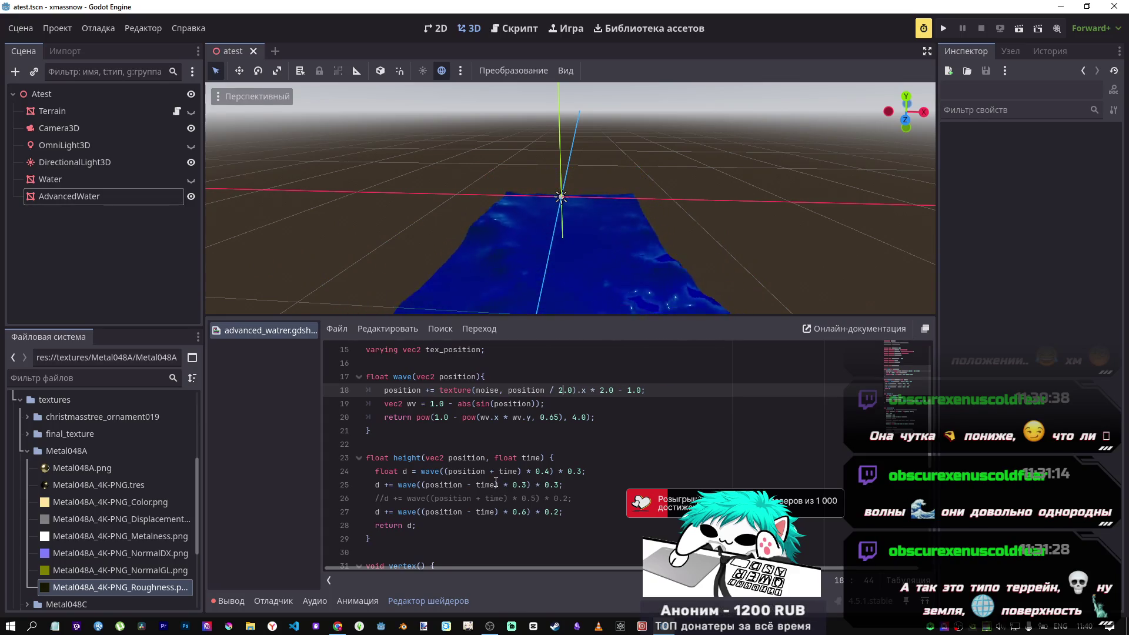
left_click(561, 390)
key("Delete")
type("10")
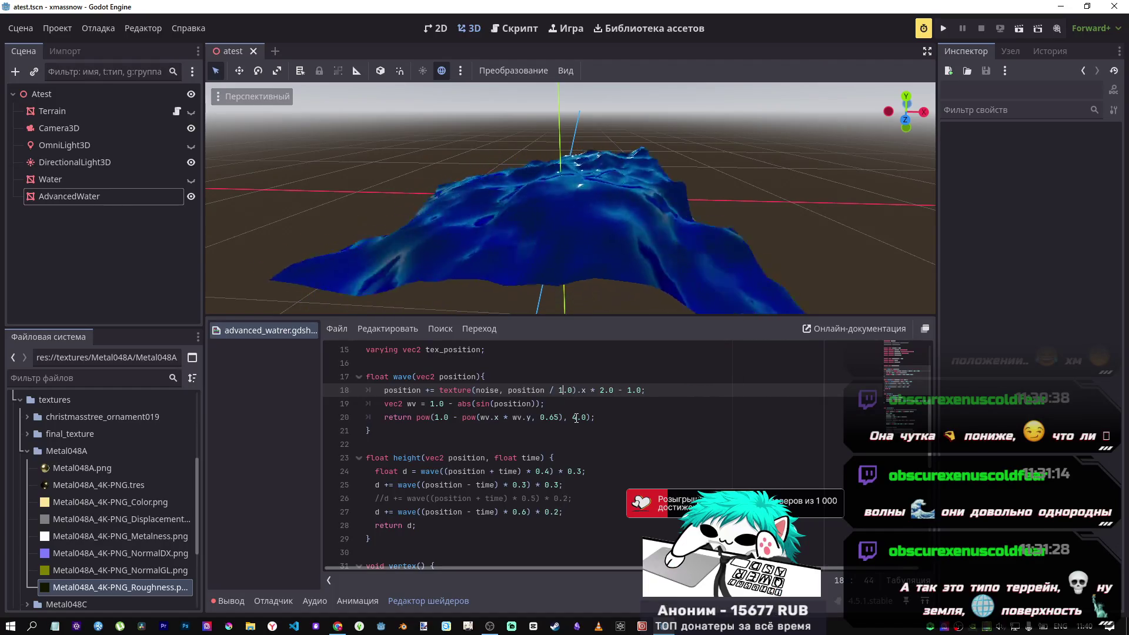
key("ctrl+s")
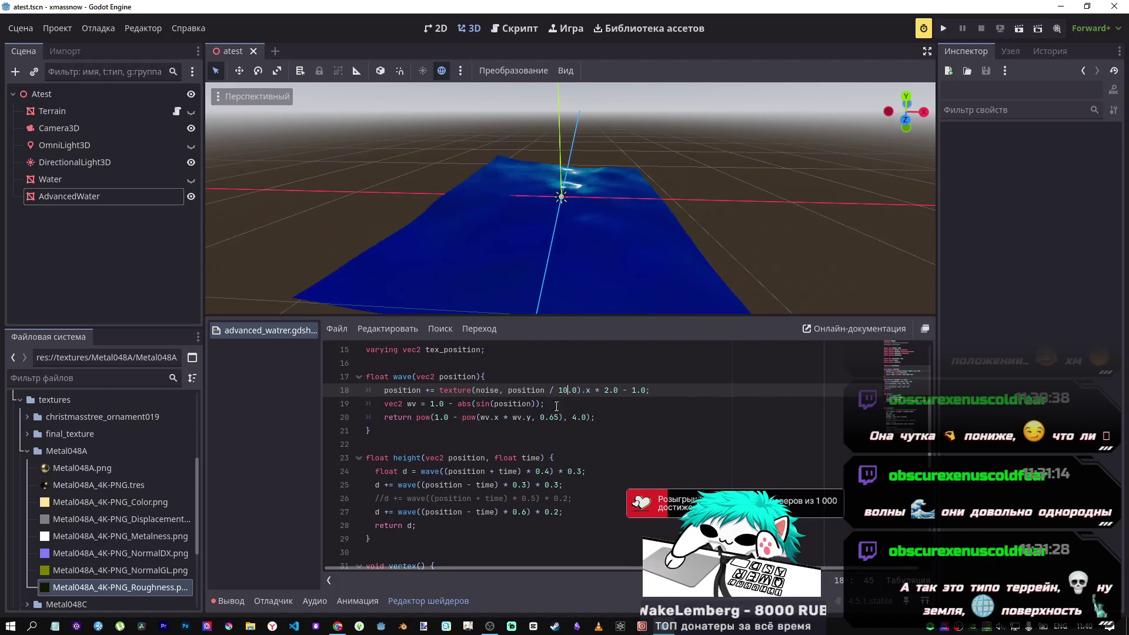
Uncomment the third wave term on line 26 and save the scene.
scroll(538, 463, "down", 5)
scroll(463, 428, "up", 9)
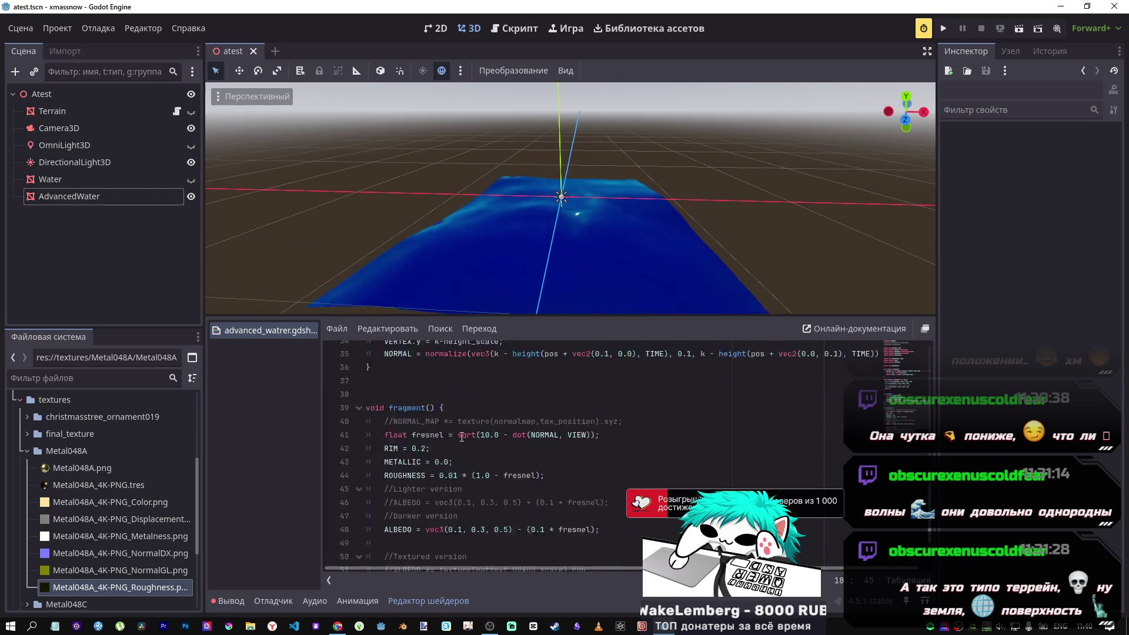
scroll(463, 428, "down", 4)
left_click(426, 444)
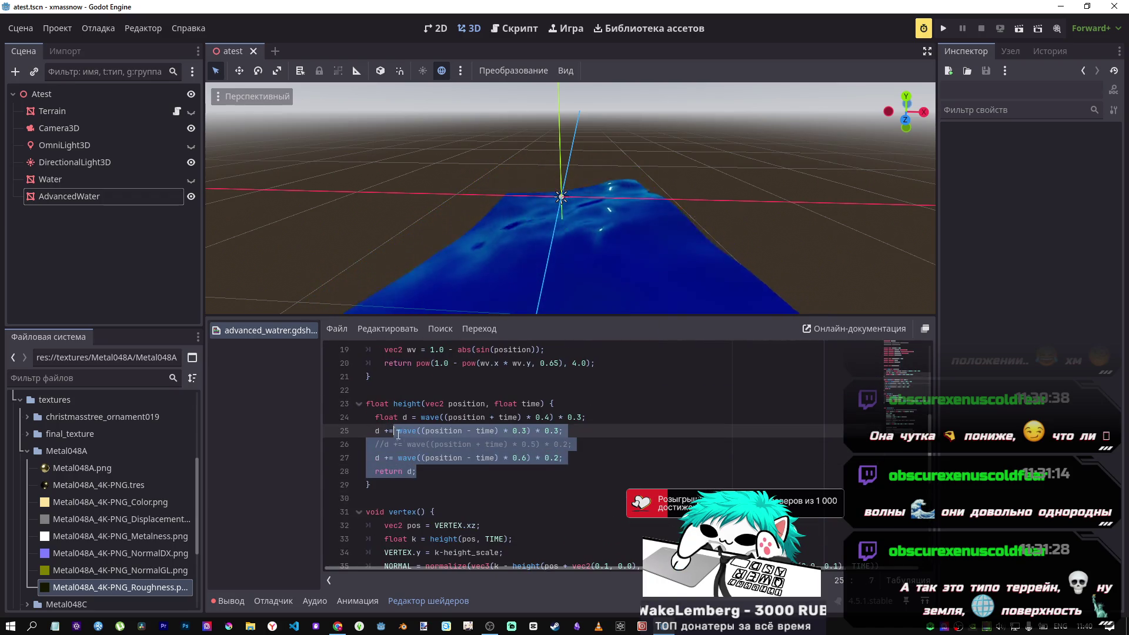
key("ctrl+k")
key("ctrl+s")
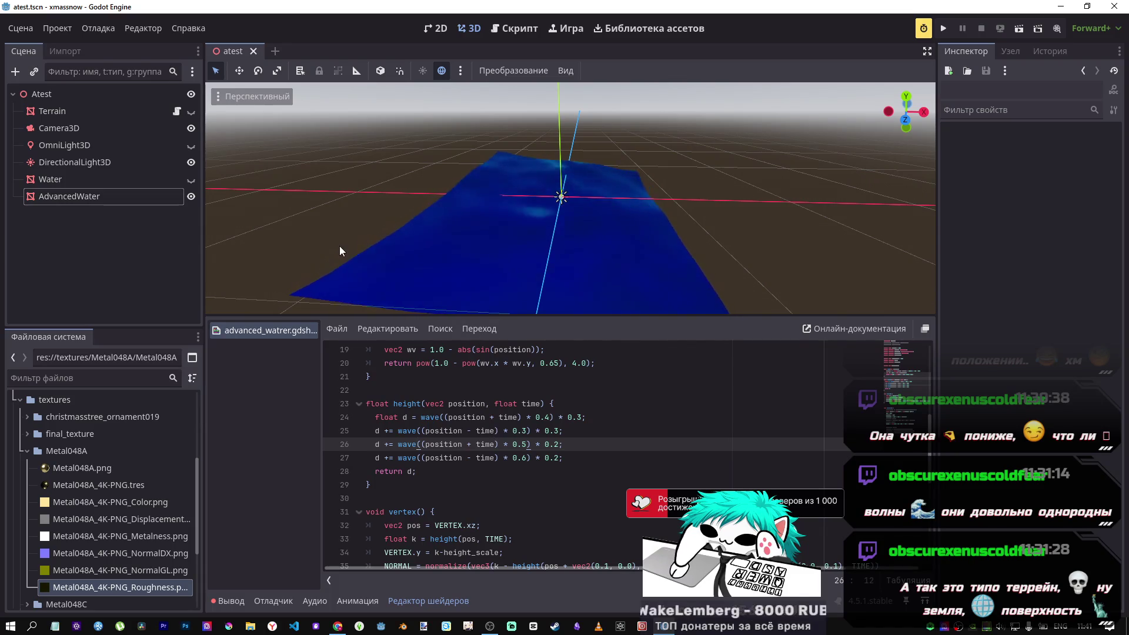
Hide AdvancedWater in the viewport and select the new MeshInstance3D node.
left_click(191, 196)
double_click(155, 214)
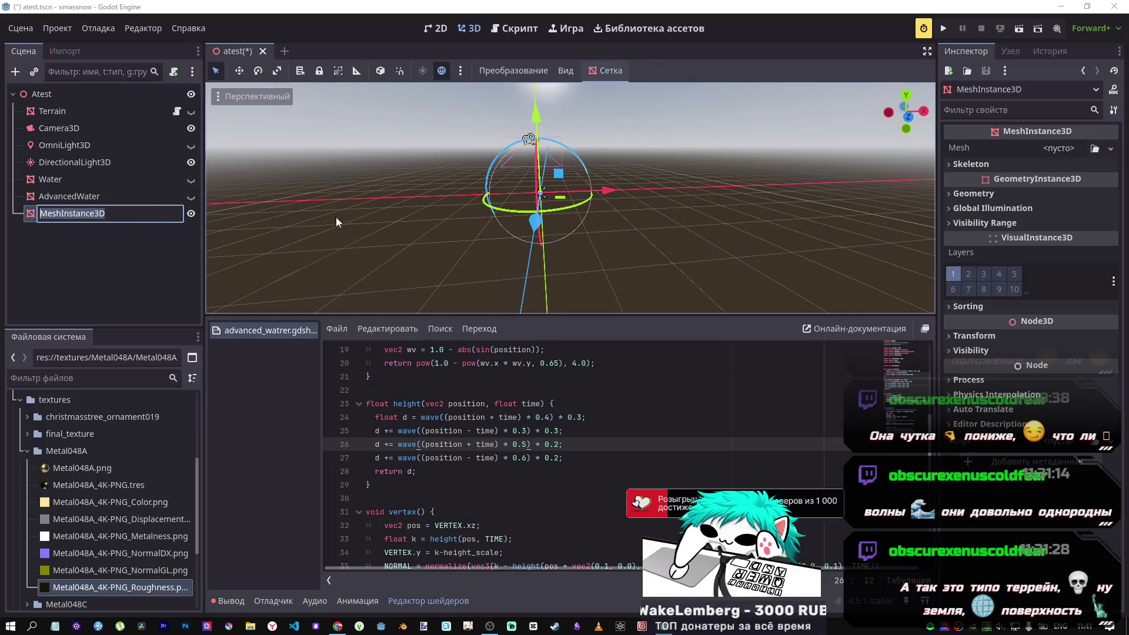
key("Return")
left_click(1059, 148)
left_click(57, 218)
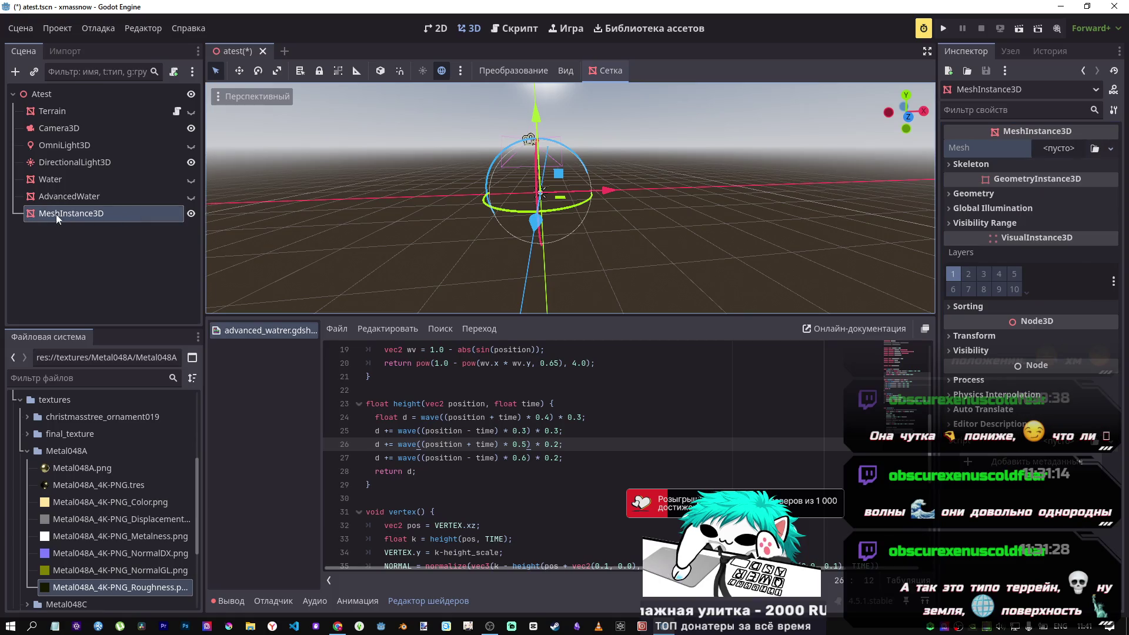
Rename the MeshInstance3D node to Snow and glance at its mesh type list without choosing.
right_click(68, 214)
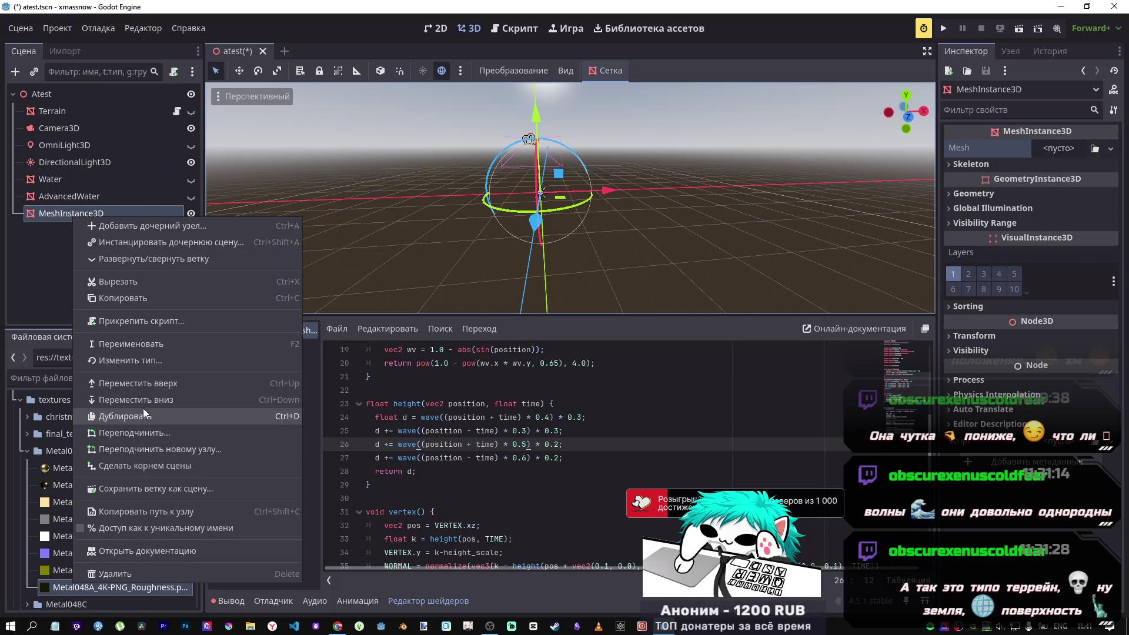
left_click(147, 344)
type("Snow")
key("Return")
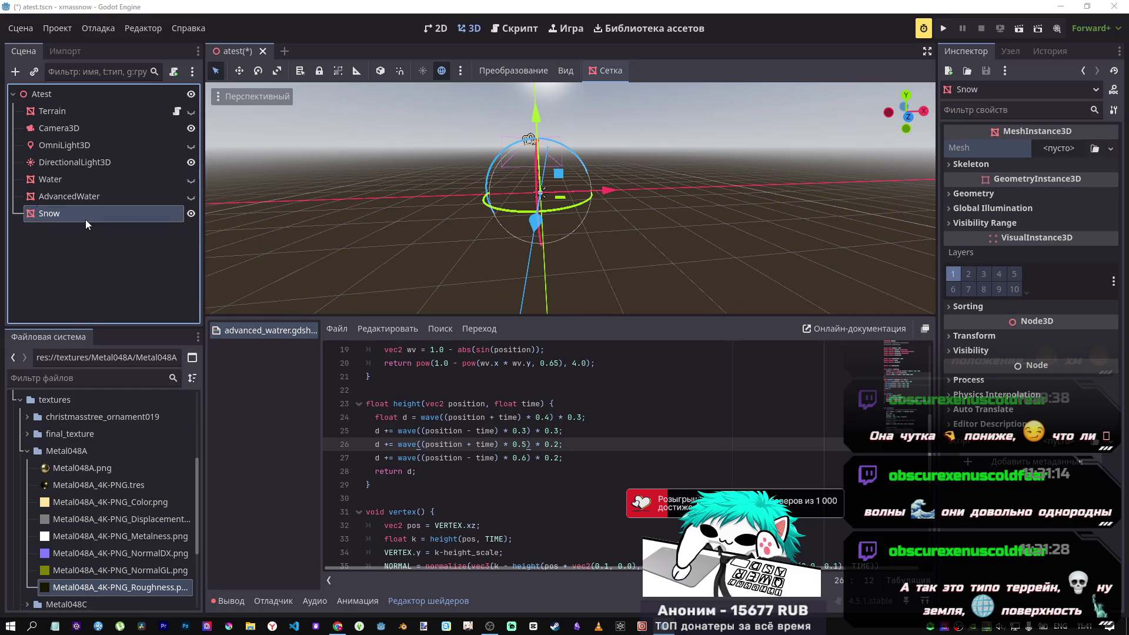
double_click(86, 220)
left_click(1064, 152)
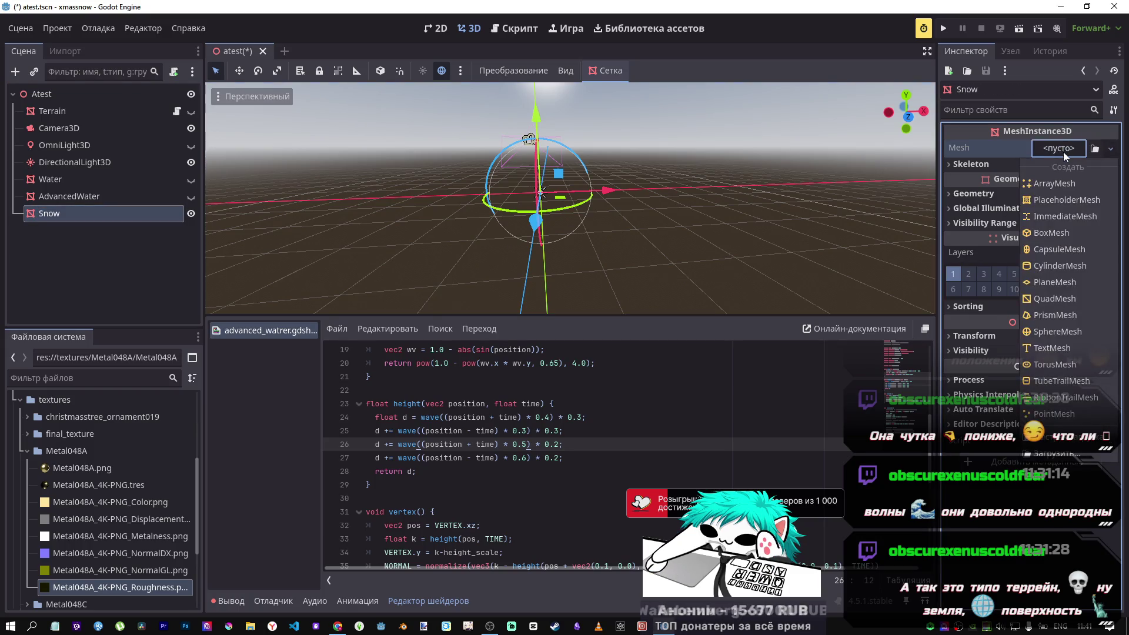
left_click(1047, 150)
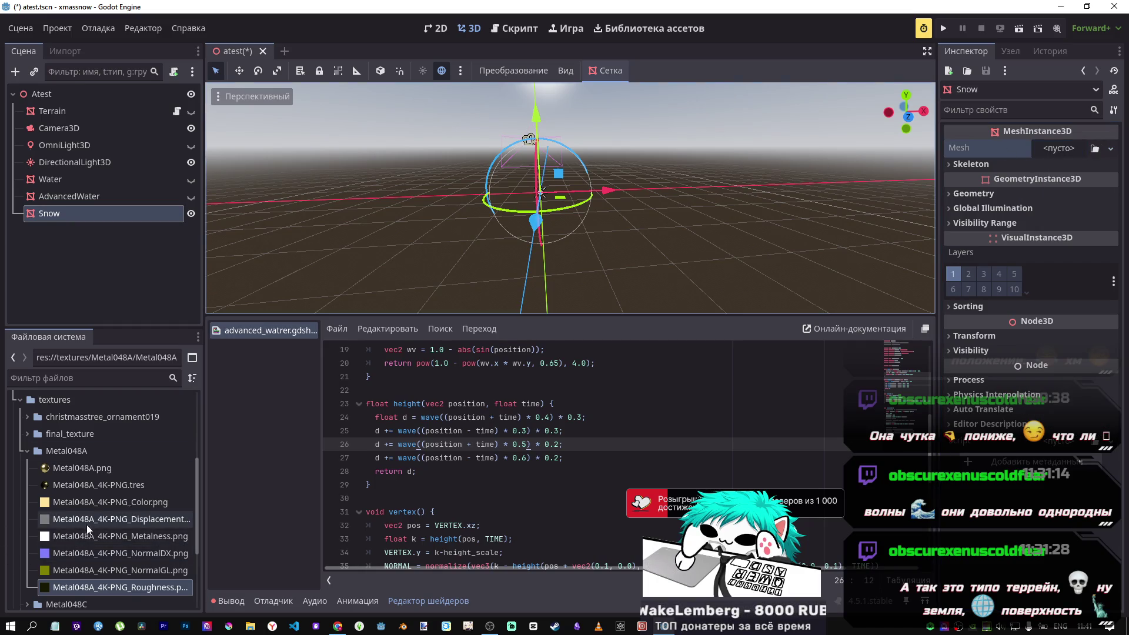
Browse the Metal048A, snow2k and snow4k texture folders in the FileSystem dock.
left_click(27, 451)
left_click(27, 512)
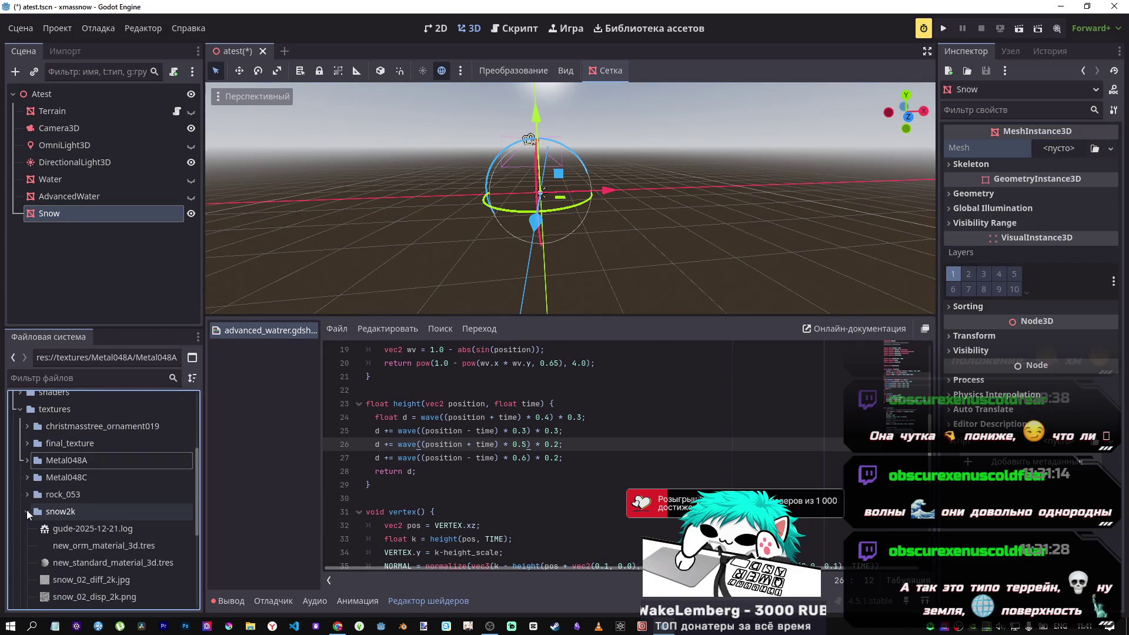
left_click(27, 511)
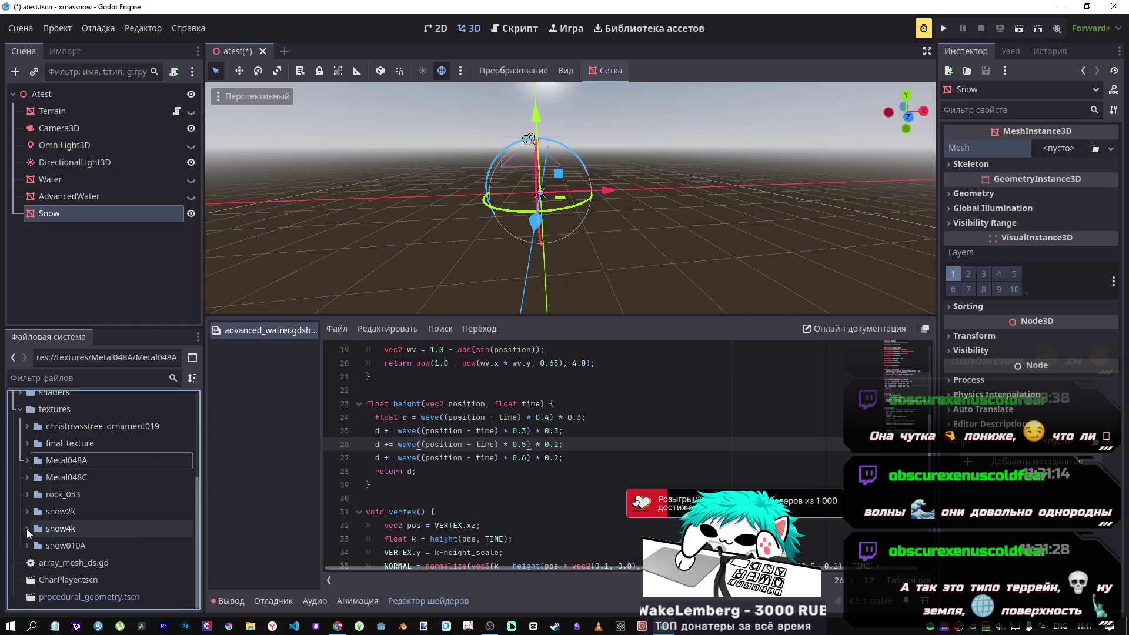
left_click(27, 529)
scroll(35, 547, "down", 2)
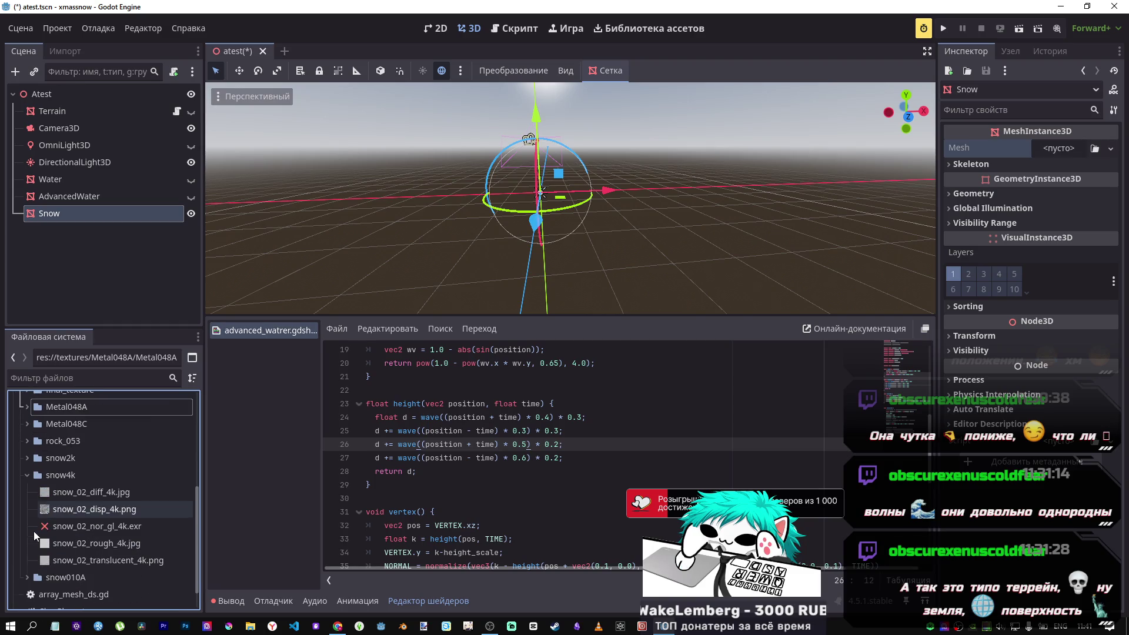
left_click(27, 475)
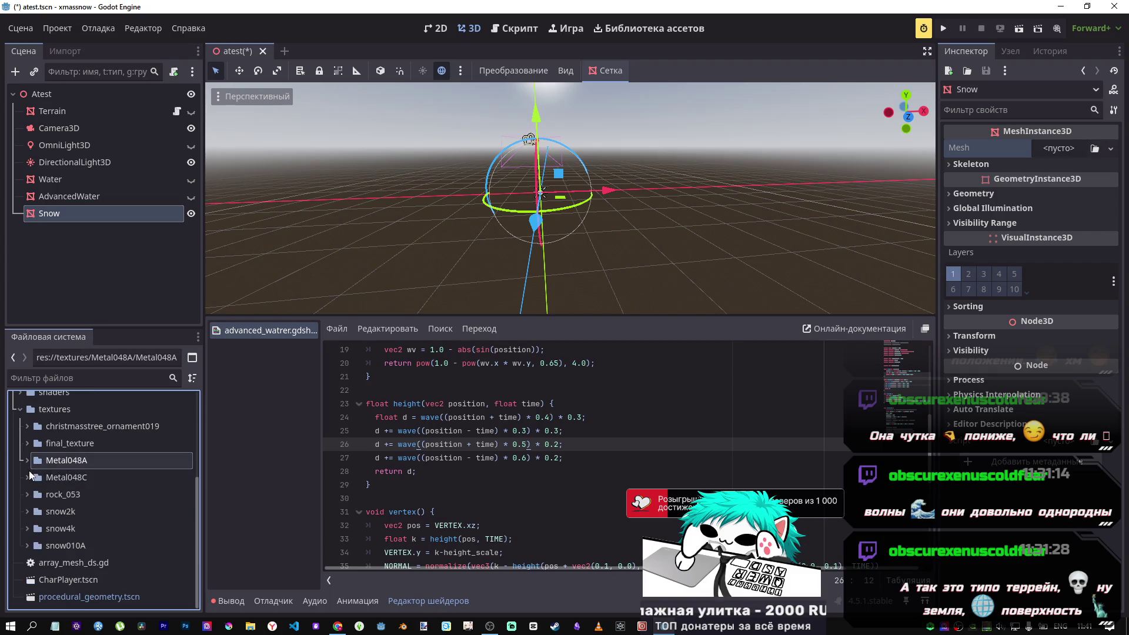
left_click(337, 627)
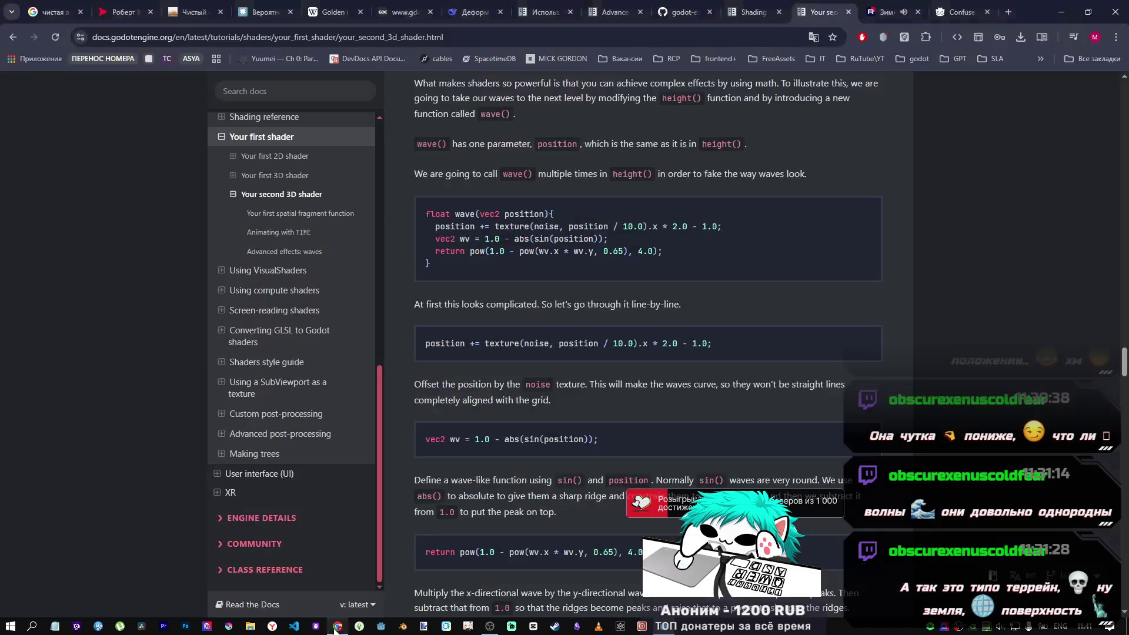
Open ambientcg.com in a new Chrome tab.
left_click(967, 9)
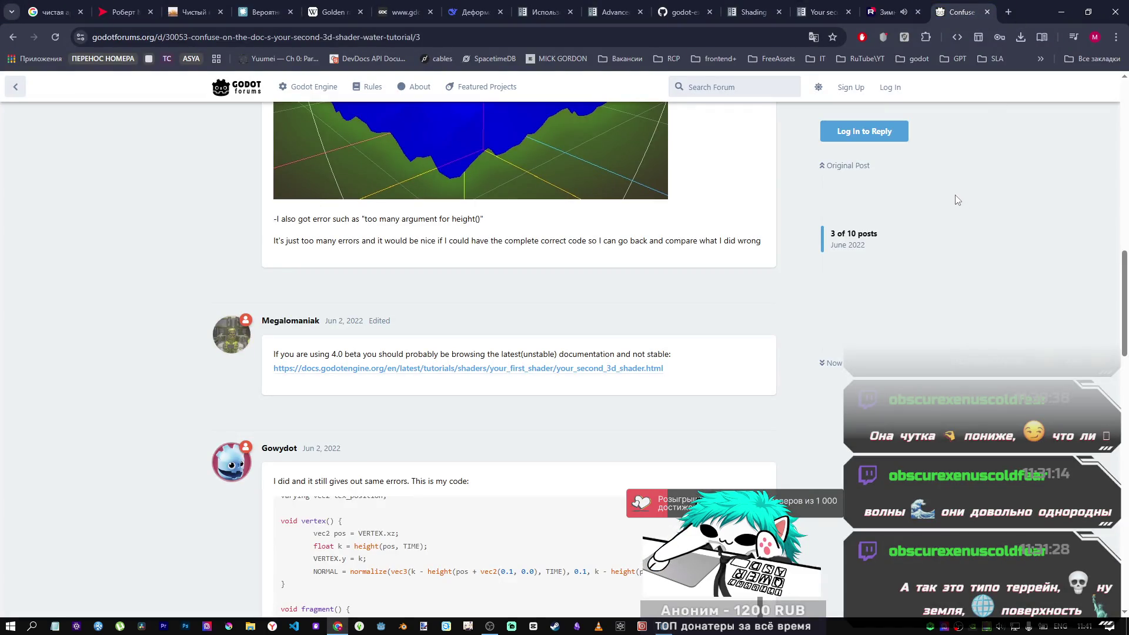
key("ctrl+t")
type("ambientcg")
key("Return")
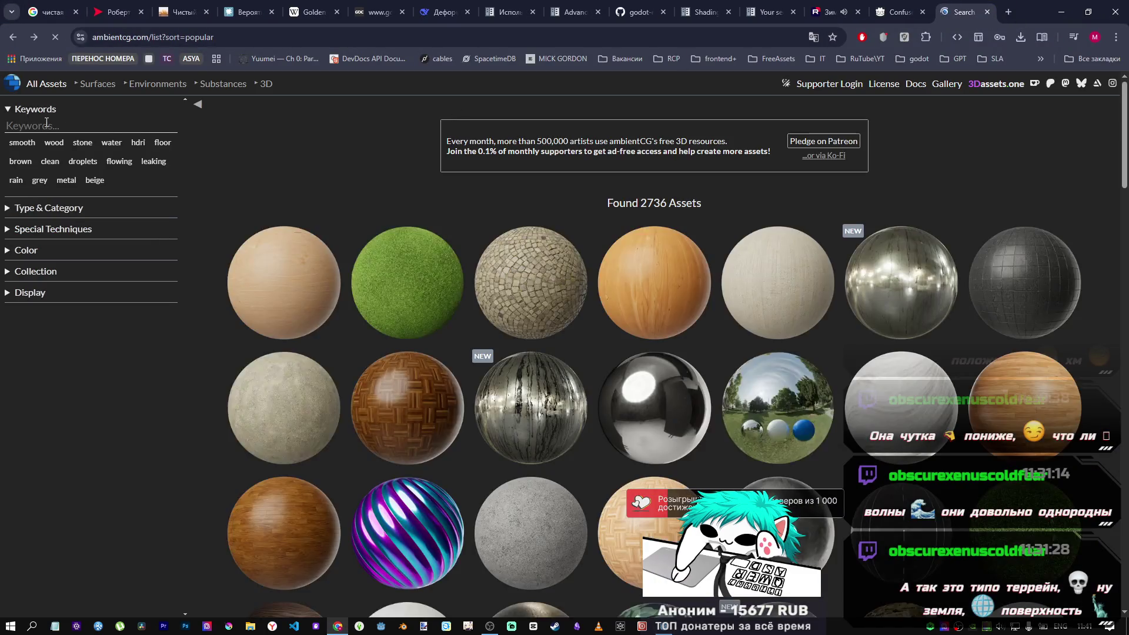
Filter ambientCG assets by the keyword 'snow' and open the Snow 004 material page.
left_click(47, 124)
type("snow")
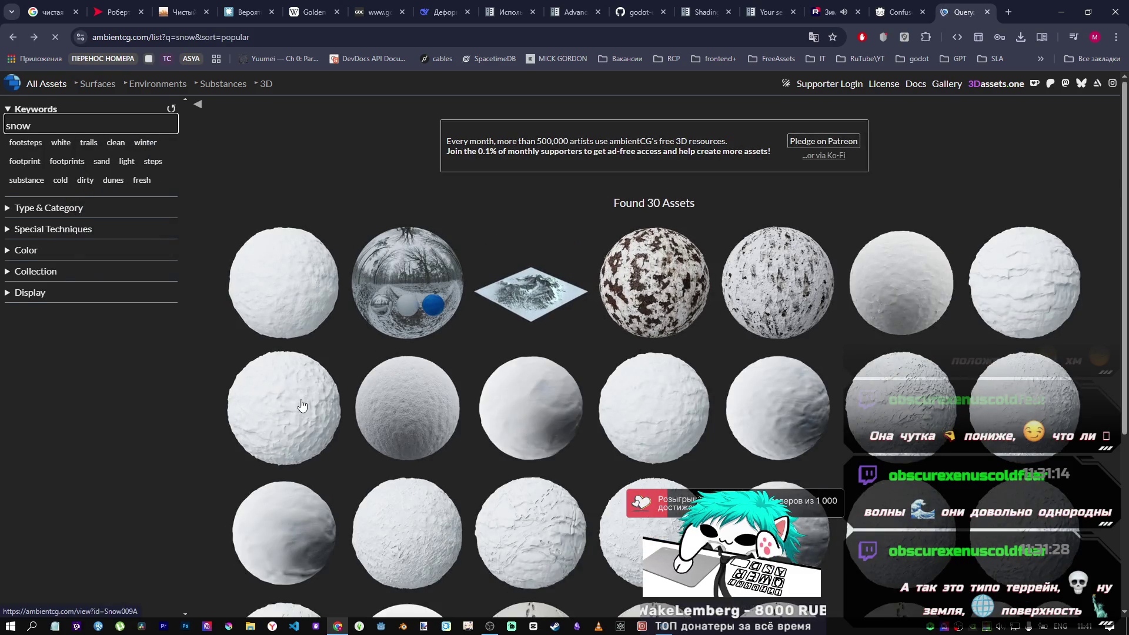
scroll(534, 296, "down", 2)
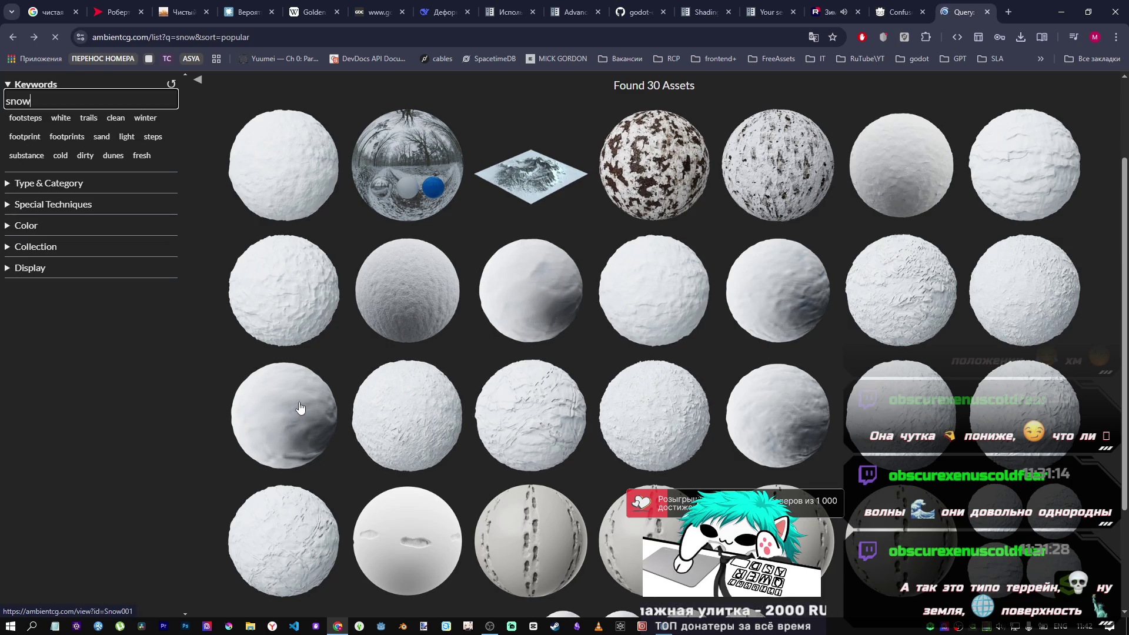
scroll(723, 425, "down", 3)
scroll(724, 424, "up", 5)
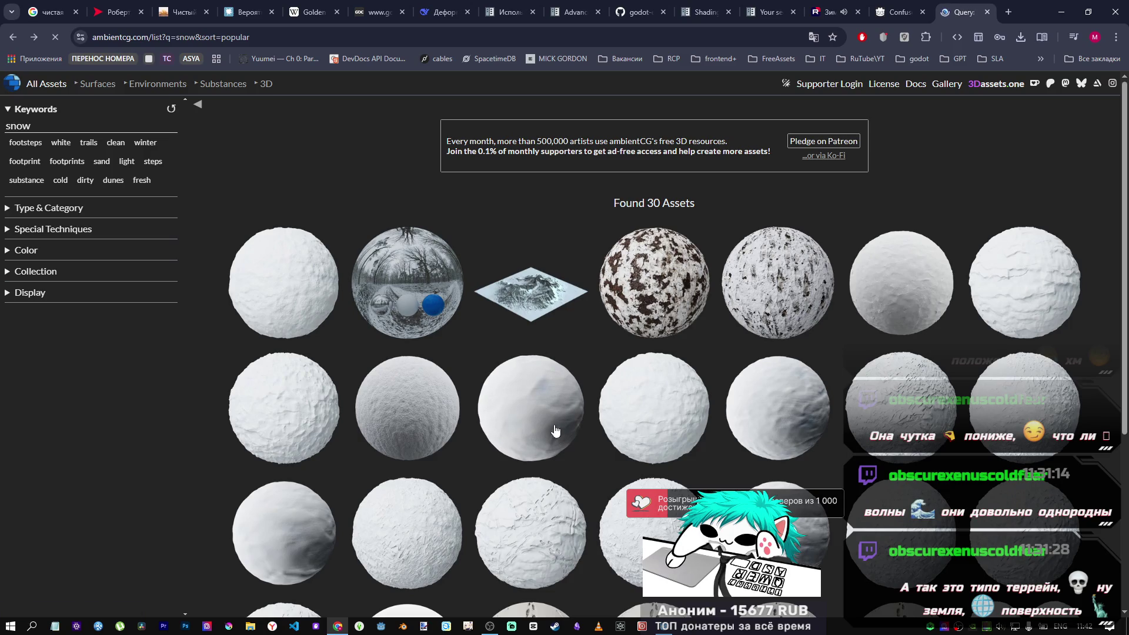
left_click(537, 413)
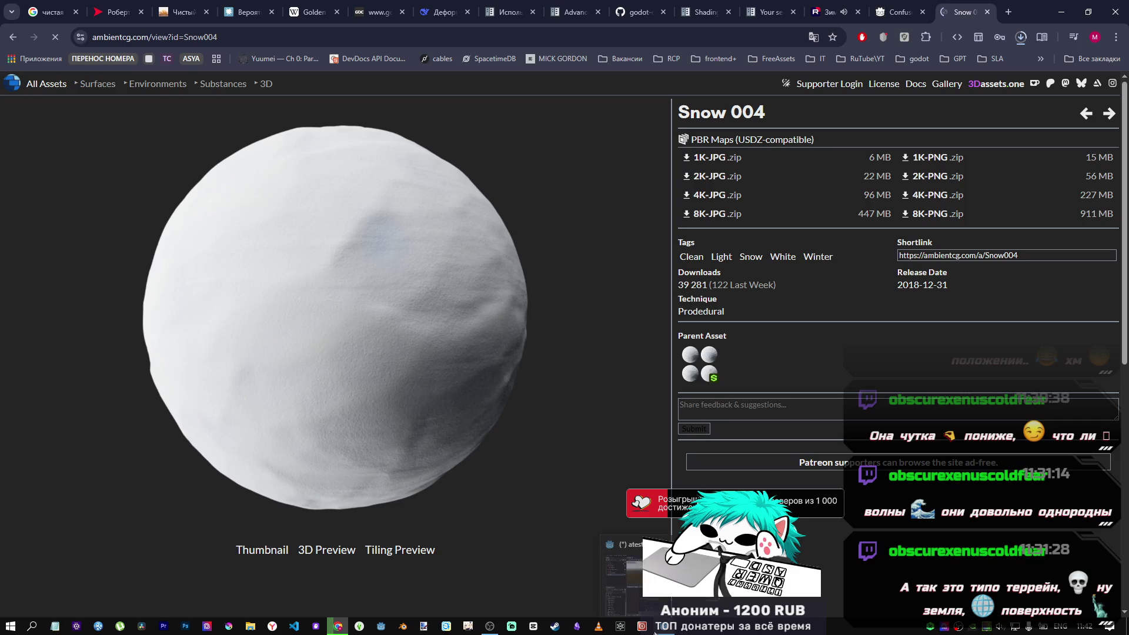
left_click(624, 579)
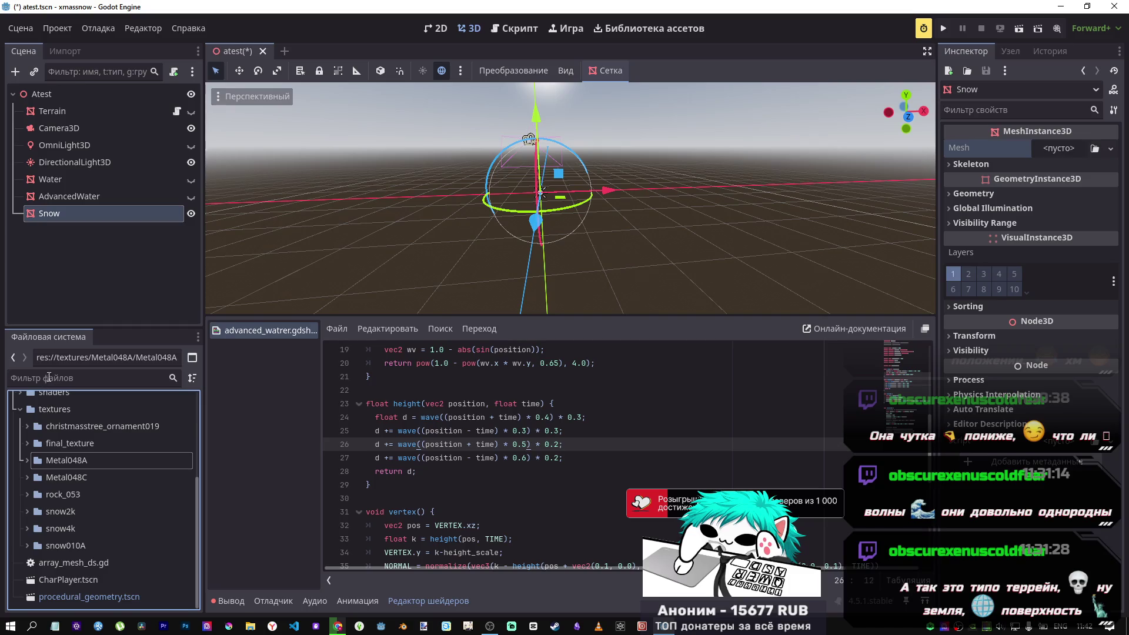
Show AdvancedWater again and open the project's textures folder in File Explorer.
left_click(191, 197)
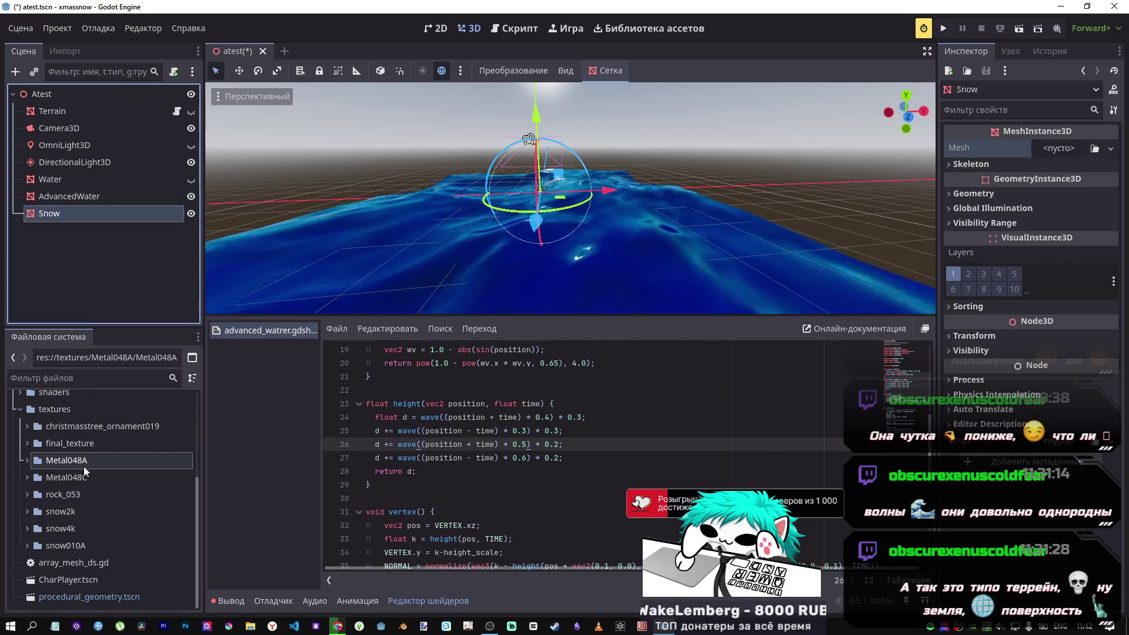
right_click(64, 411)
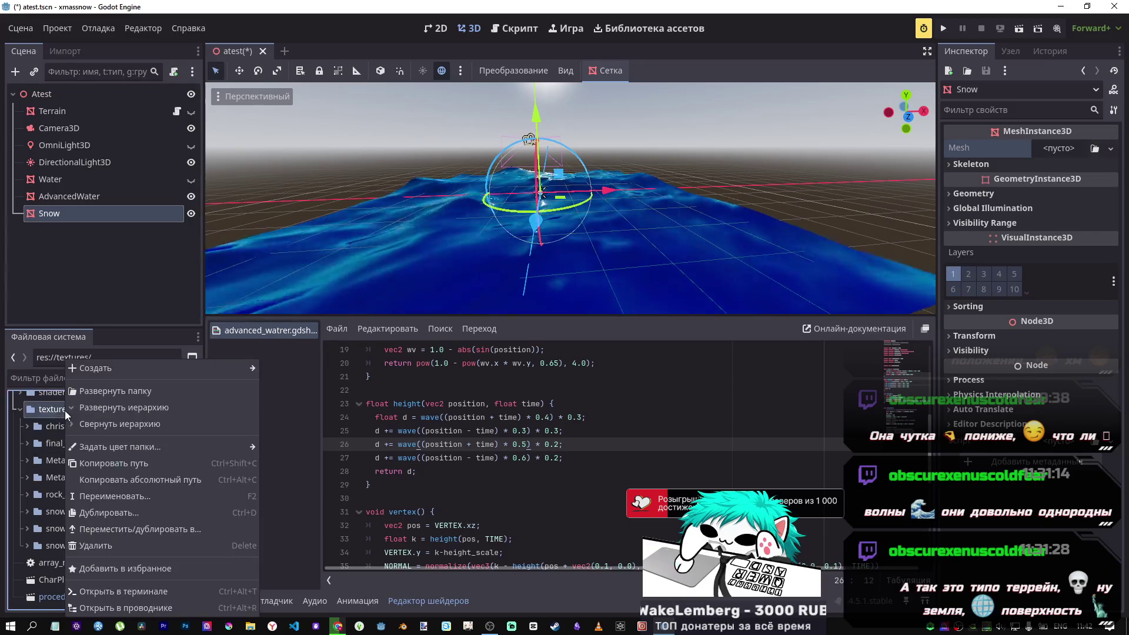
left_click(172, 612)
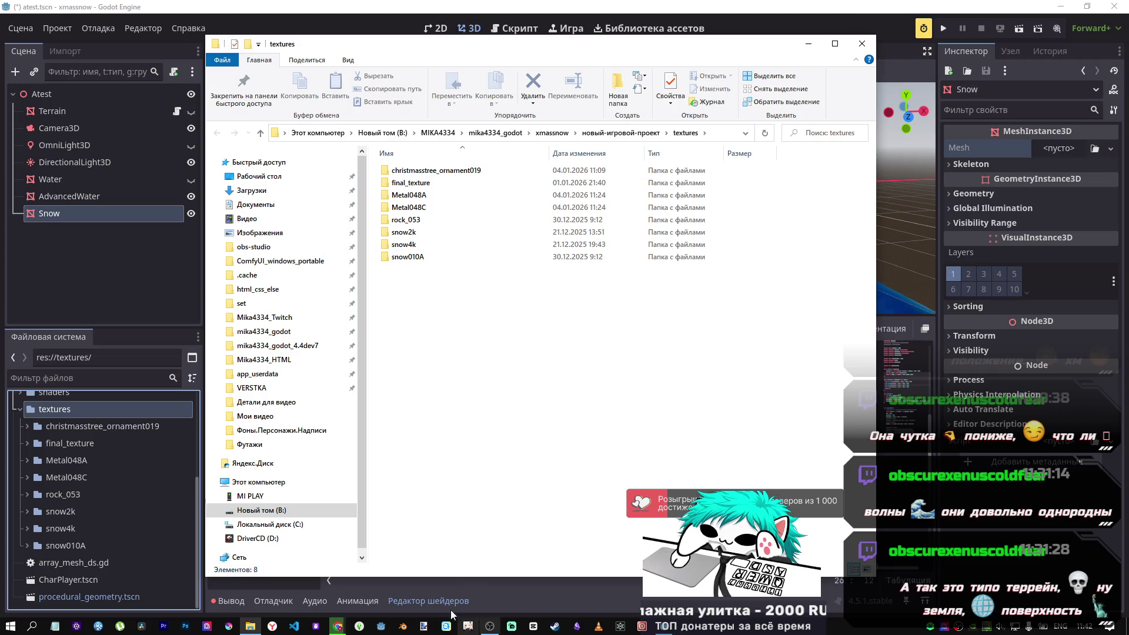
Return to the Snow 004 page and open the downloaded Snow004_4K-PNG.zip archive.
mouse_move(340, 627)
left_click(369, 590)
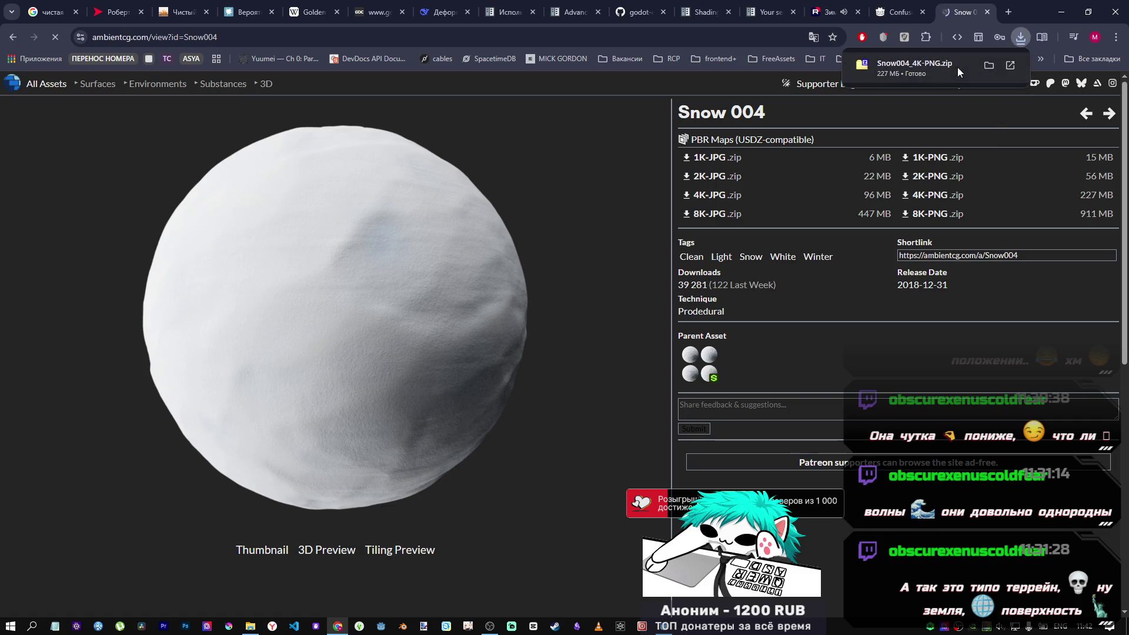
left_click(958, 69)
Select Snow004.png and Snow004_4K-PNG.tres in the archive and select the Snow 004 asset title.
left_click(399, 407)
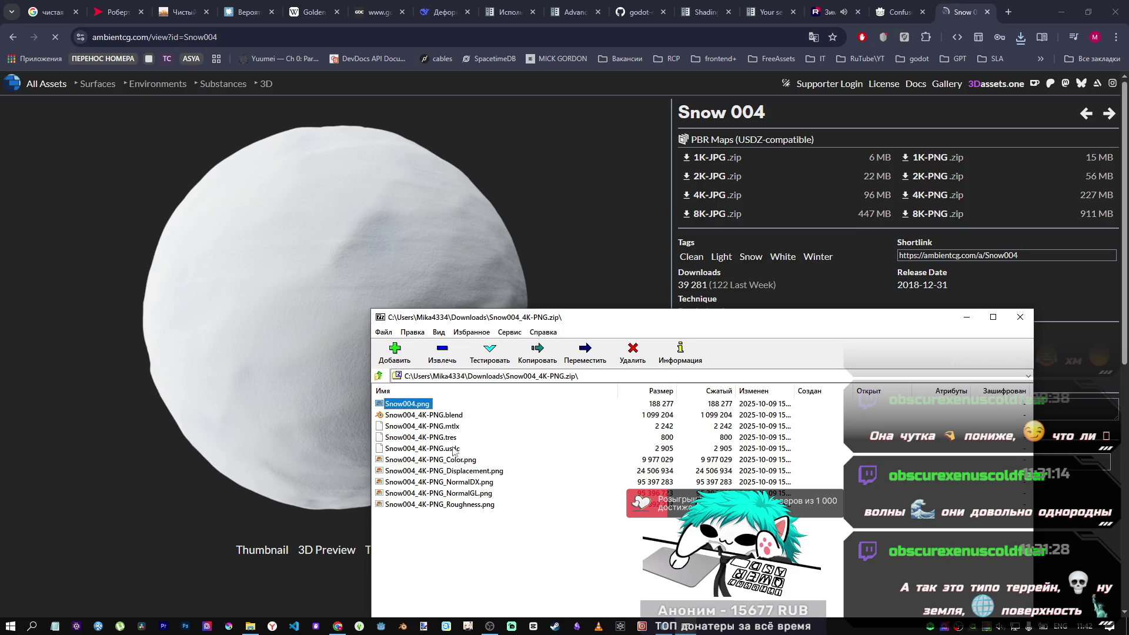
left_click(450, 437, "ctrl")
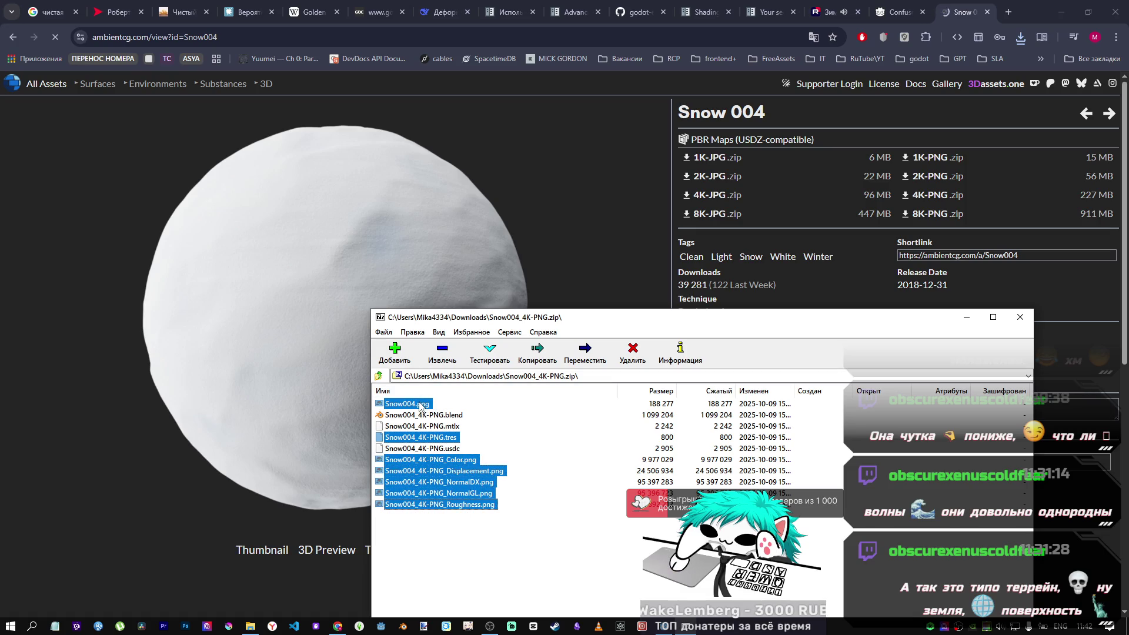
left_click(253, 625)
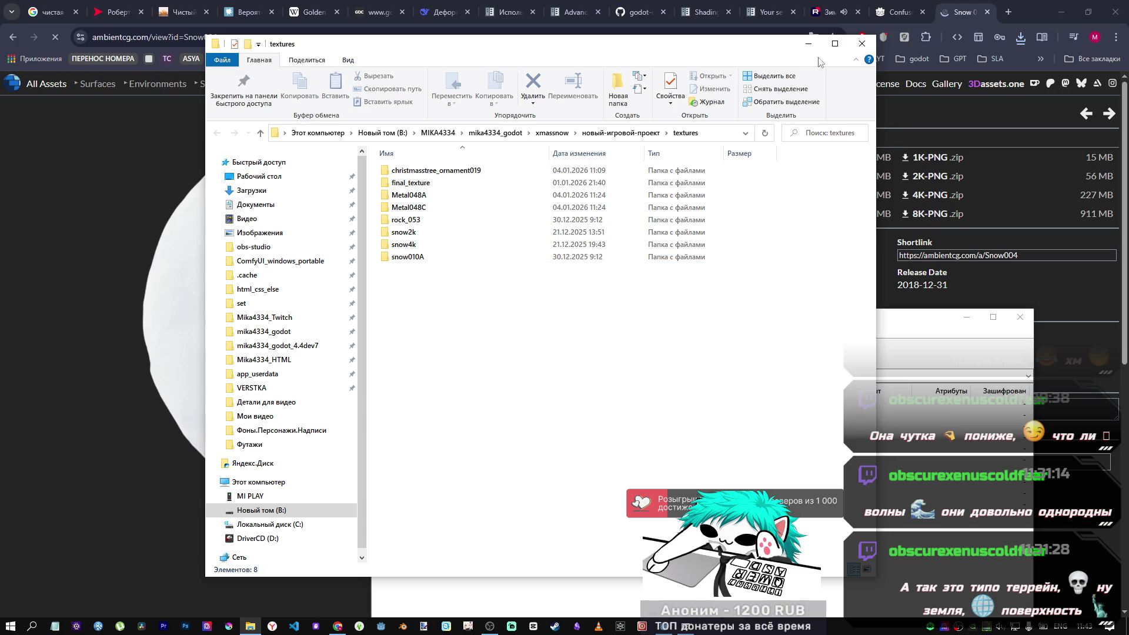
left_click(127, 116)
left_click_drag(746, 113, 644, 111)
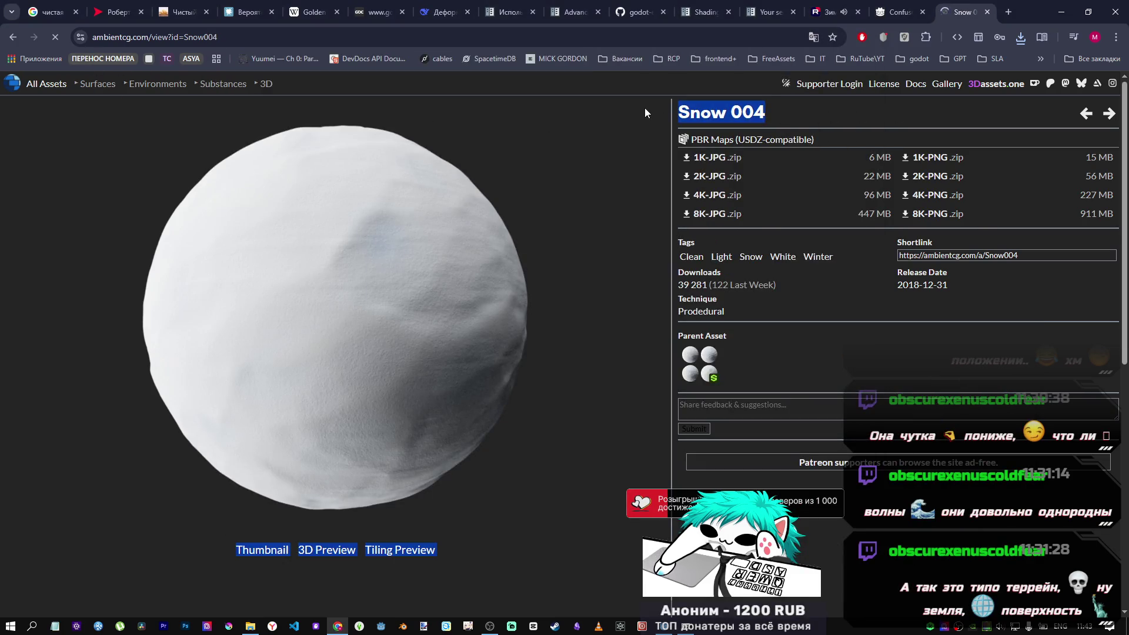
left_click_drag(753, 112, 743, 177)
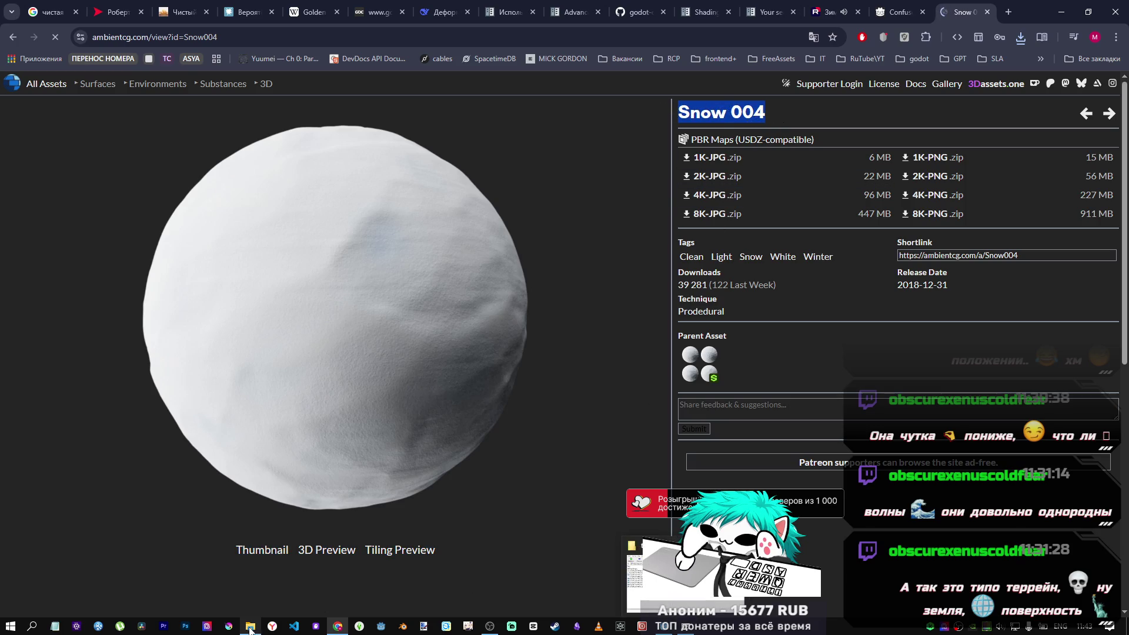
Create a new folder named Snow004 inside the textures folder.
left_click(251, 627)
right_click(471, 332)
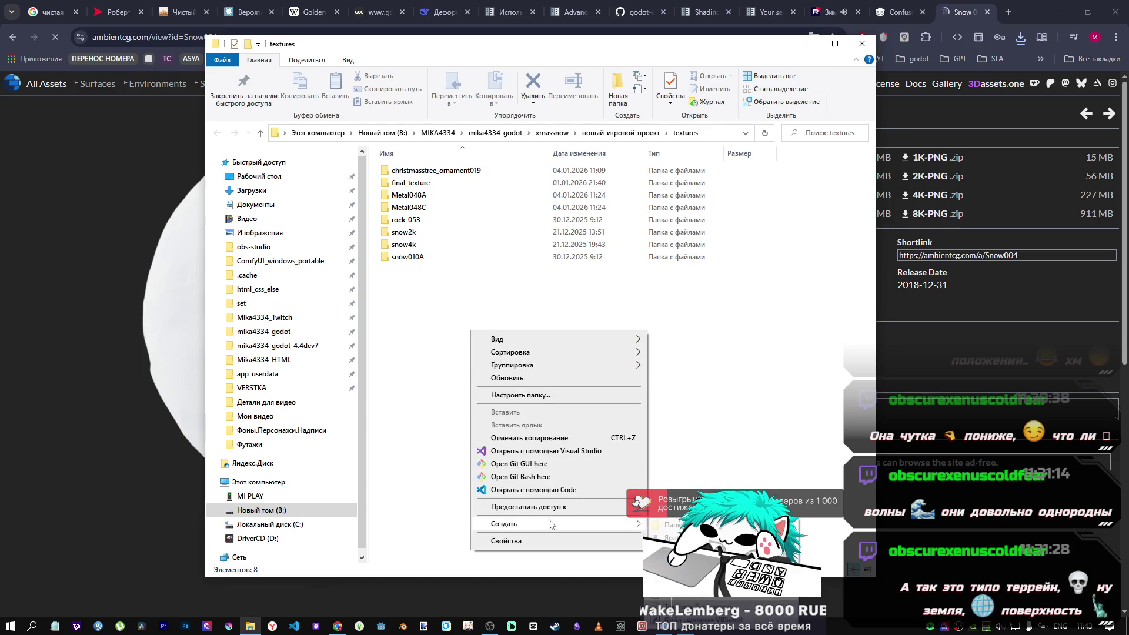
left_click(670, 524)
type("Snow004")
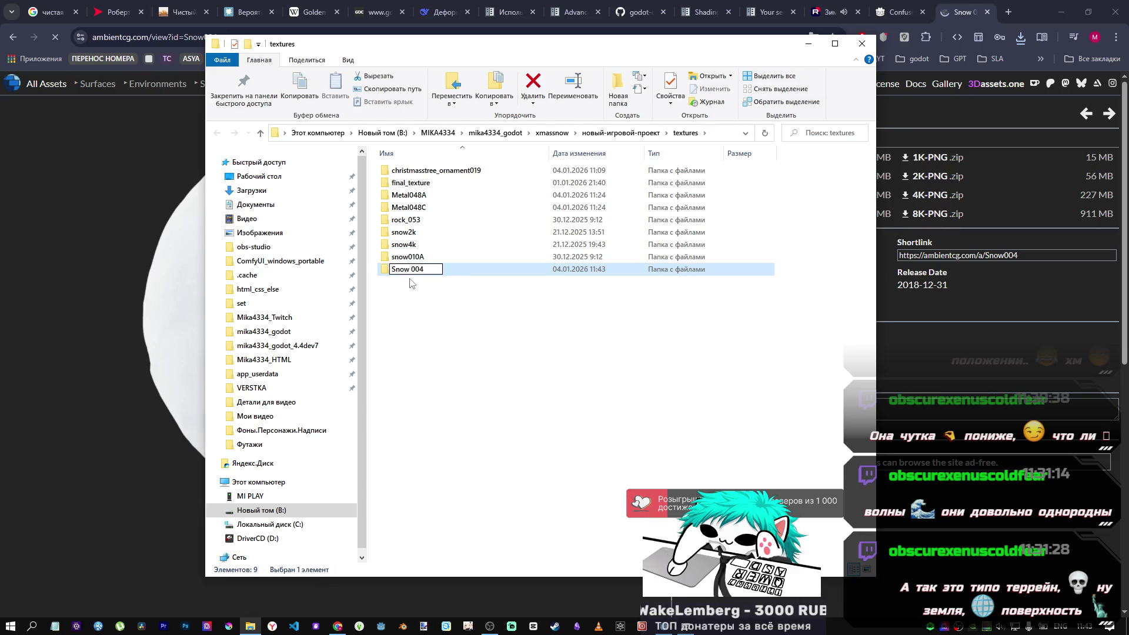
left_click(486, 336)
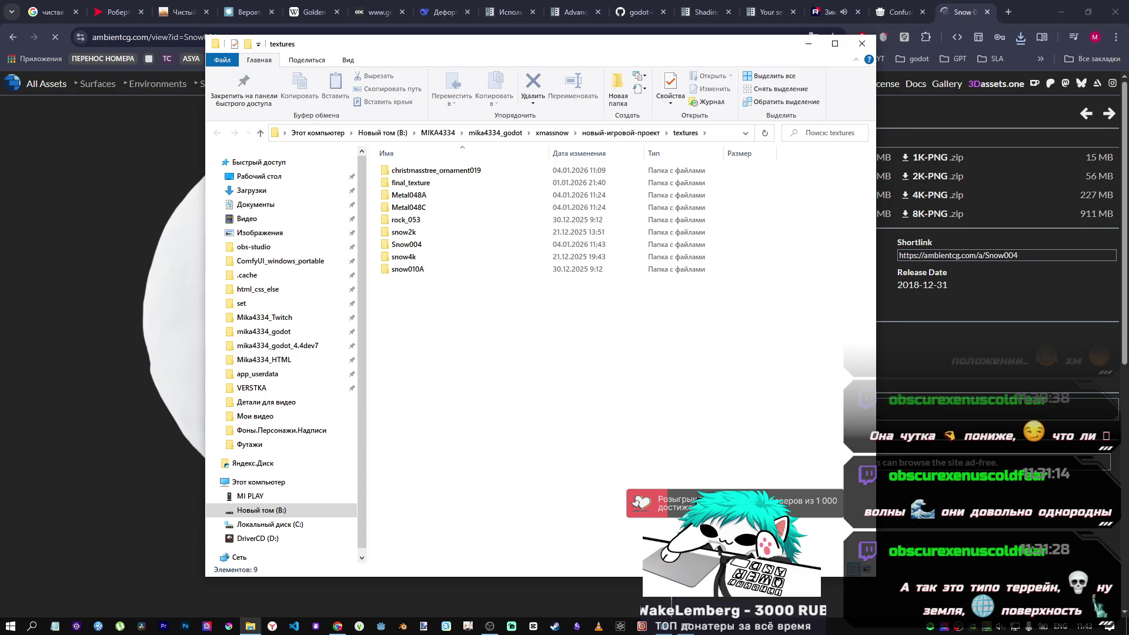
Copy the selected Snow004 maps from 7-Zip into the Snow004 folder, then close both windows.
key("alt+Tab")
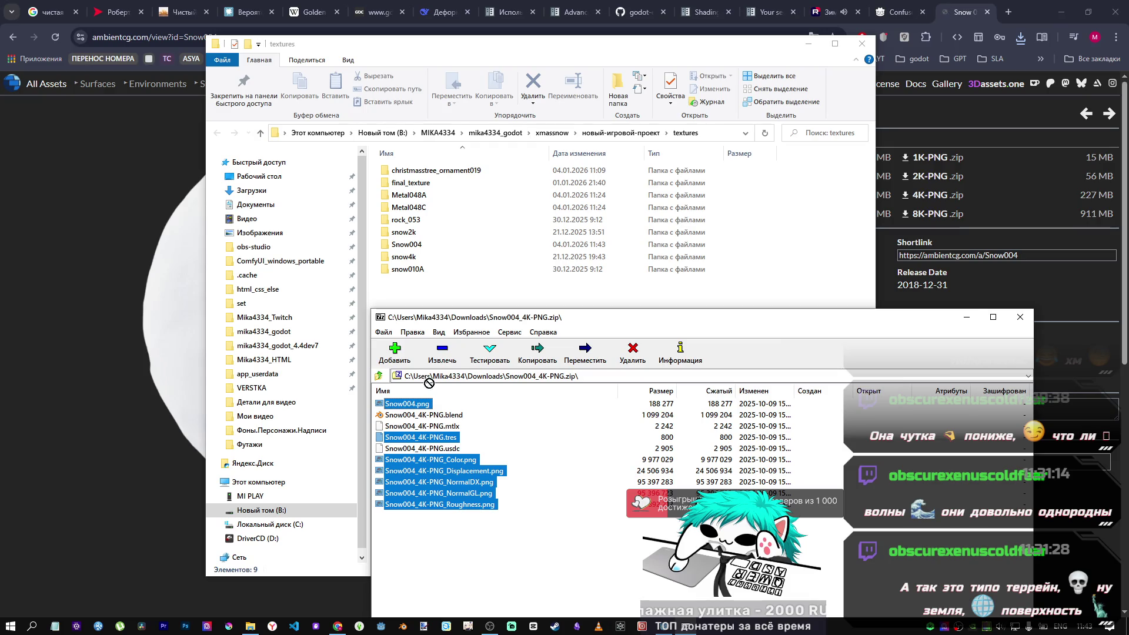
mouse_move(421, 404)
left_mouse_down()
mouse_move(411, 213)
mouse_move(435, 378)
mouse_move(559, 247)
left_mouse_up()
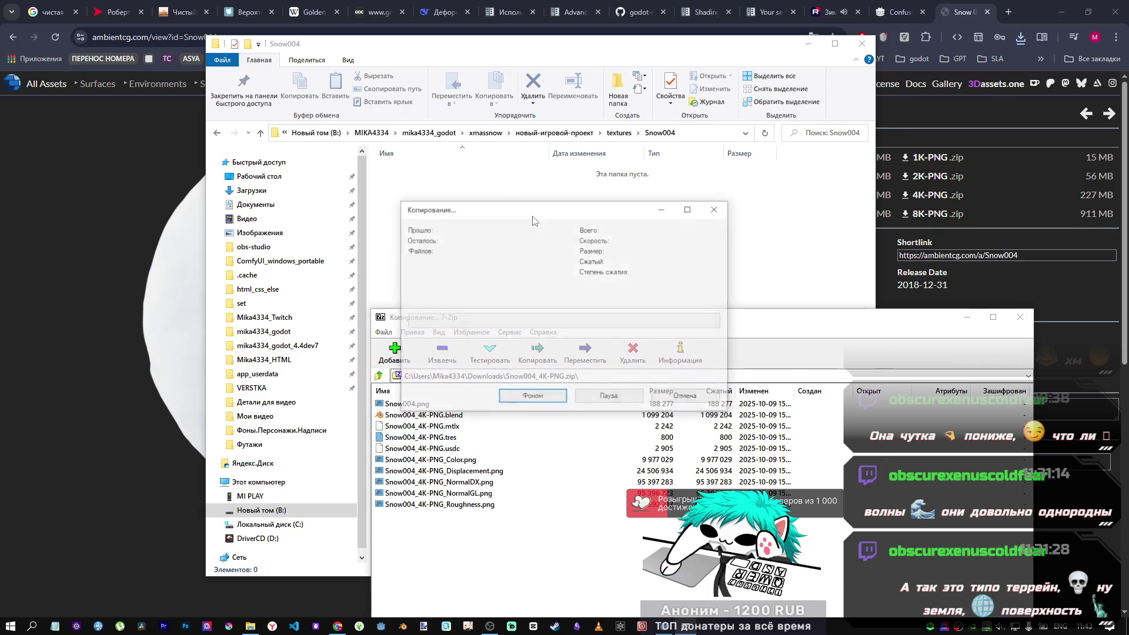
left_click(1020, 317)
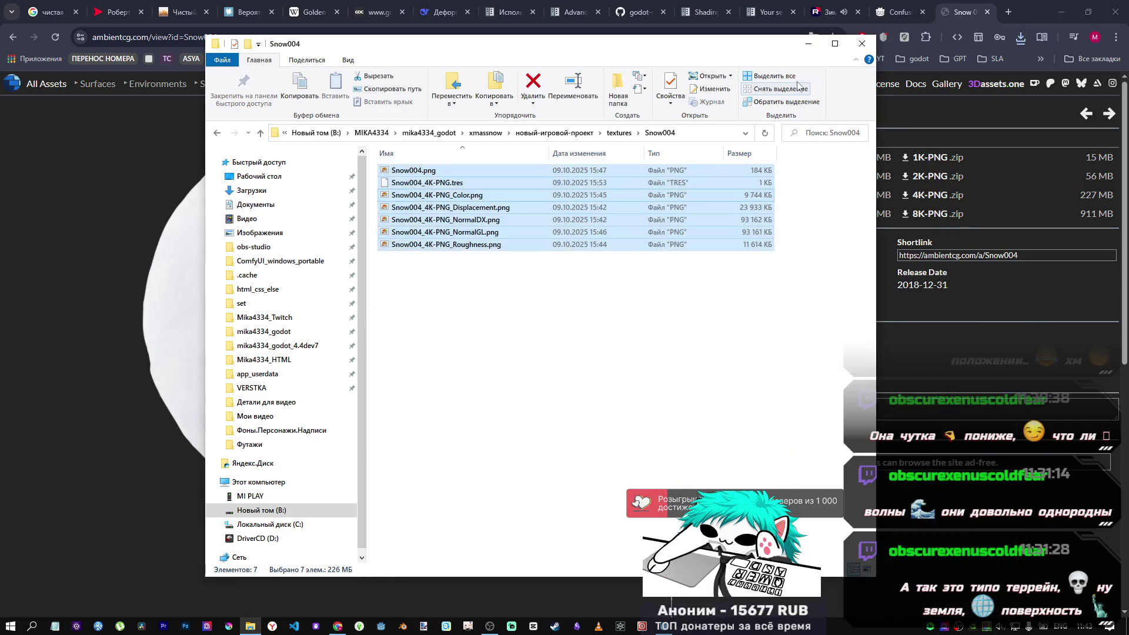
left_click(863, 43)
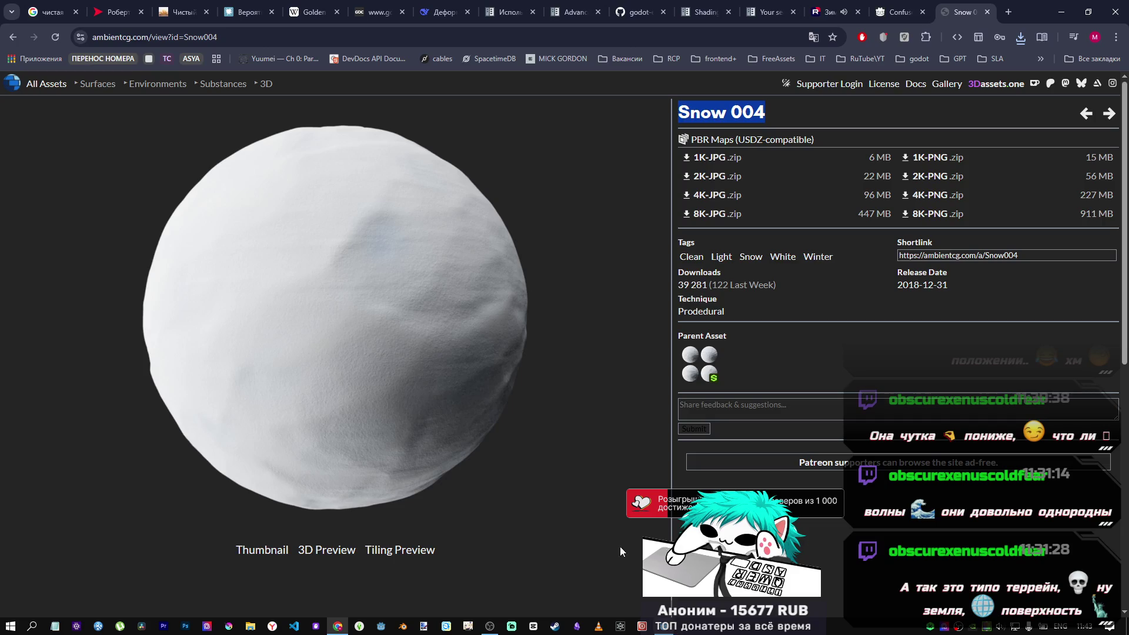
Return to the snow search results and view the Snow 010 A asset page.
left_click(13, 37)
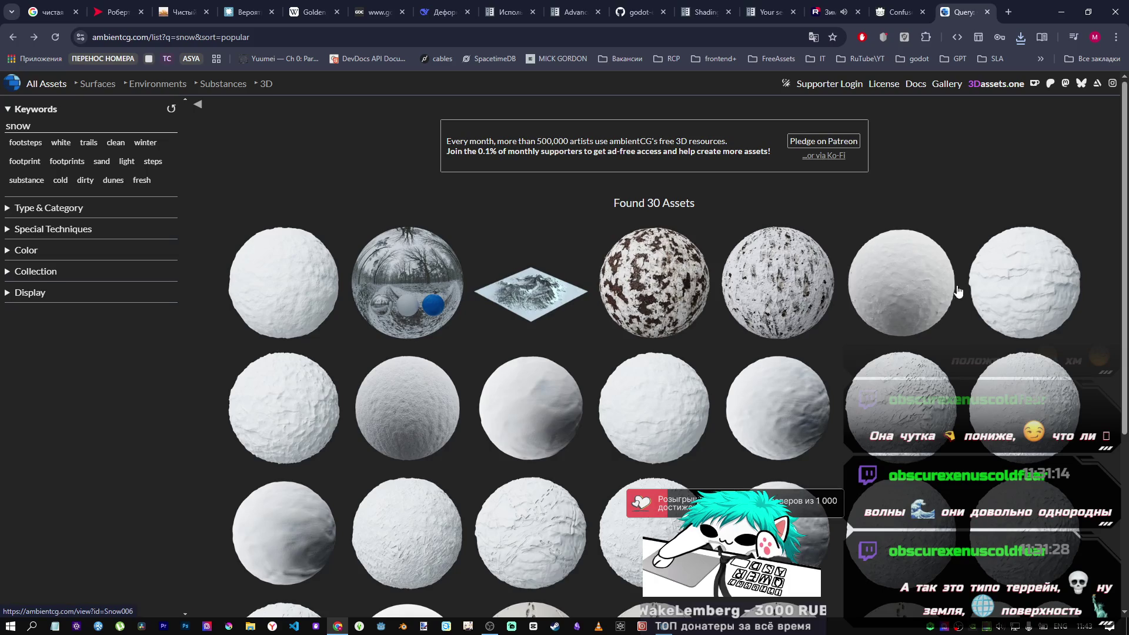
scroll(931, 445, "down", 3)
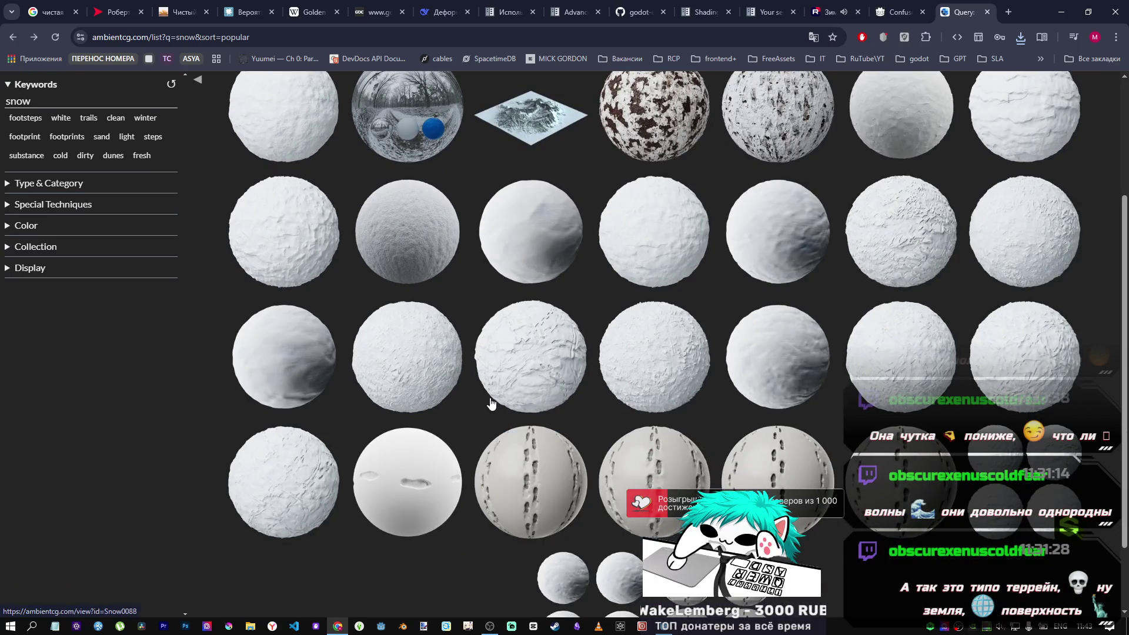
scroll(403, 503, "up", 1)
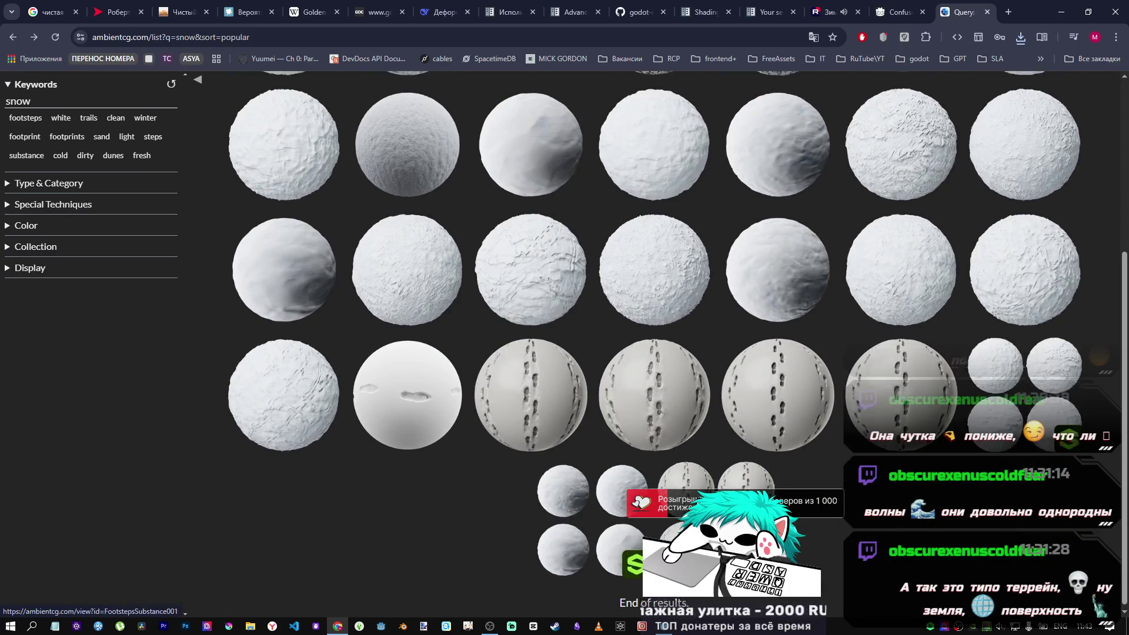
scroll(306, 412, "up", 2)
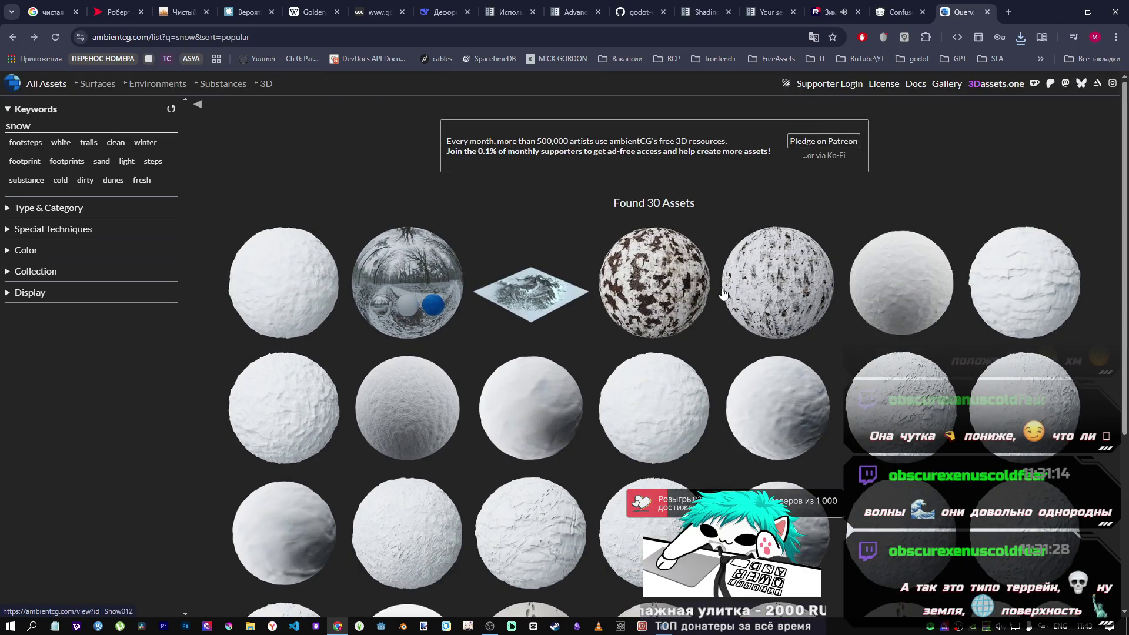
left_click(274, 285)
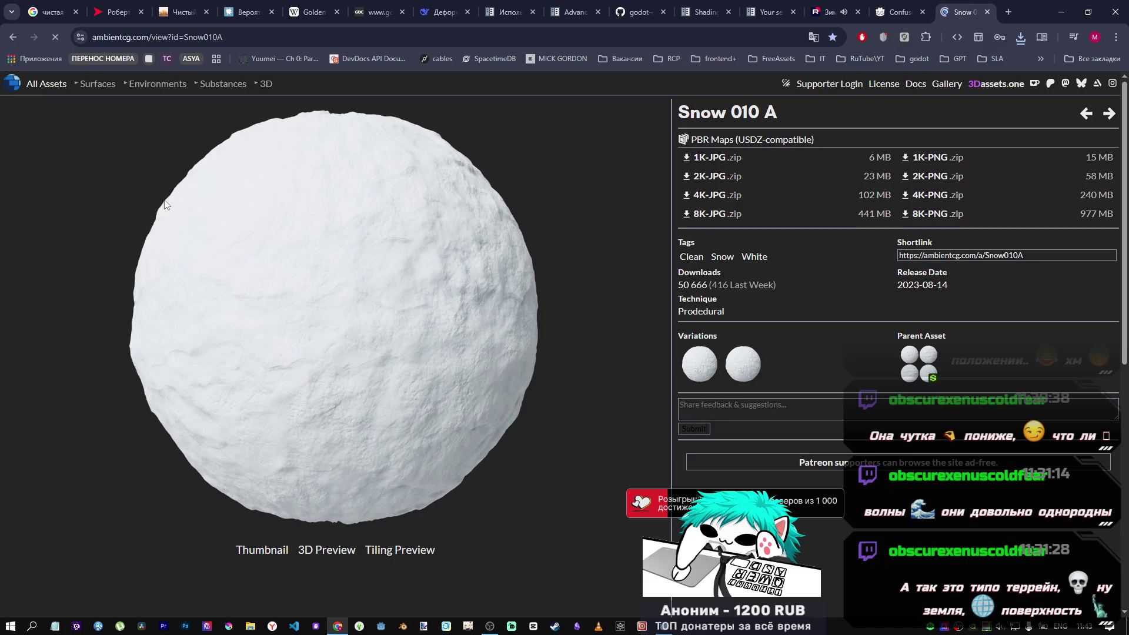
left_click(11, 38)
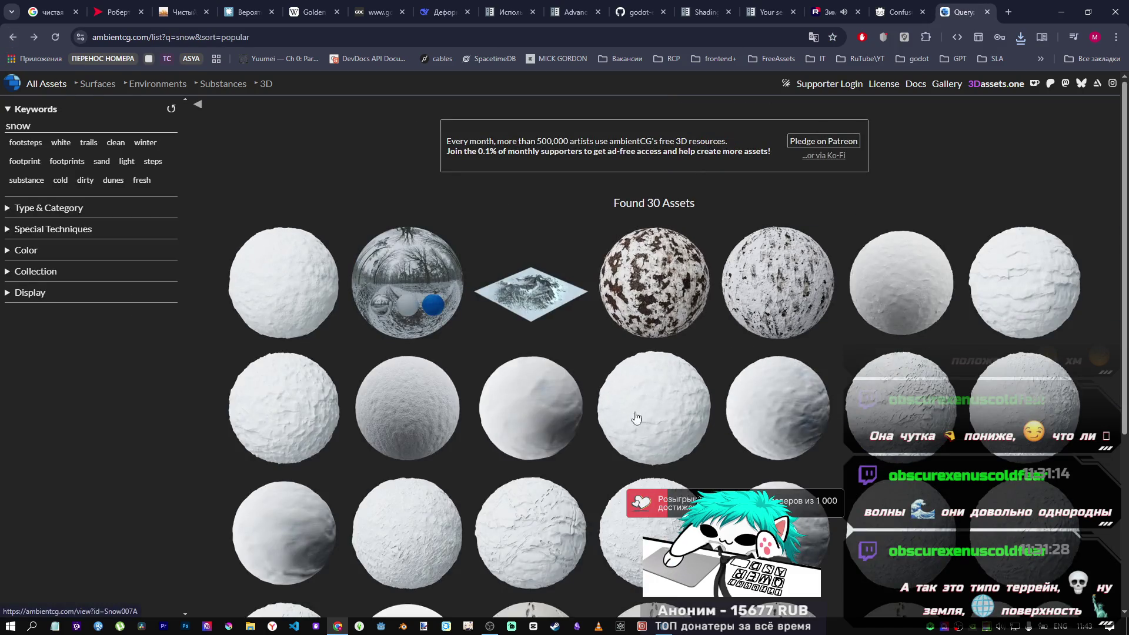
View the Snow 001 and Snow 002 pages, returning to the snow results each time.
scroll(782, 432, "down", 2)
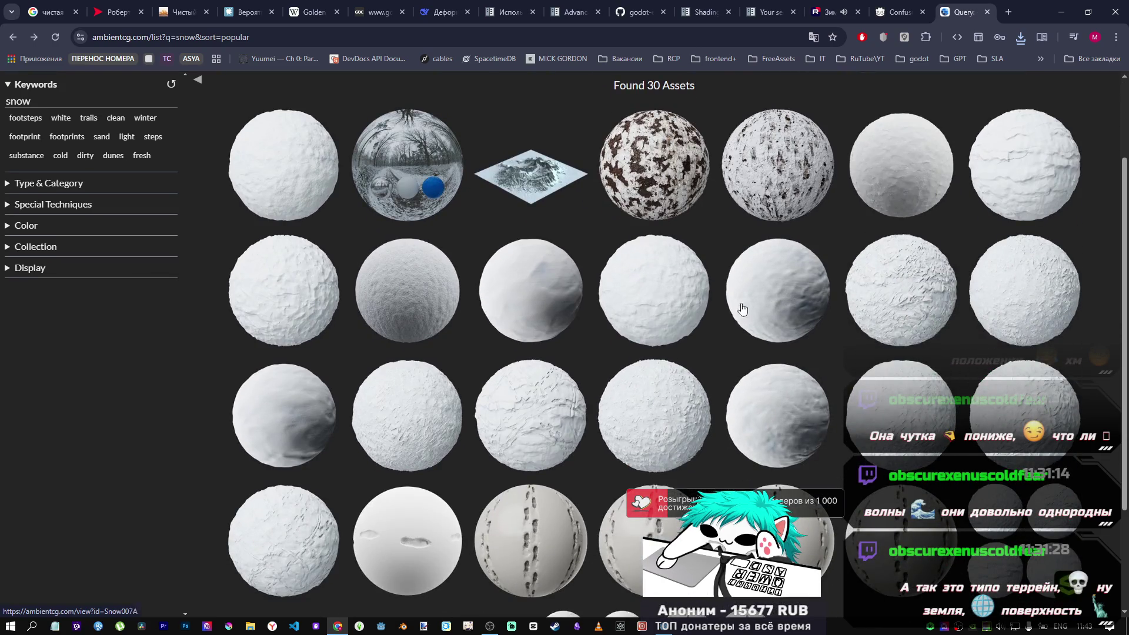
left_click(300, 418)
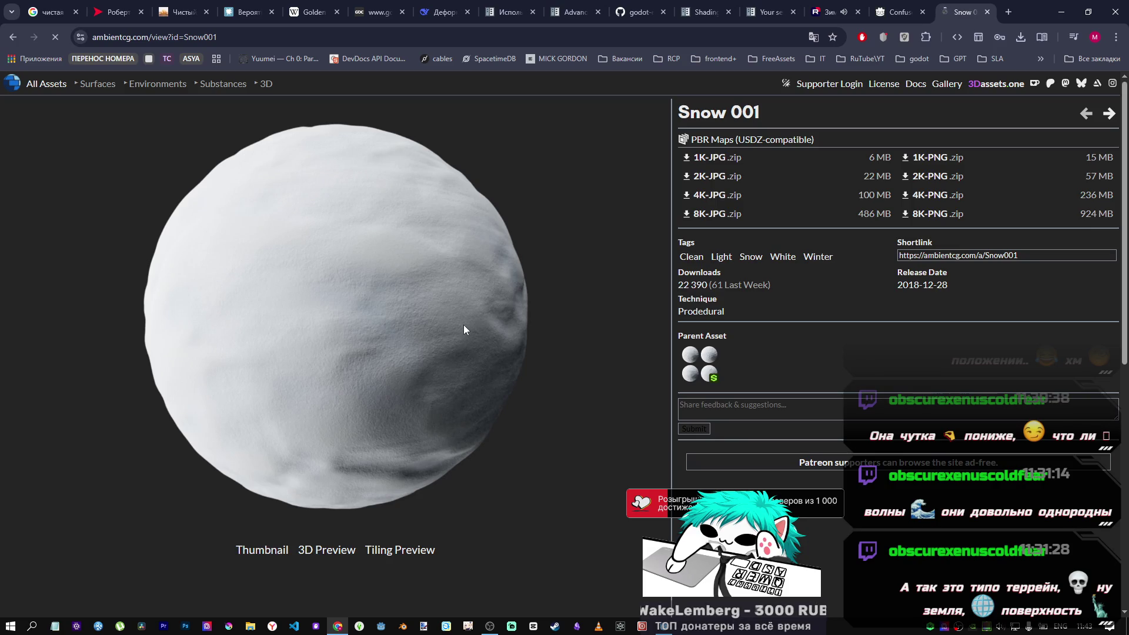
left_click(10, 37)
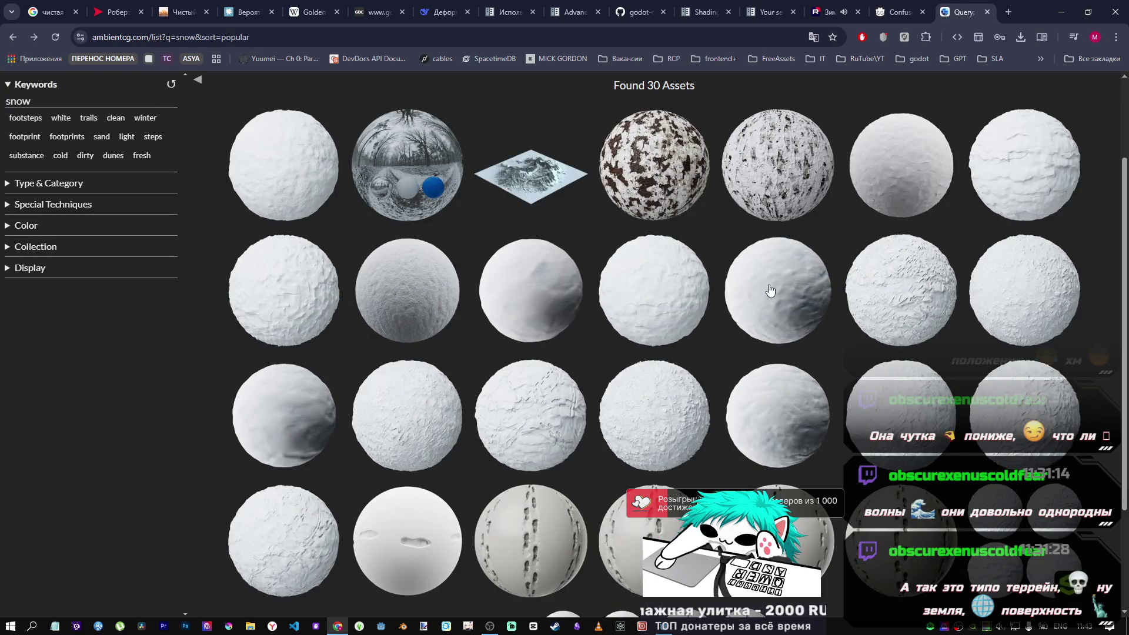
left_click(770, 287)
left_click(12, 37)
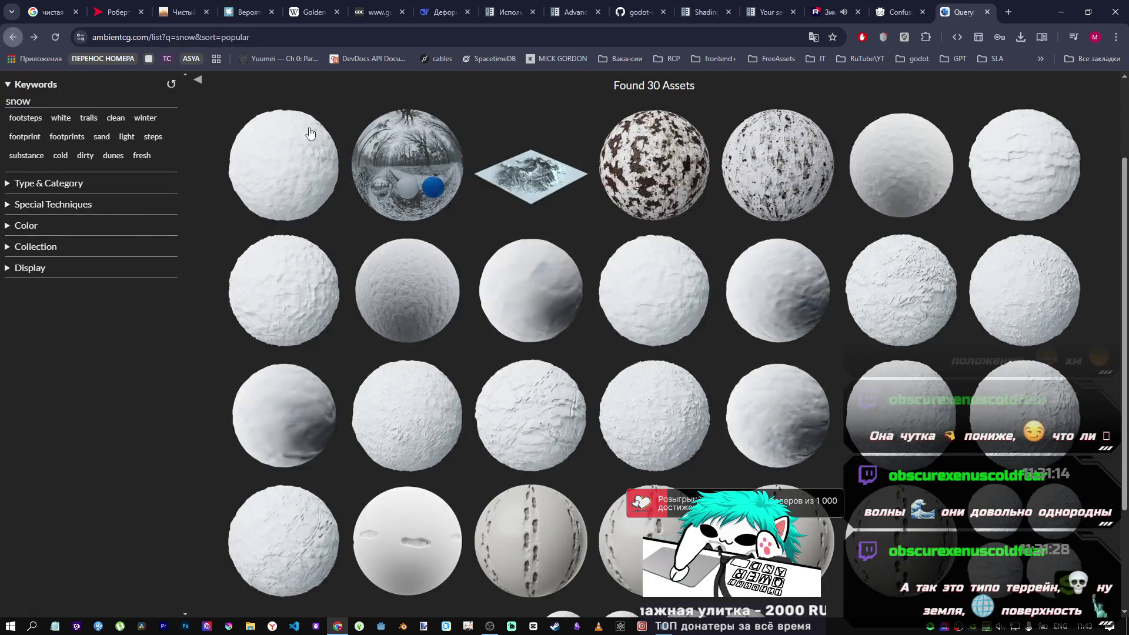
key("alt+Tab")
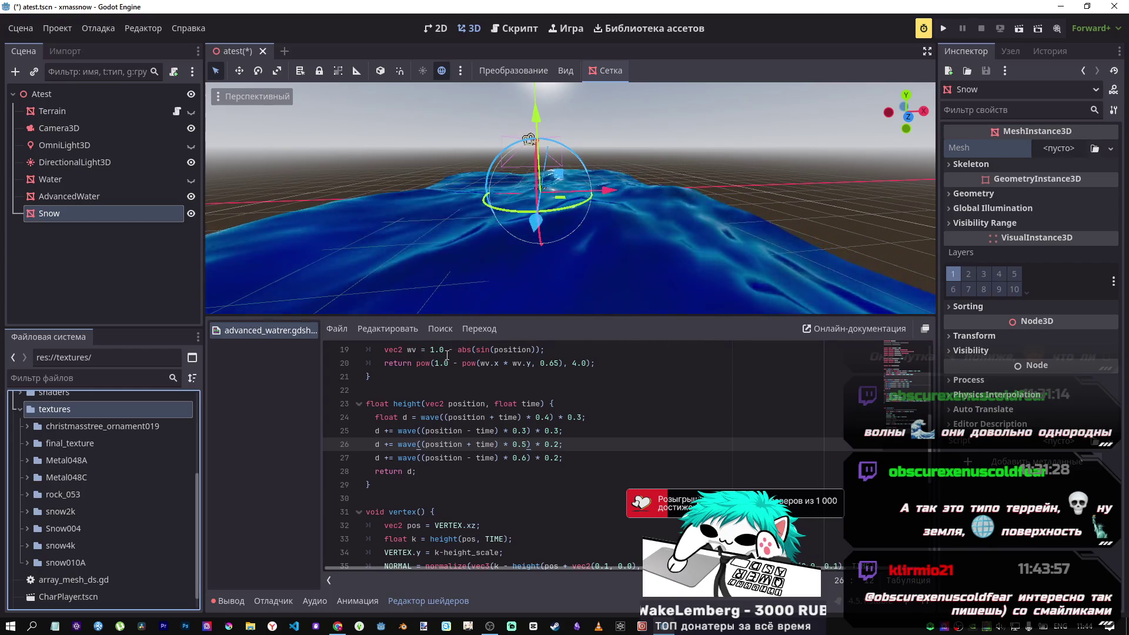
Hide AdvancedWater from the viewport and keep the Snow node selected.
left_click(79, 197)
left_click(77, 213)
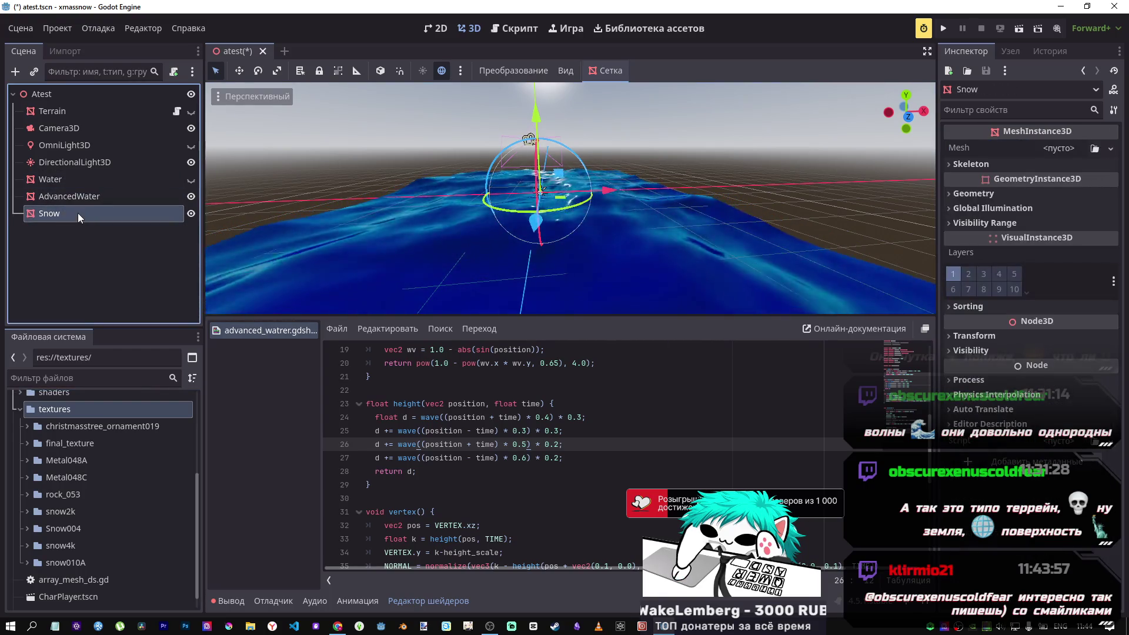
left_click(191, 196)
left_click(140, 196)
left_click(131, 213)
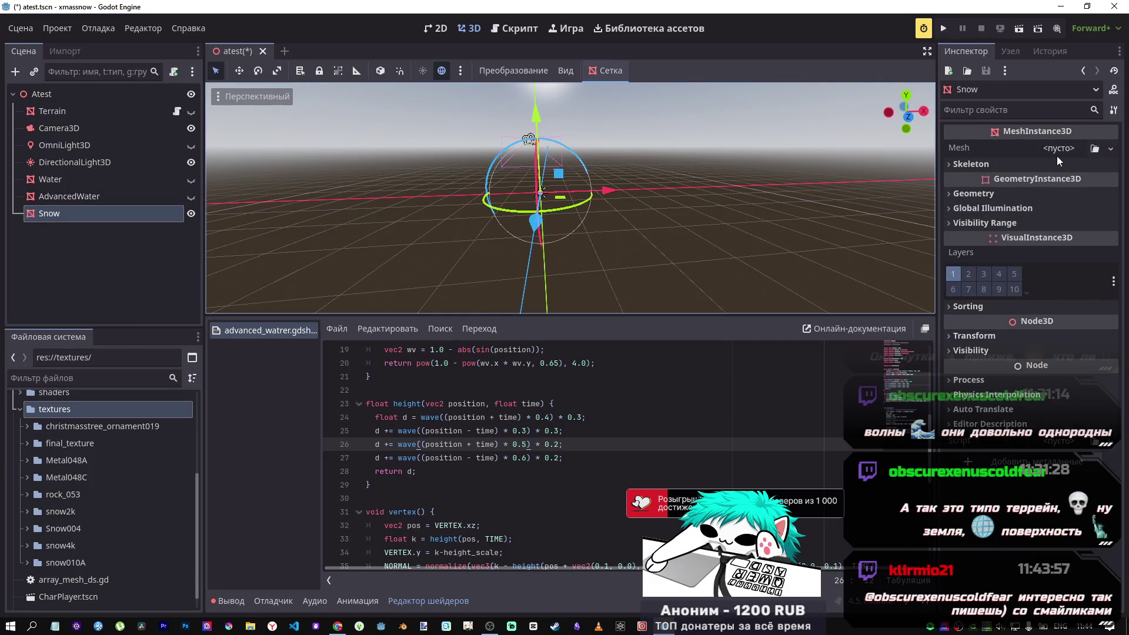
Bring back the ambientCG snow results, then switch to the 'Your second 3D shader' tab.
mouse_move(337, 626)
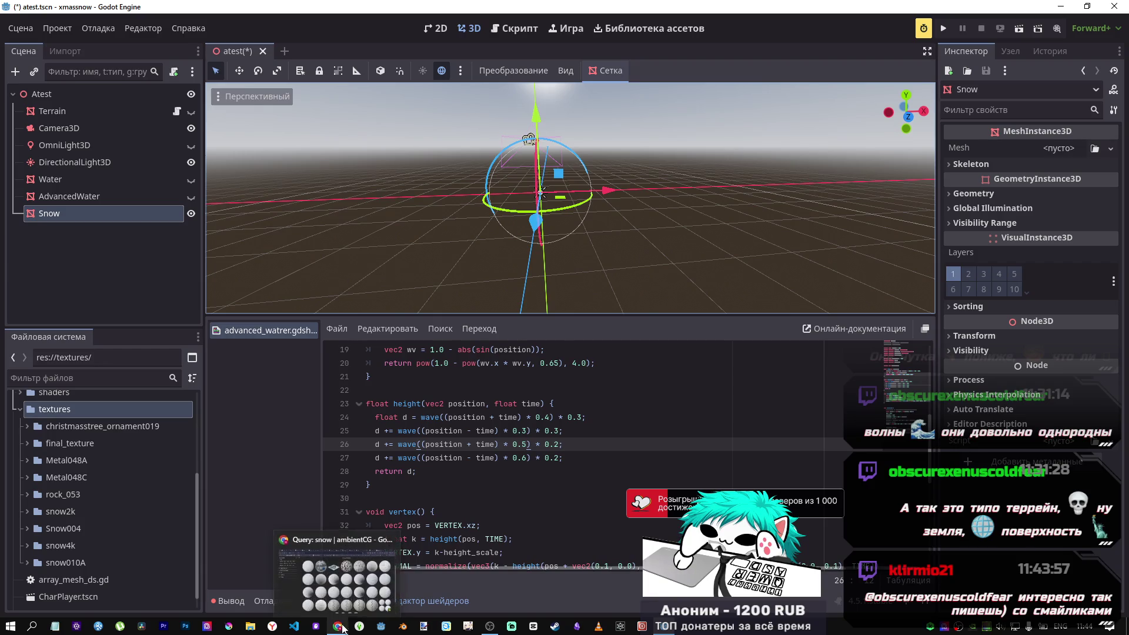
left_click(365, 590)
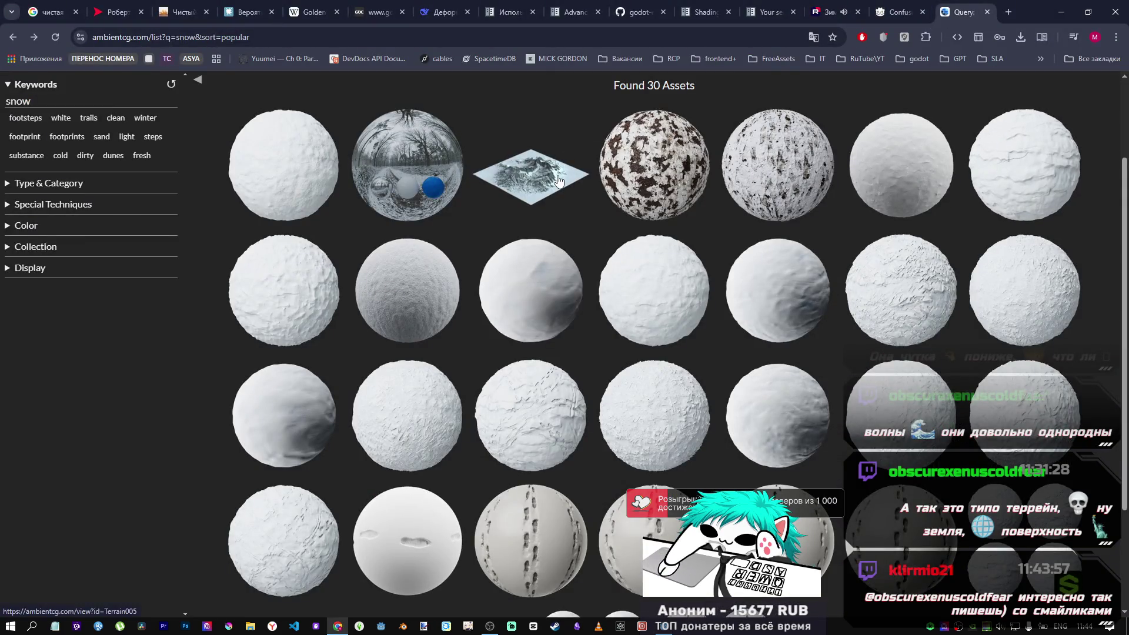
scroll(904, 452, "down", 3)
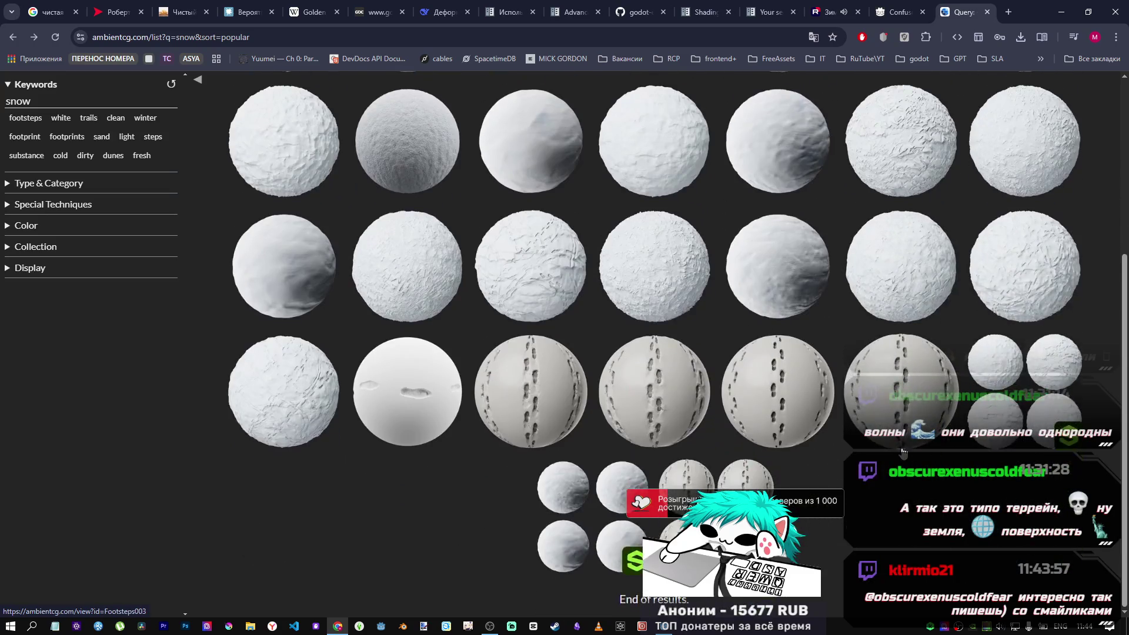
scroll(761, 268, "up", 5)
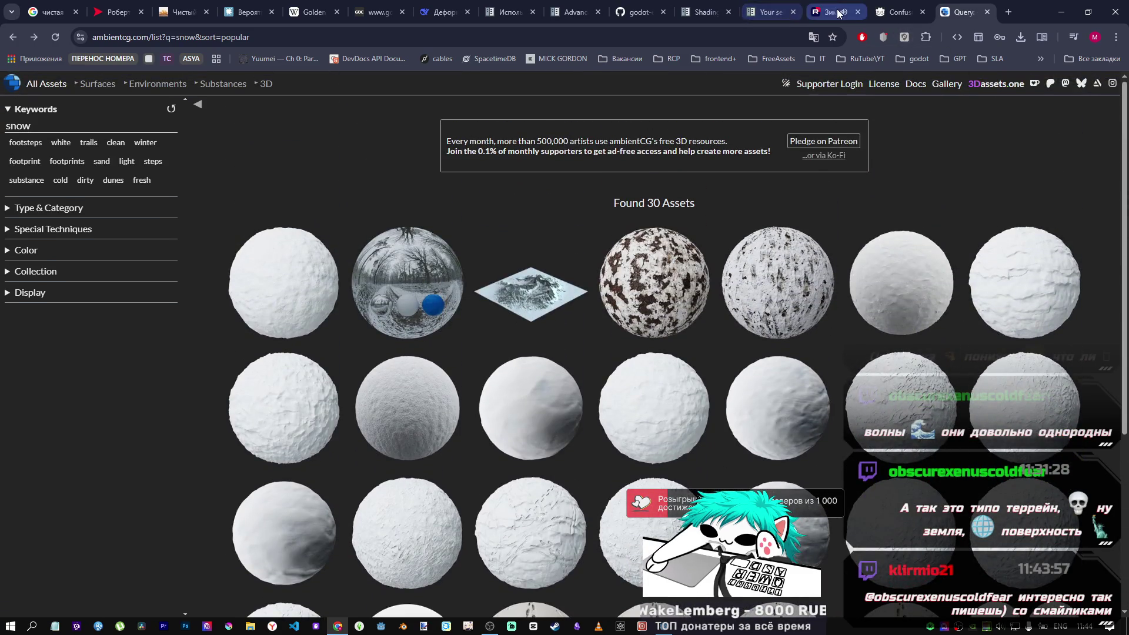
left_click(766, 11)
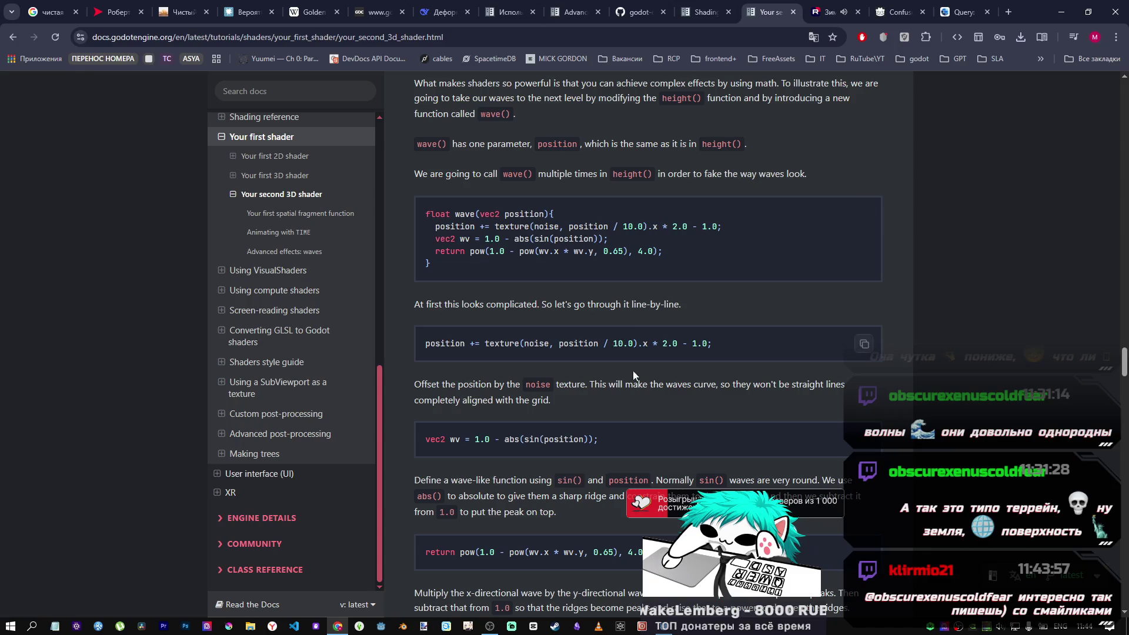
Glance at the shading language reference page and return to 'Your second 3D shader'.
scroll(635, 377, "down", 18)
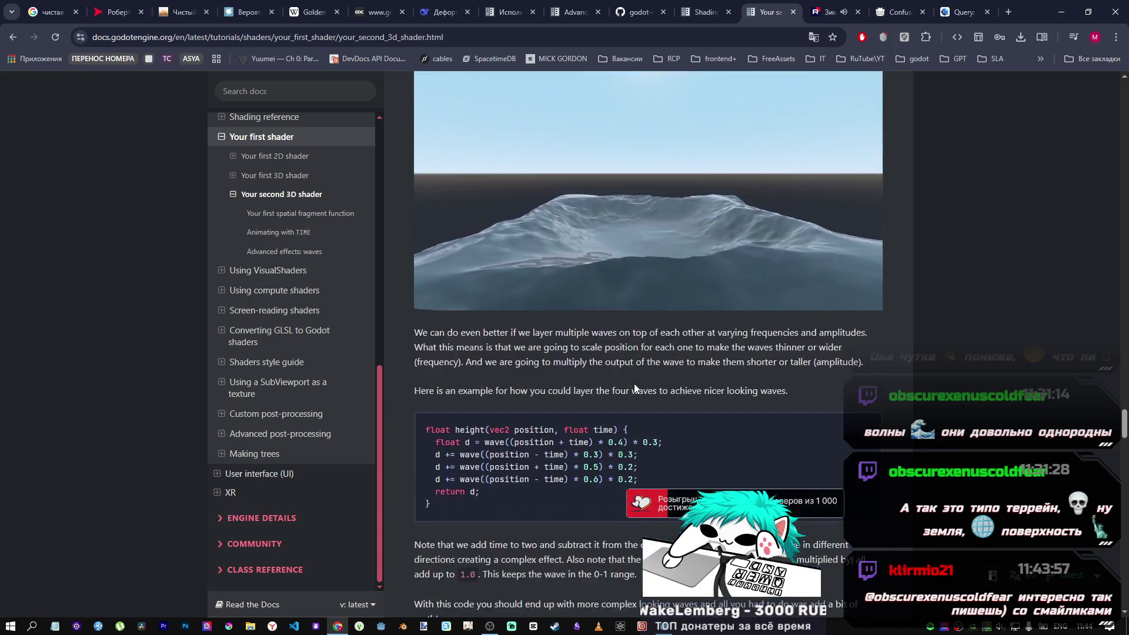
scroll(634, 389, "down", 5)
left_click(706, 12)
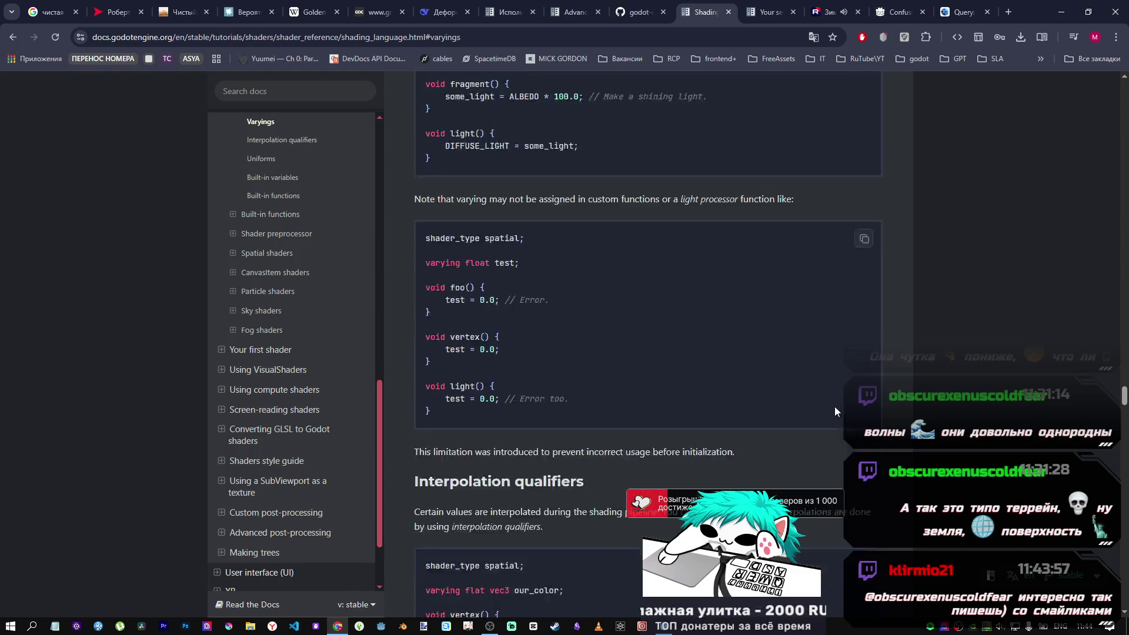
left_click(767, 12)
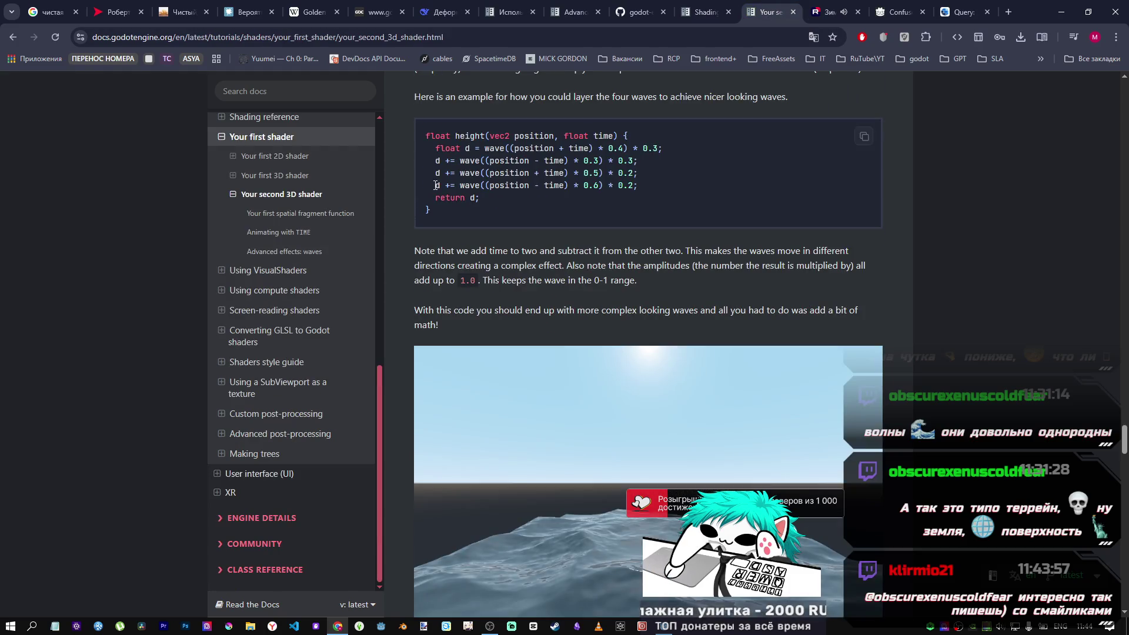
Collapse the 'Your second 3D shader' section and skim the Using VisualShaders page.
left_click(263, 199)
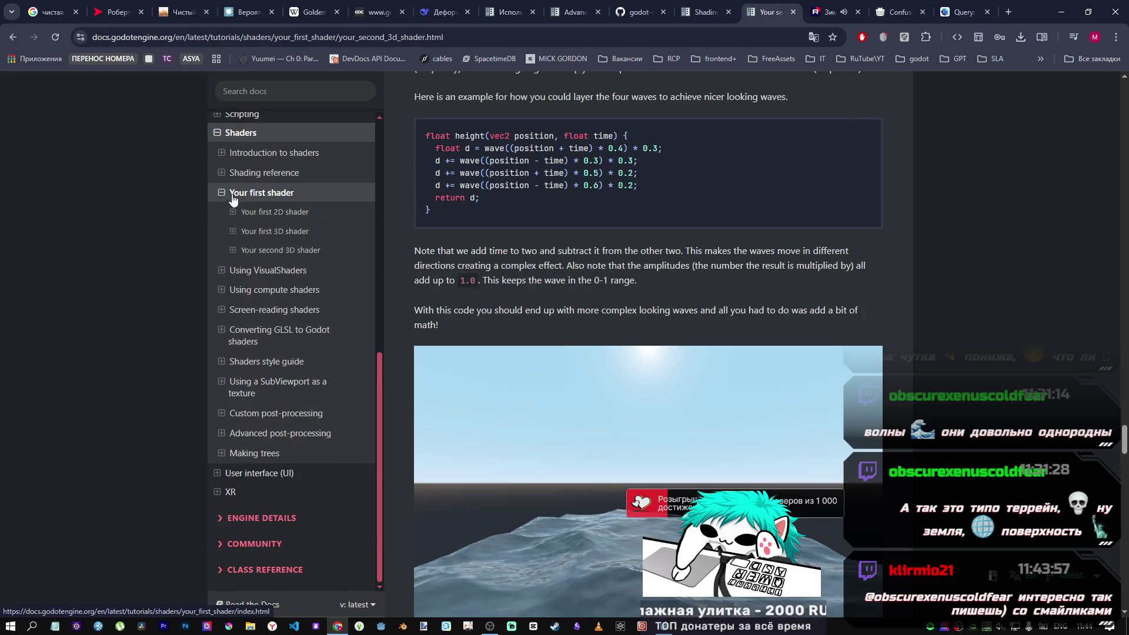
left_click(290, 277)
scroll(442, 366, "down", 10)
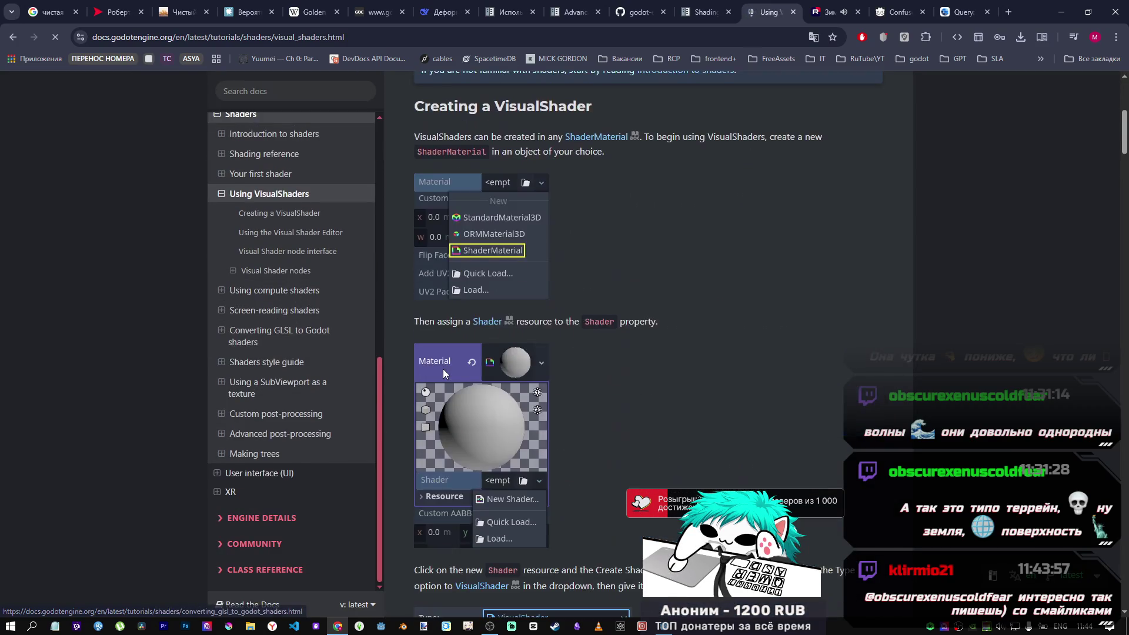
scroll(445, 362, "down", 20)
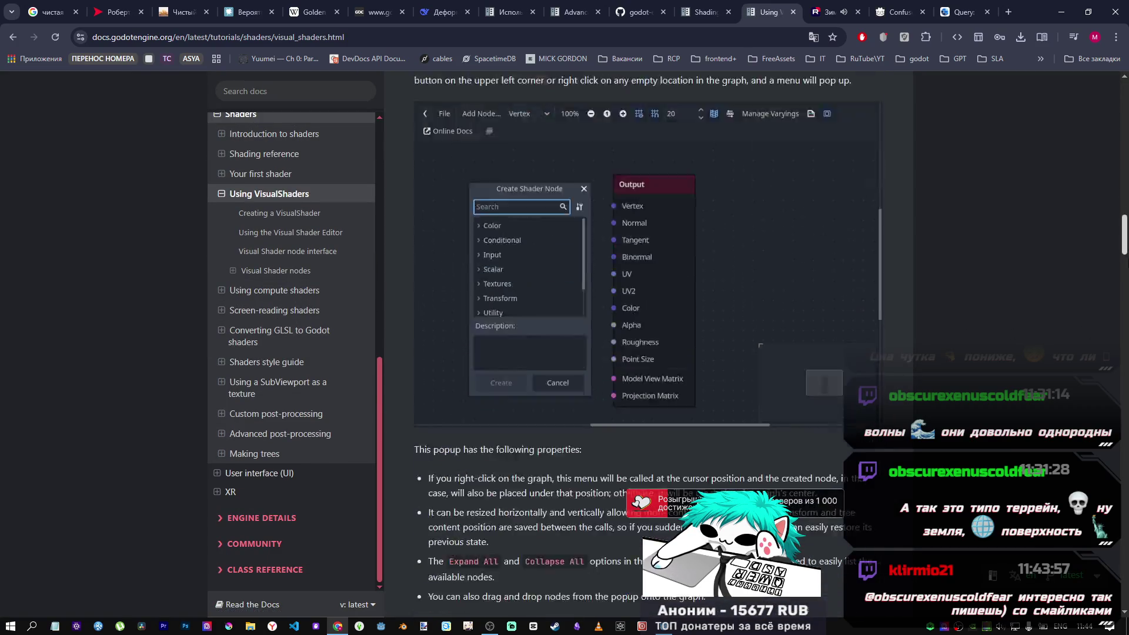
scroll(946, 172, "up", 12)
left_click(228, 195)
scroll(241, 289, "up", 1)
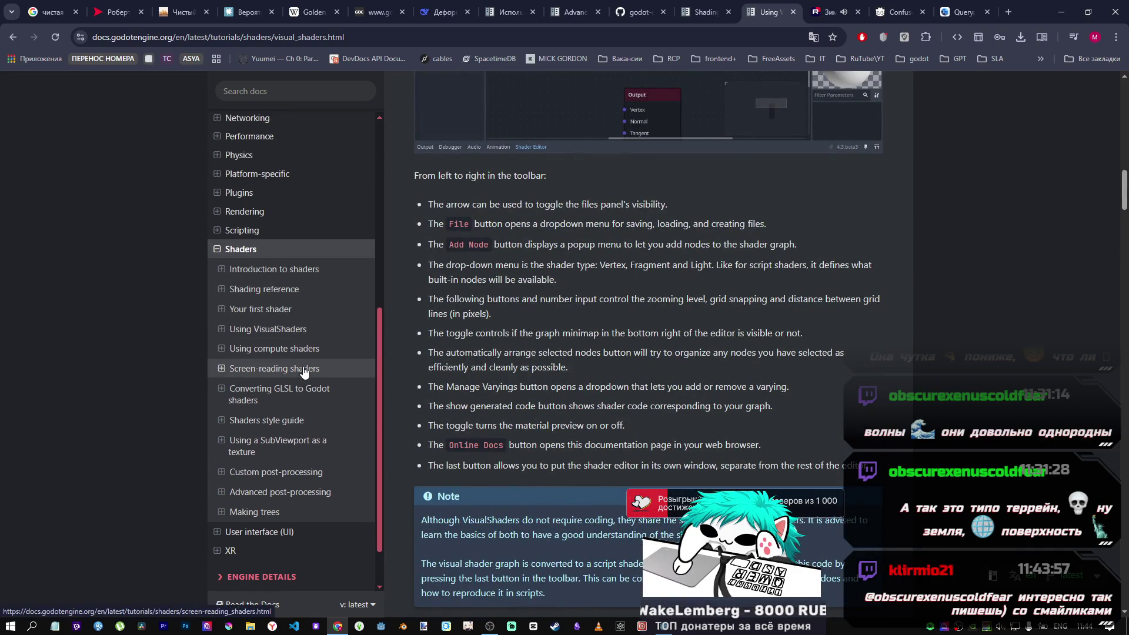
scroll(680, 374, "up", 6)
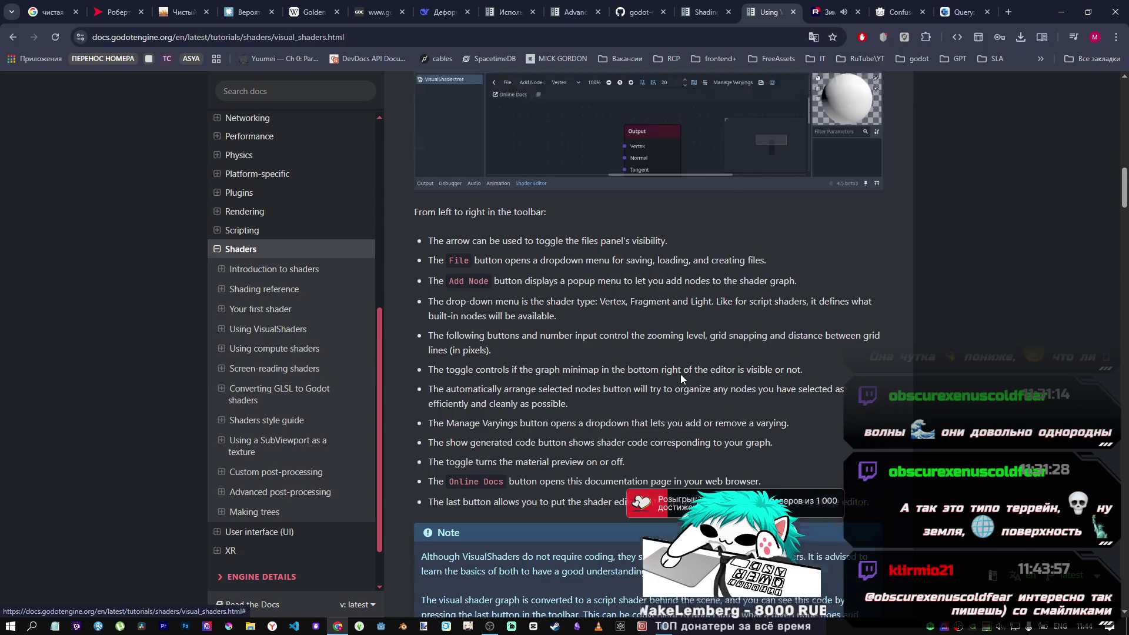
scroll(680, 375, "down", 7)
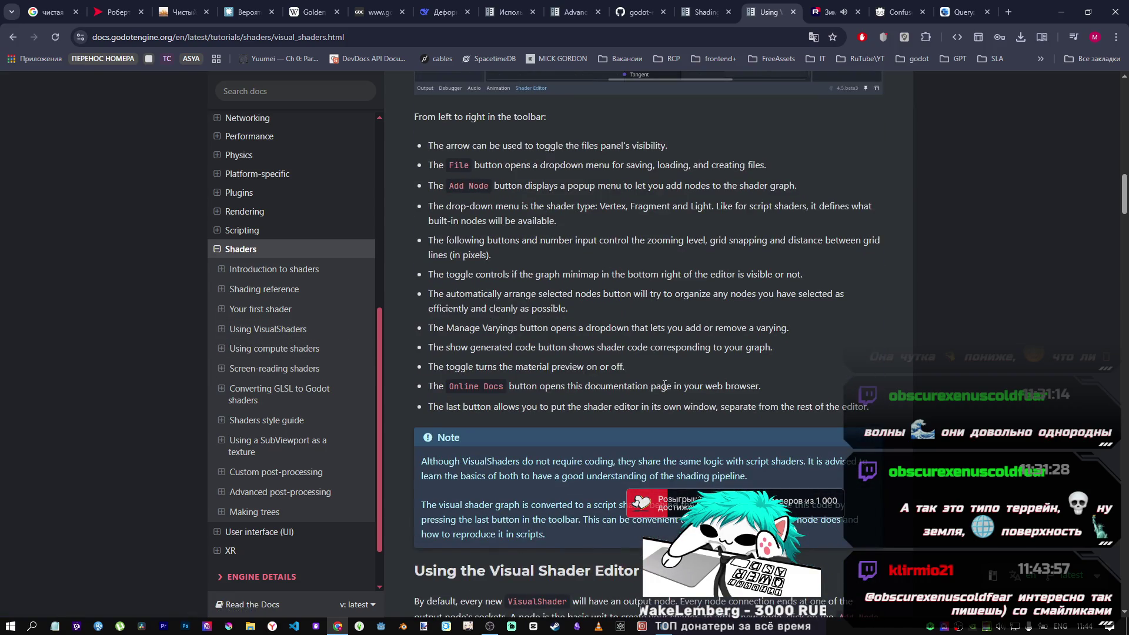
scroll(238, 321, "up", 2)
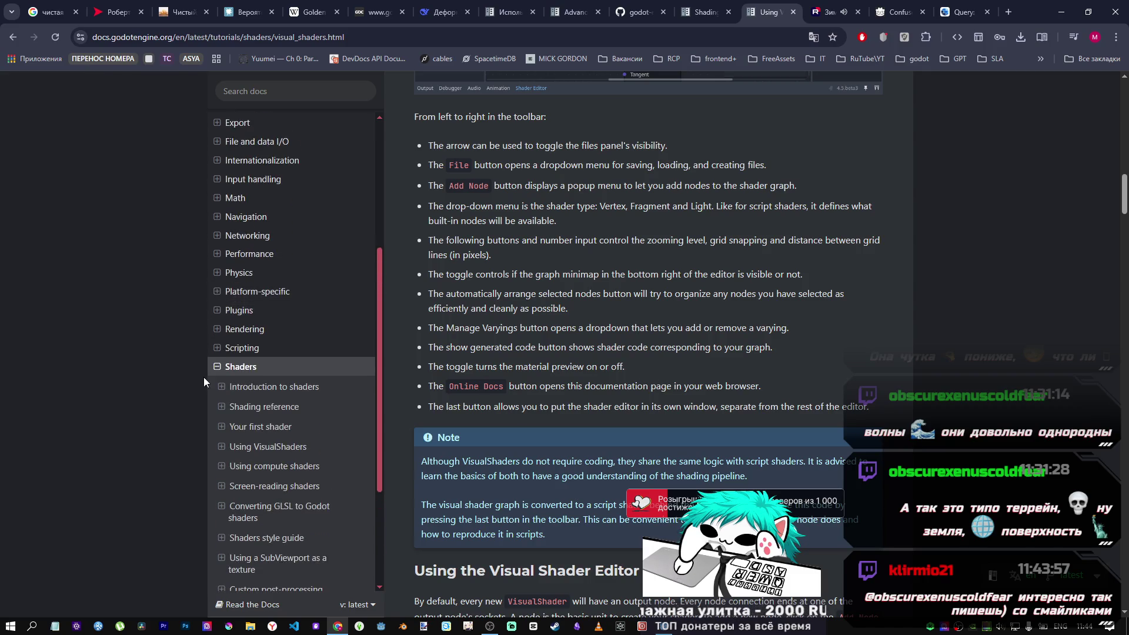
Navigate Shaders > Shading reference and read the built-in shader functions page.
left_click(216, 374)
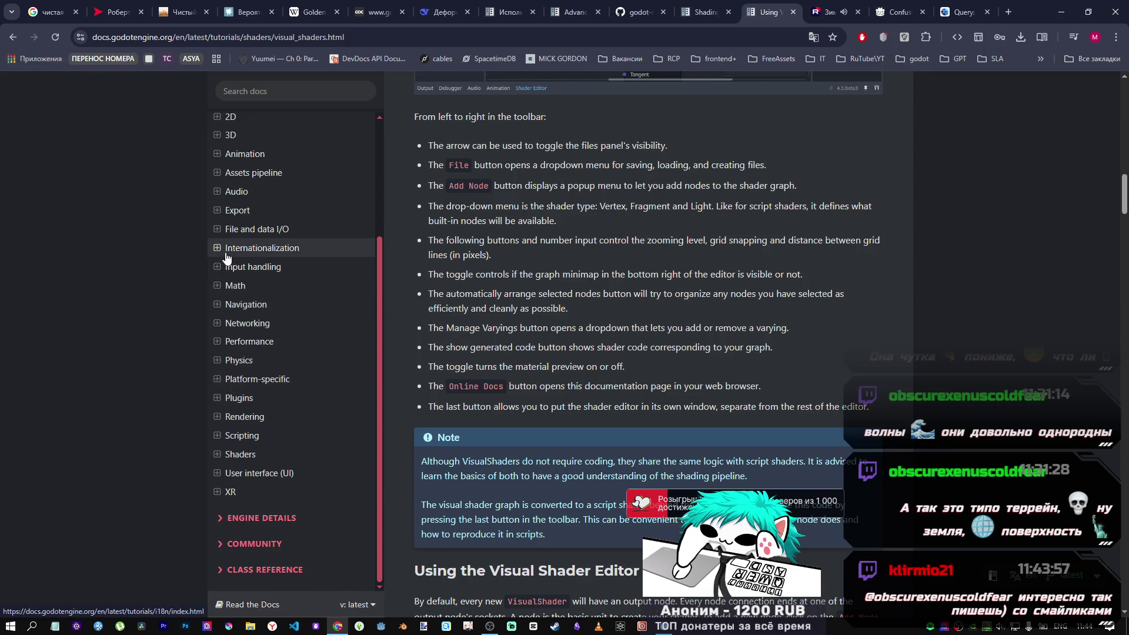
left_click(219, 454)
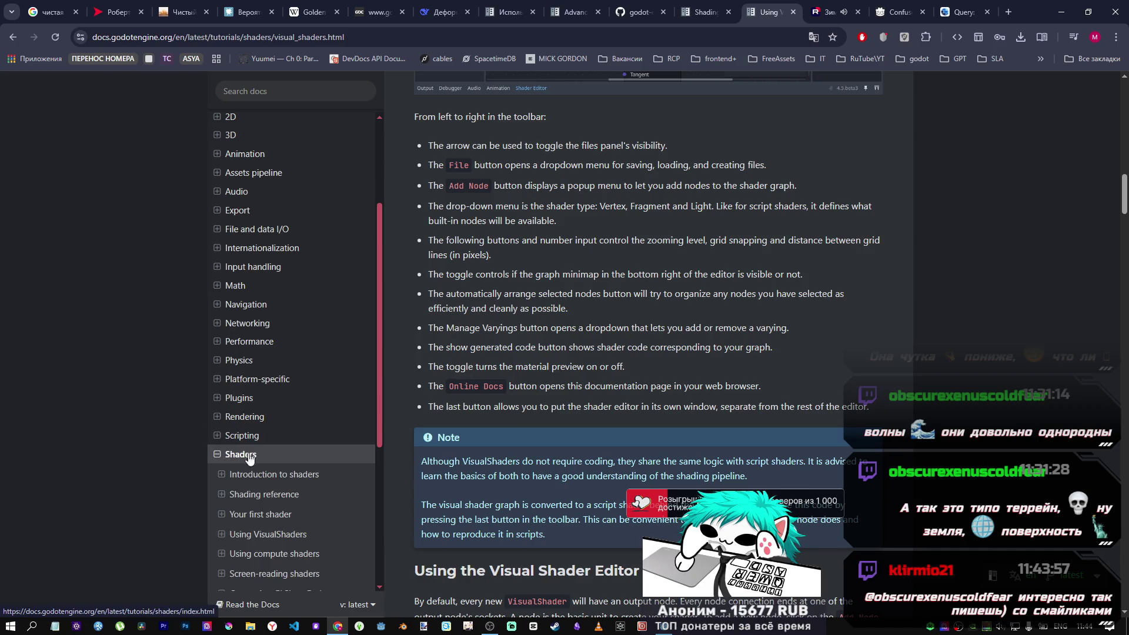
scroll(266, 427, "down", 4)
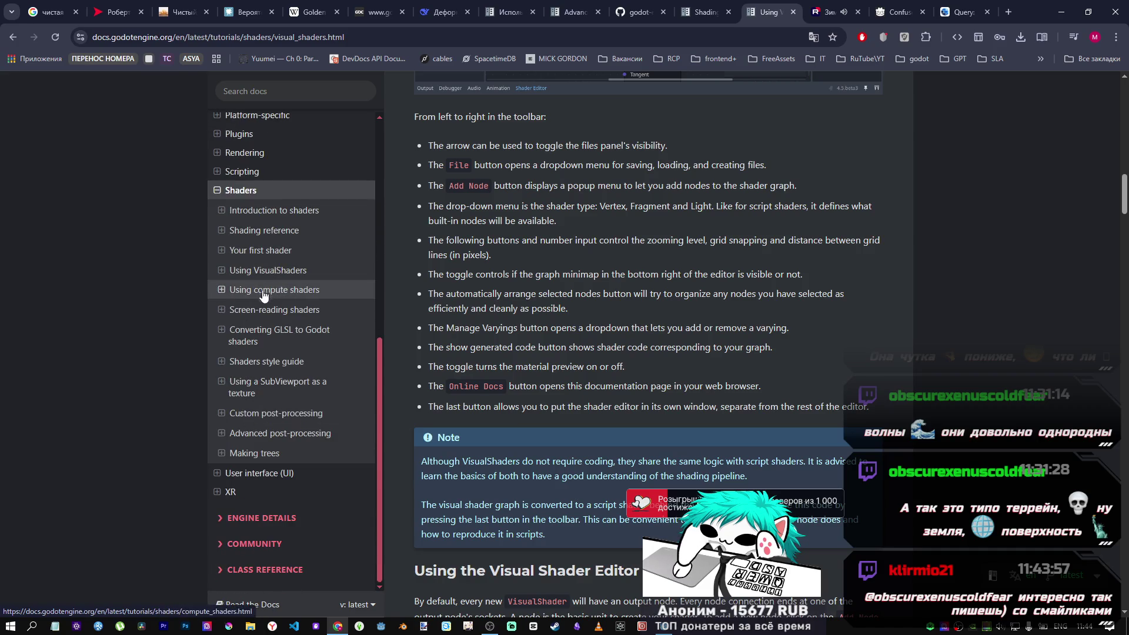
scroll(641, 464, "down", 20)
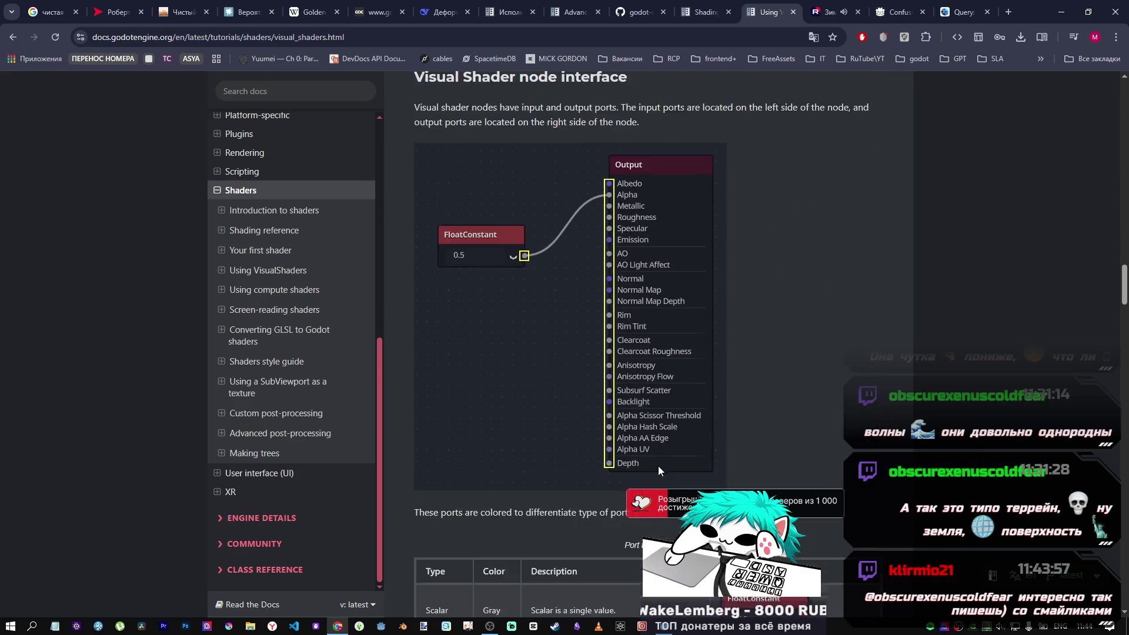
scroll(658, 466, "down", 5)
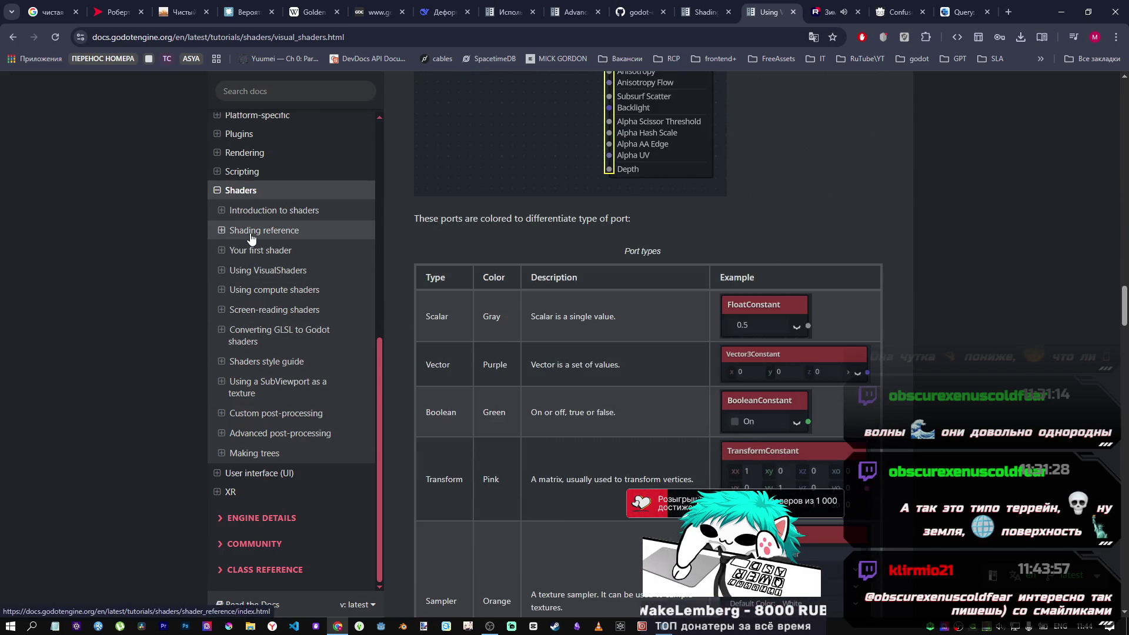
left_click(252, 231)
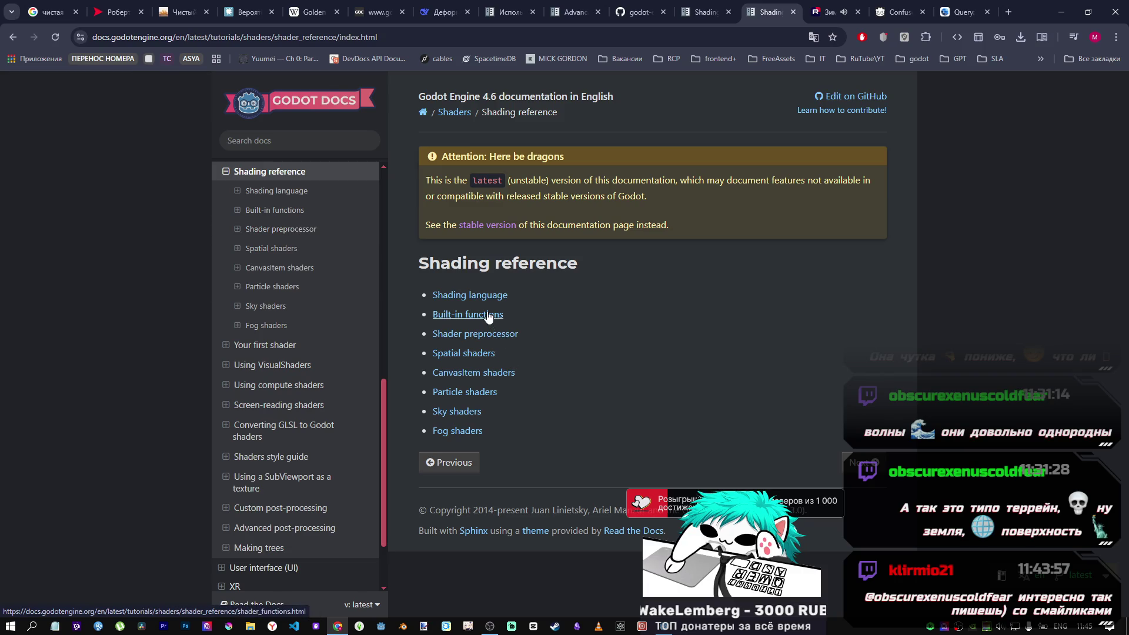
left_click(488, 316)
scroll(514, 411, "down", 15)
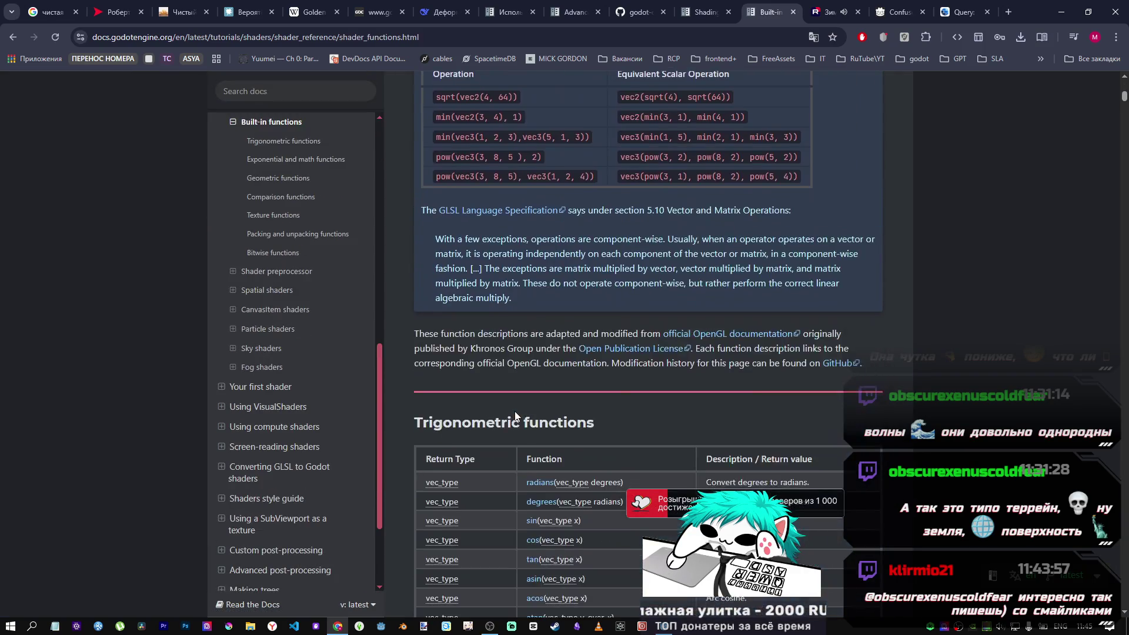
scroll(512, 405, "down", 4)
scroll(740, 326, "up", 4)
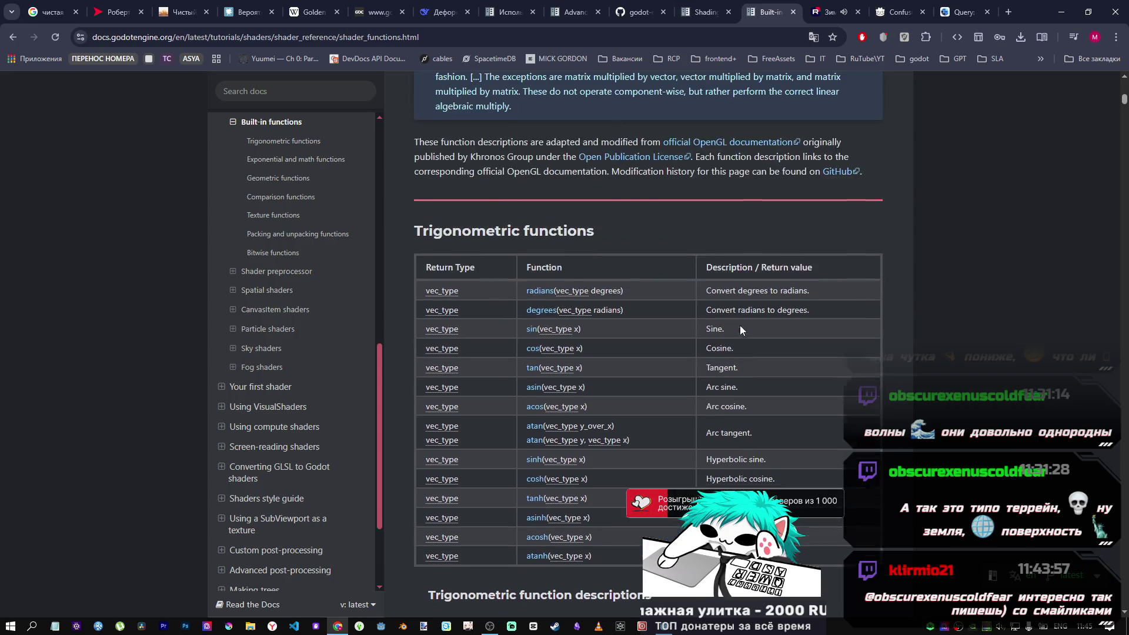
scroll(732, 319, "down", 5)
scroll(294, 341, "up", 3)
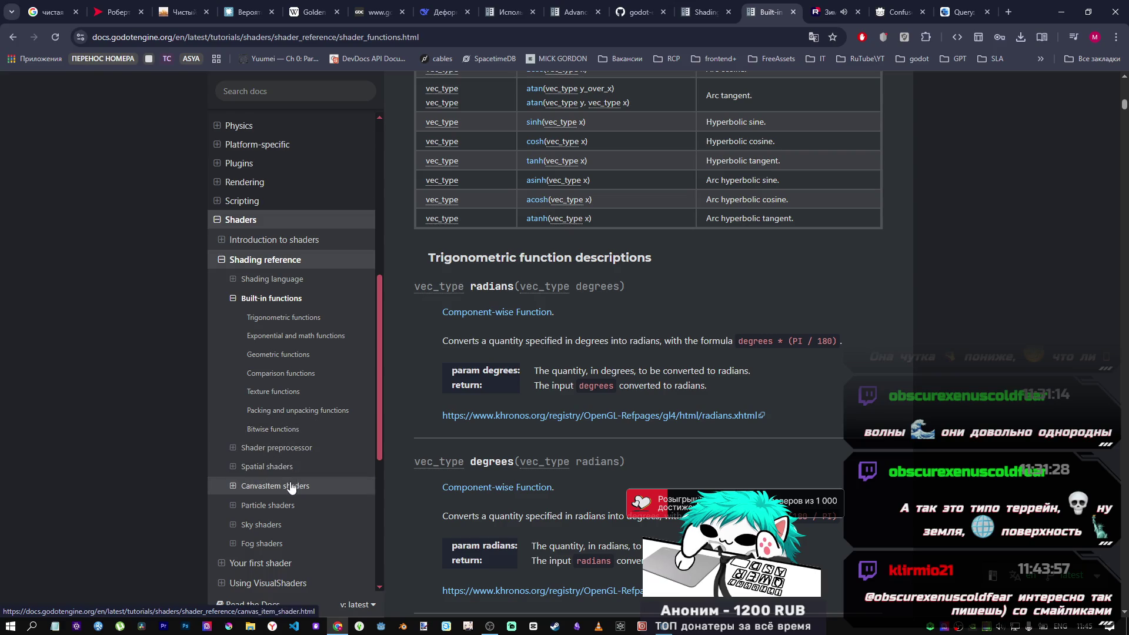
Open the Spatial shaders reference and read its Render modes table.
left_click(294, 467)
scroll(547, 440, "down", 5)
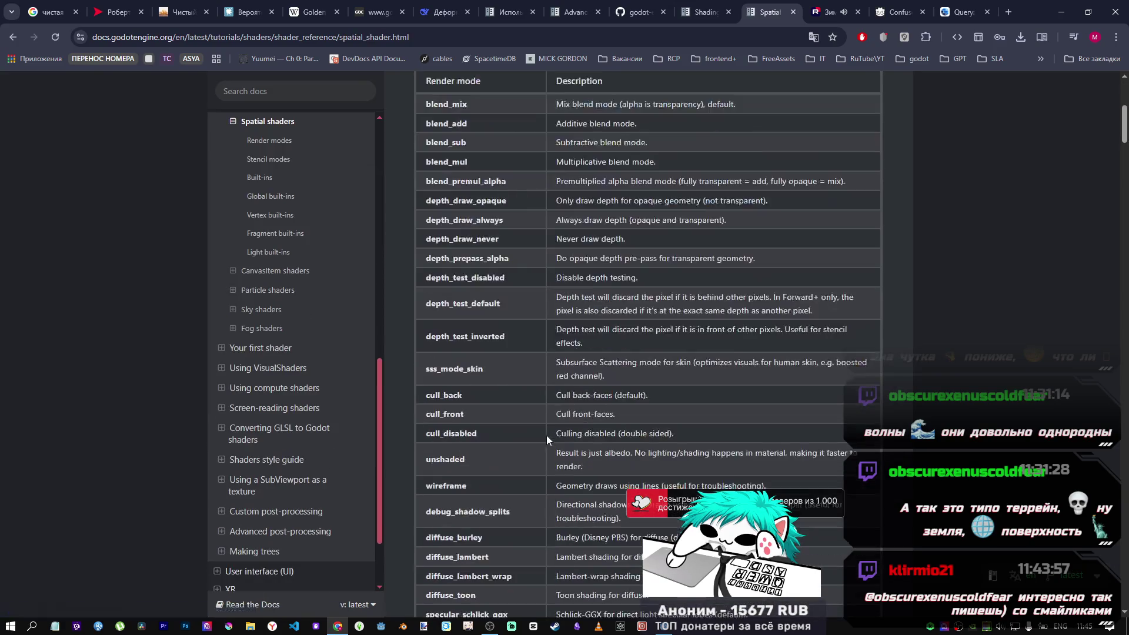
scroll(494, 388, "up", 5)
scroll(489, 380, "down", 2)
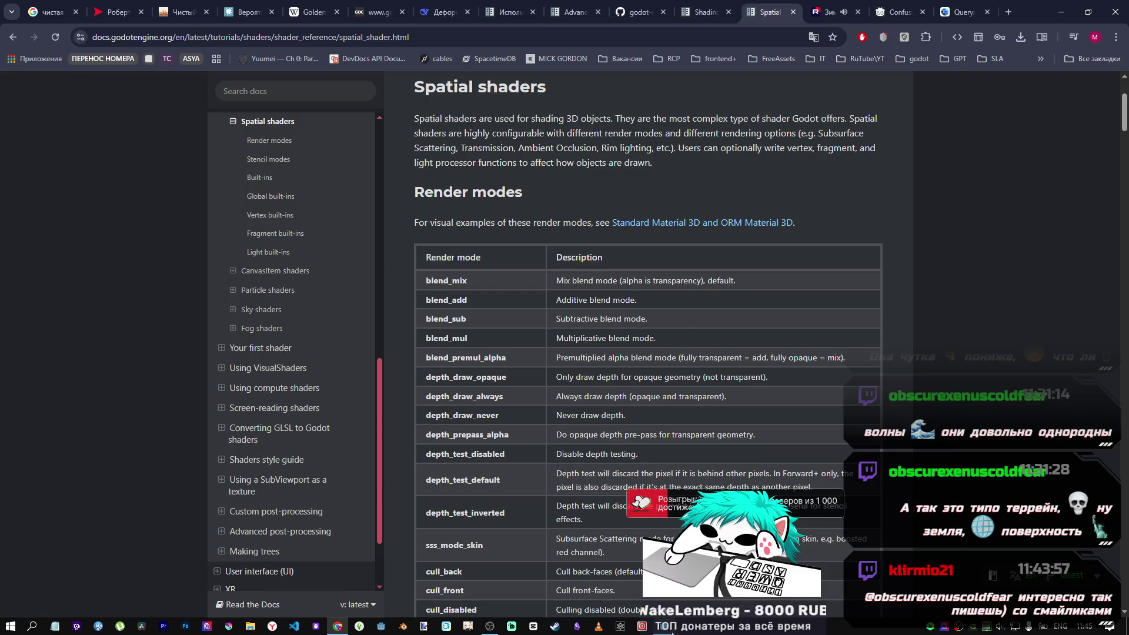
left_click(672, 632)
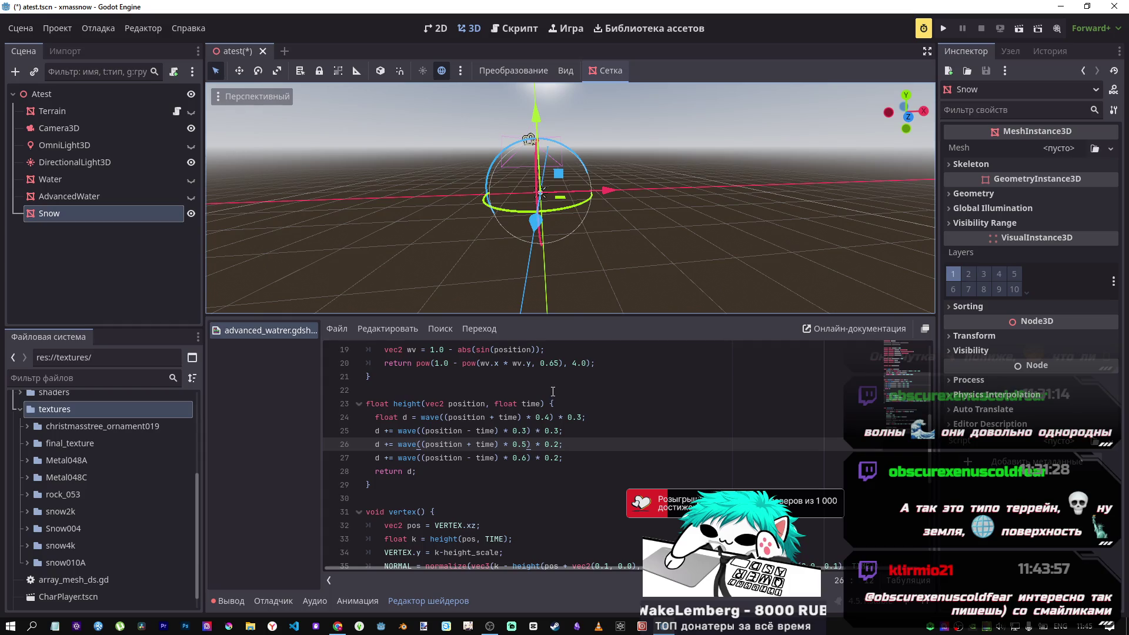
Show AdvancedWater again and enable the diffuse_toon, specular_toon render_mode line, then save.
scroll(539, 400, "up", 6)
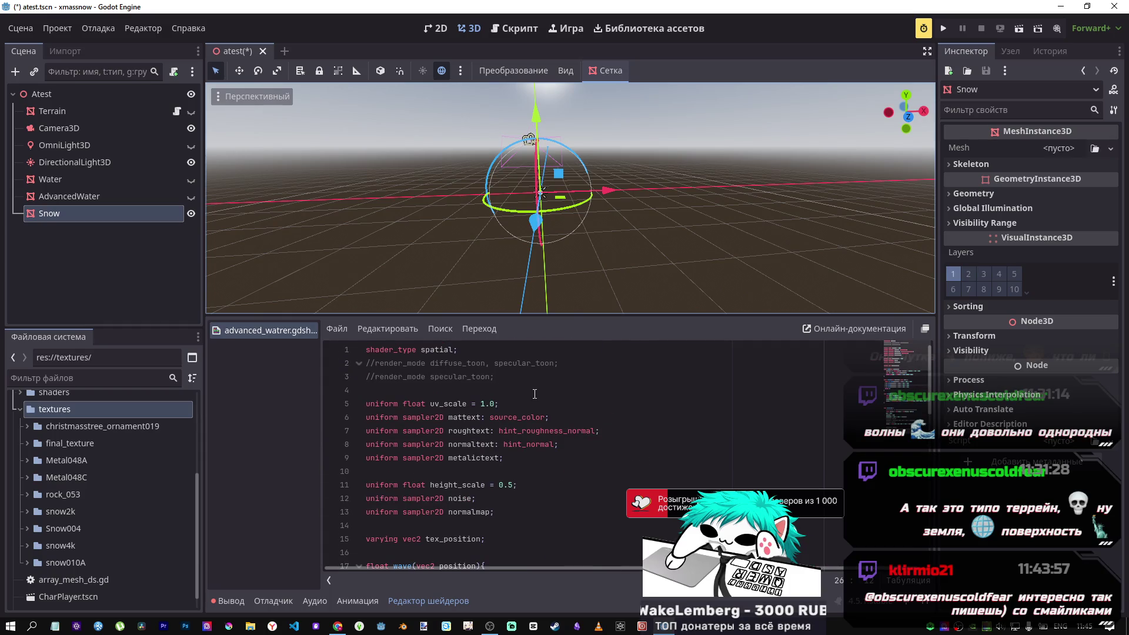
mouse_move(559, 446)
left_mouse_down()
mouse_move(377, 445)
mouse_move(349, 406)
mouse_move(352, 342)
left_mouse_up()
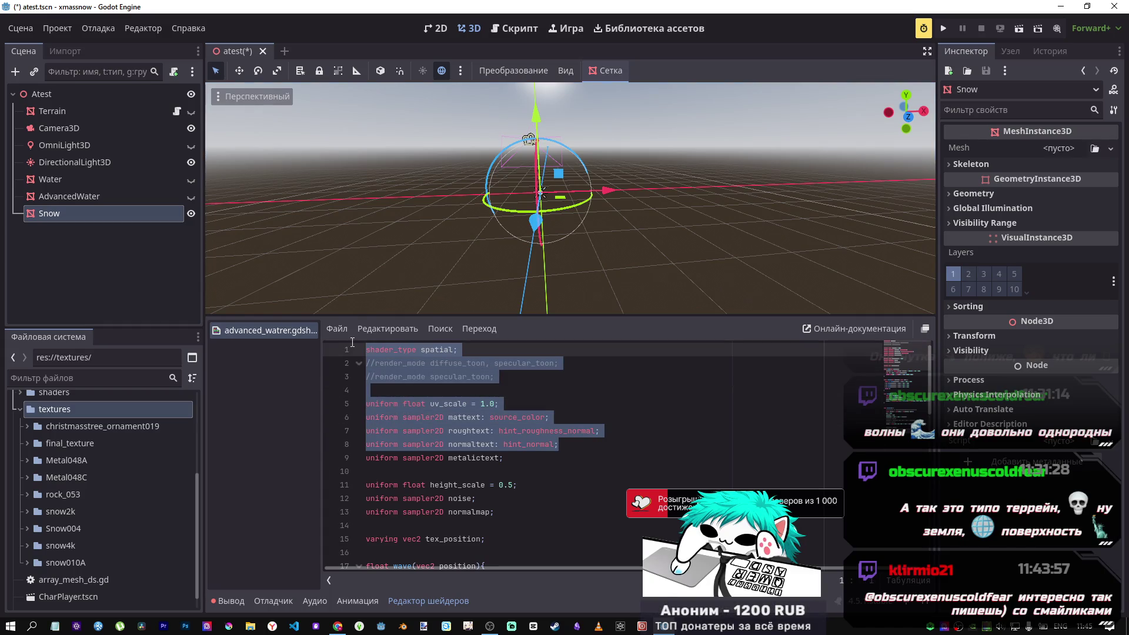
left_click(106, 200)
left_click(191, 197)
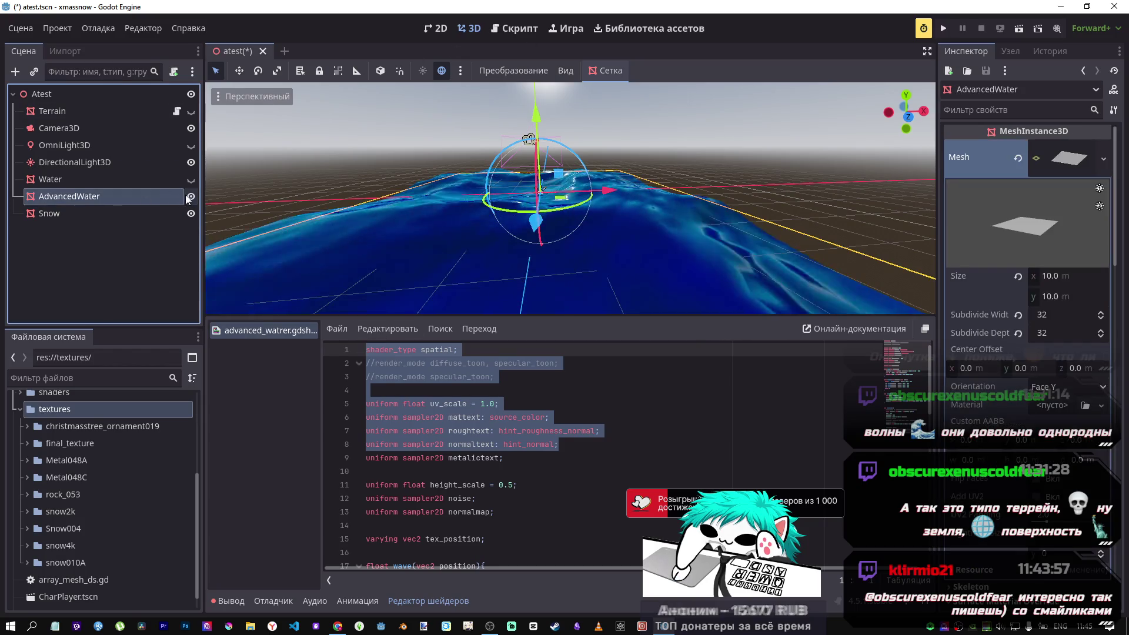
left_click(476, 365)
key("ctrl+k")
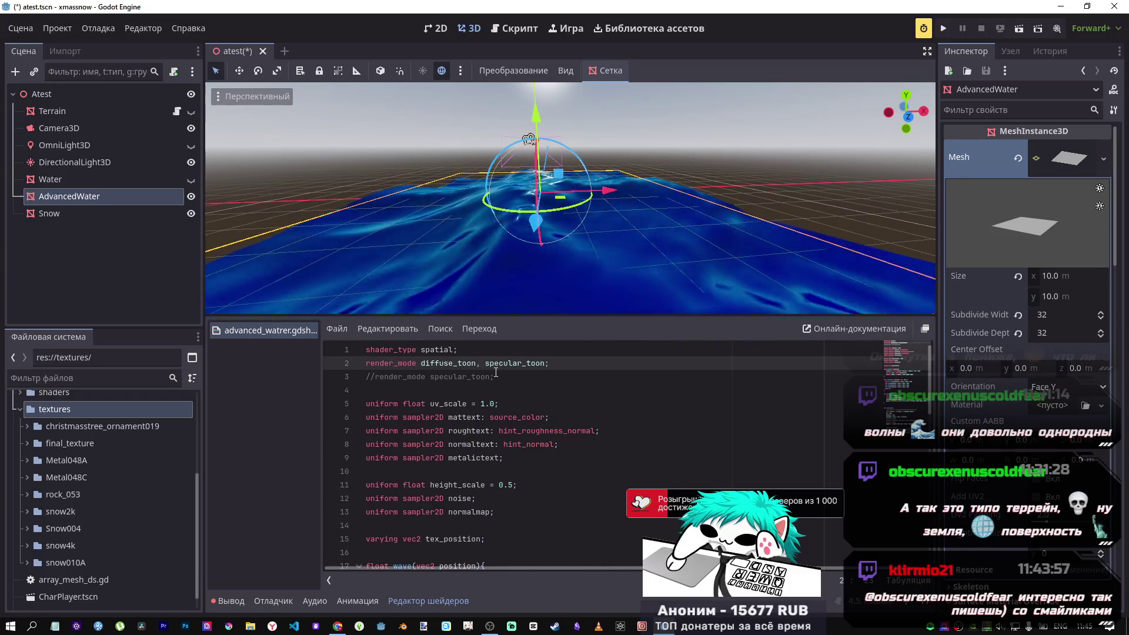
key("ctrl+s")
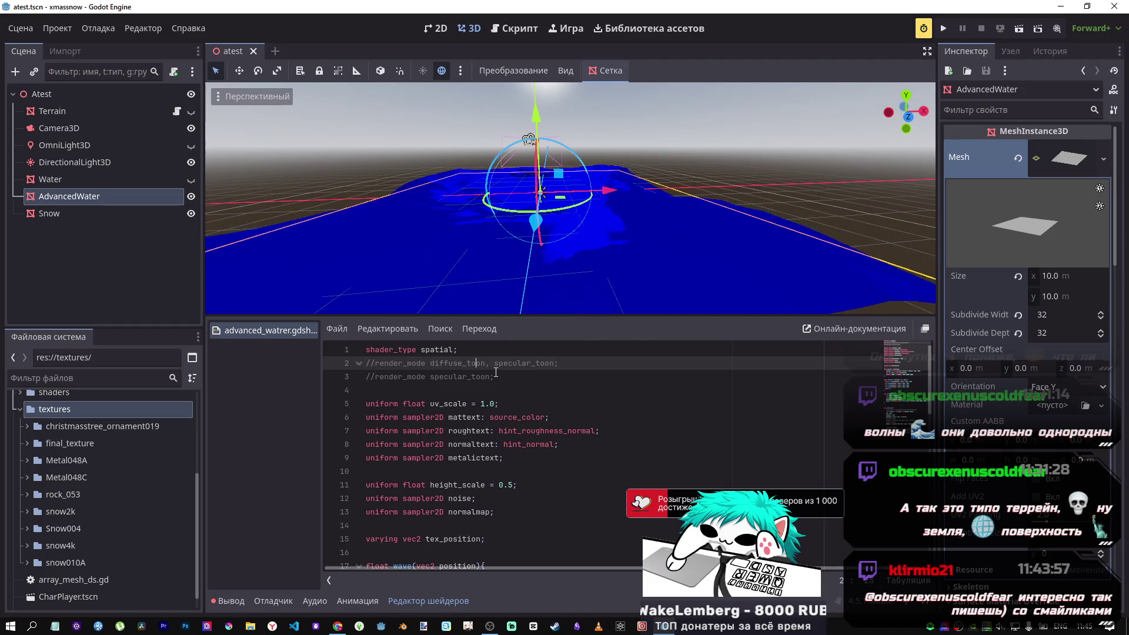
Toggle the specular_toon render_mode line off and back on to compare shading.
left_click(489, 376)
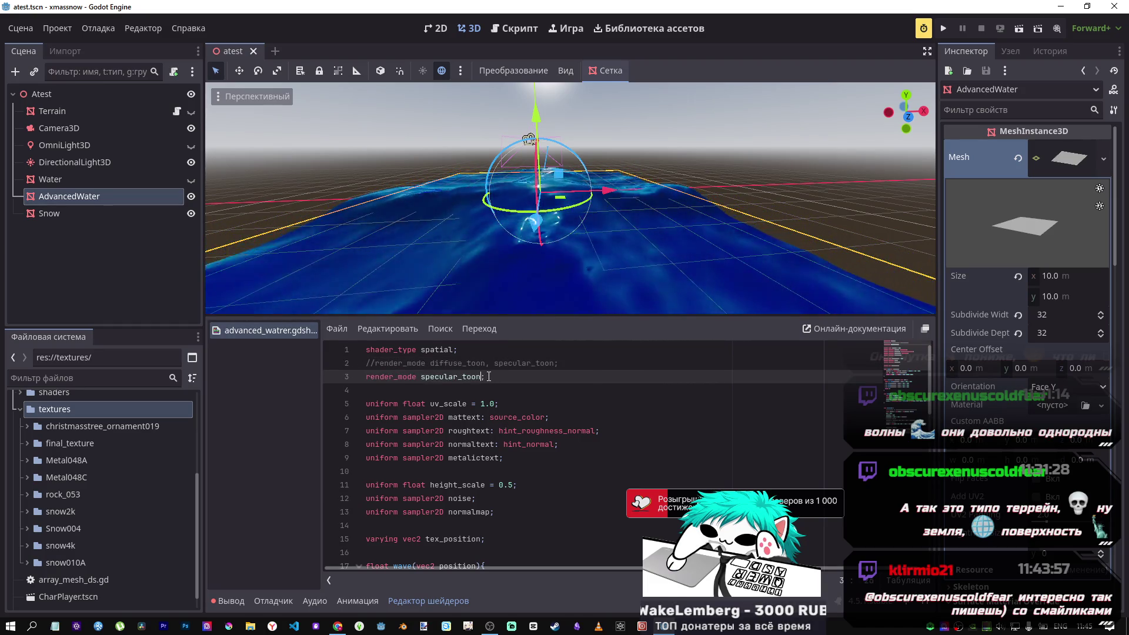
key("ctrl+s")
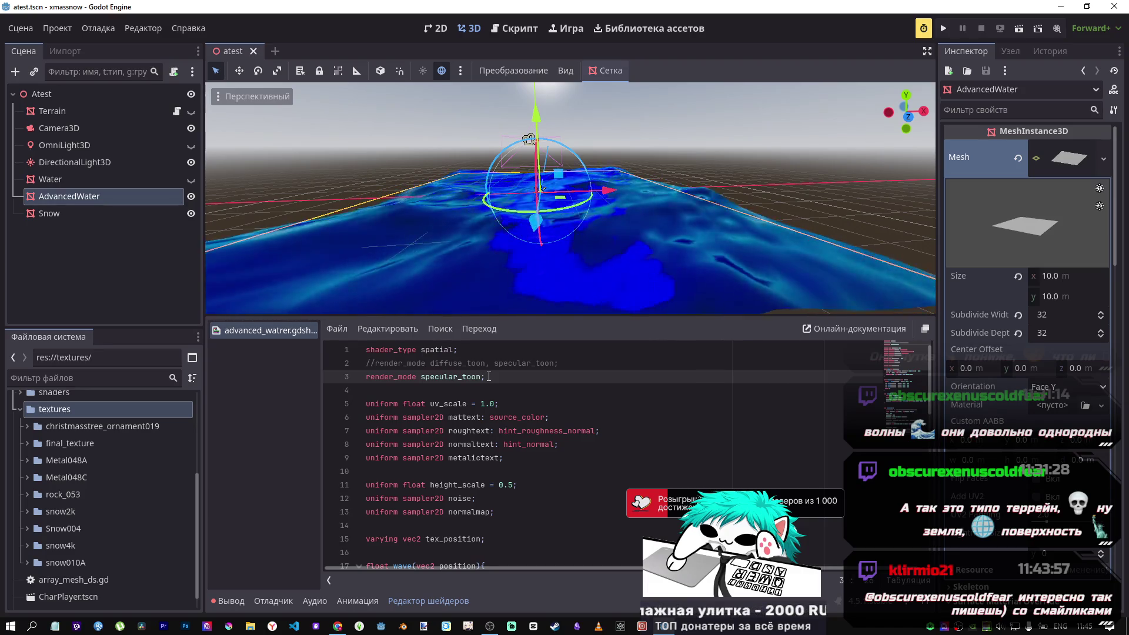
key("Left")
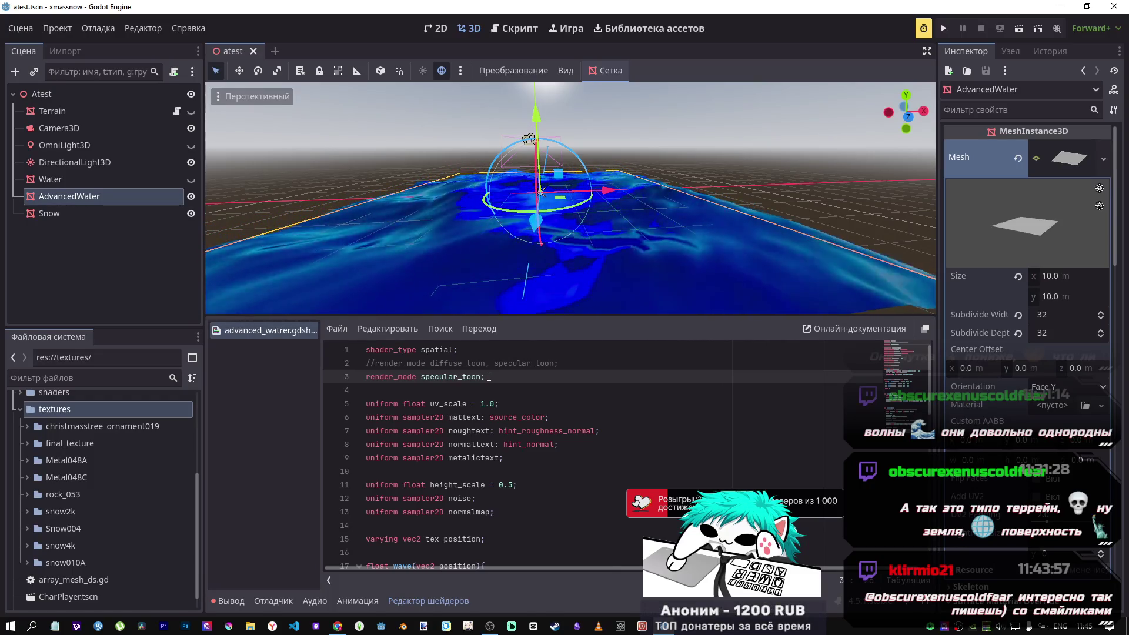
key("ctrl+k")
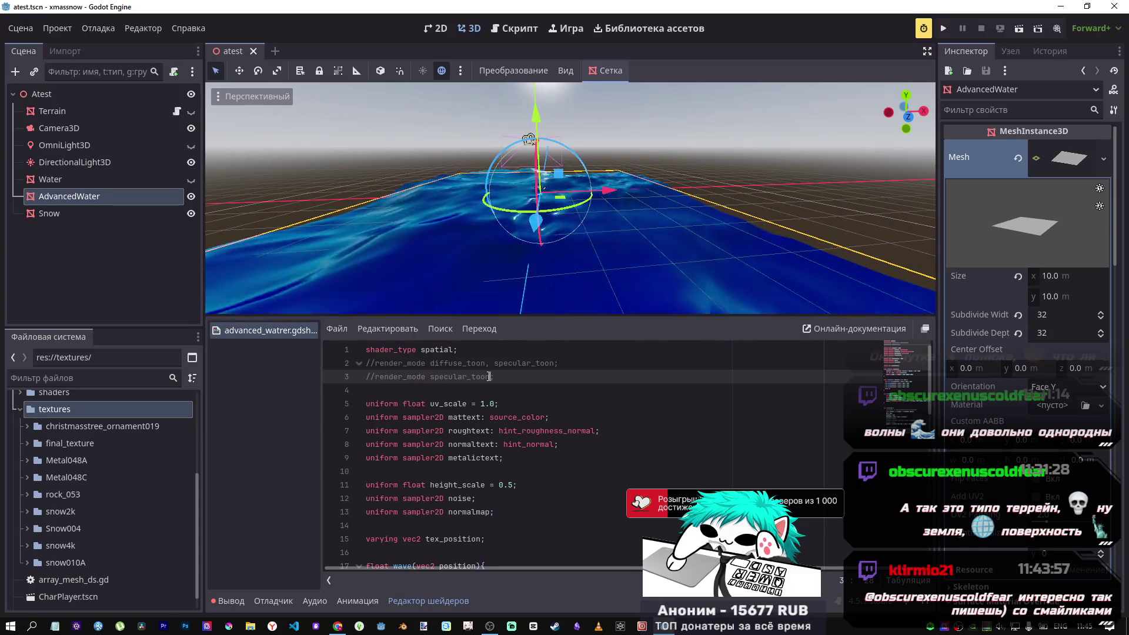
key("ctrl+k")
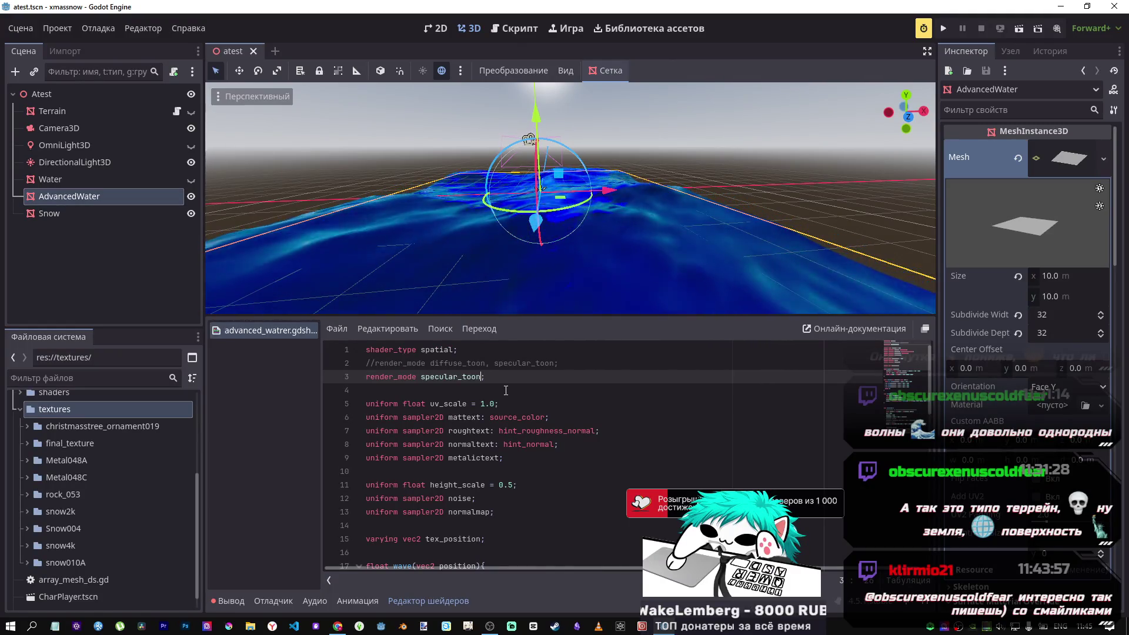
scroll(503, 471, "down", 4)
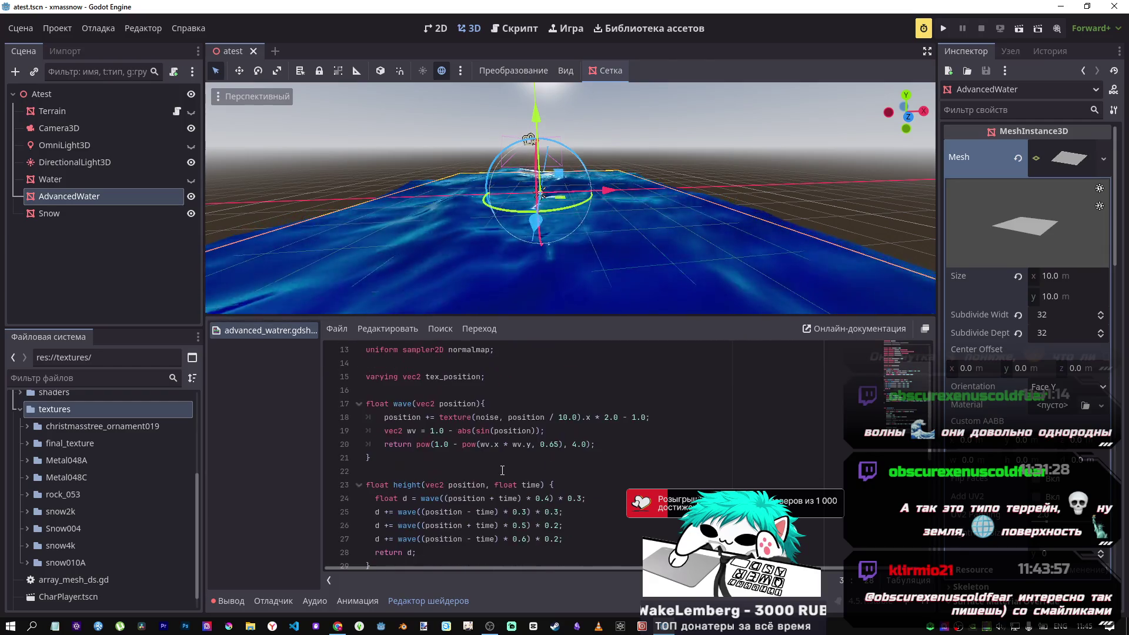
scroll(503, 470, "up", 4)
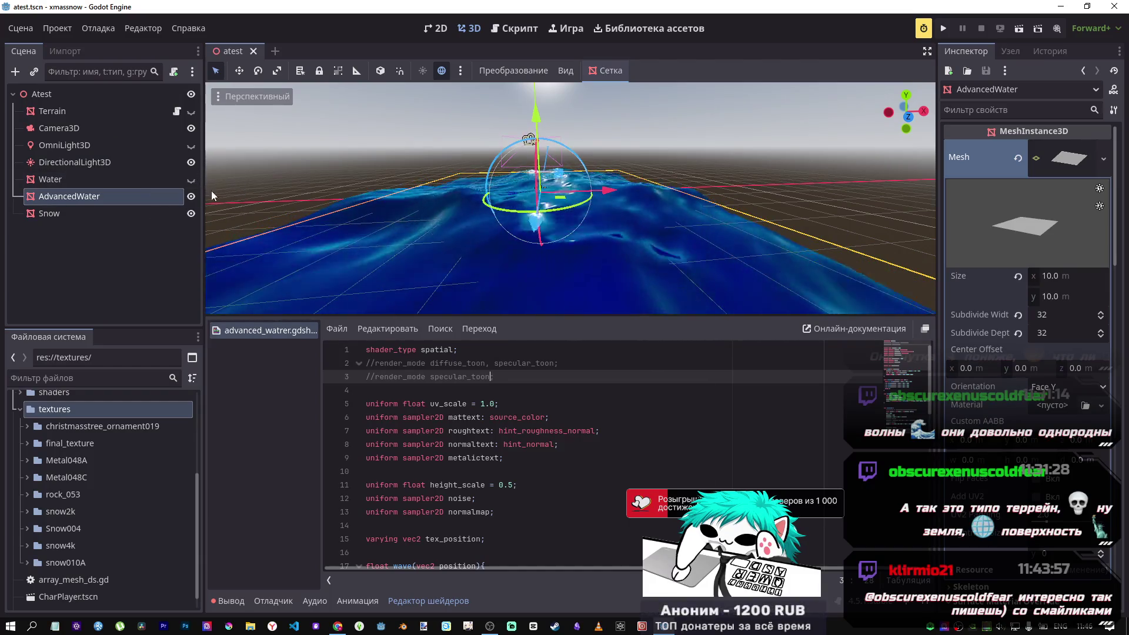
scroll(464, 512, "down", 8)
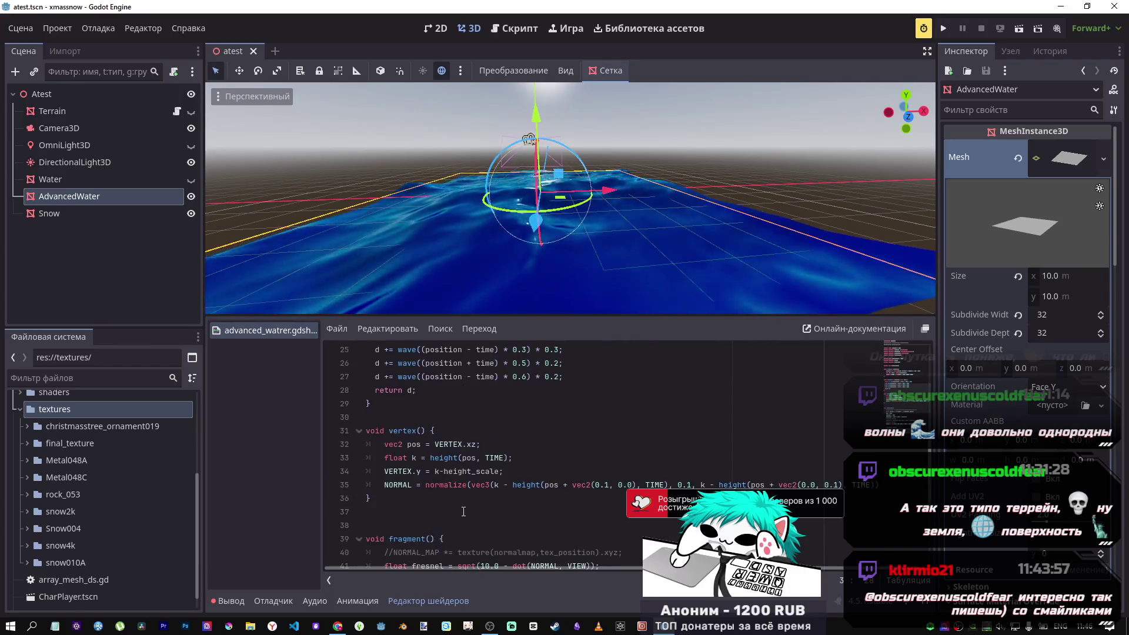
scroll(463, 512, "up", 7)
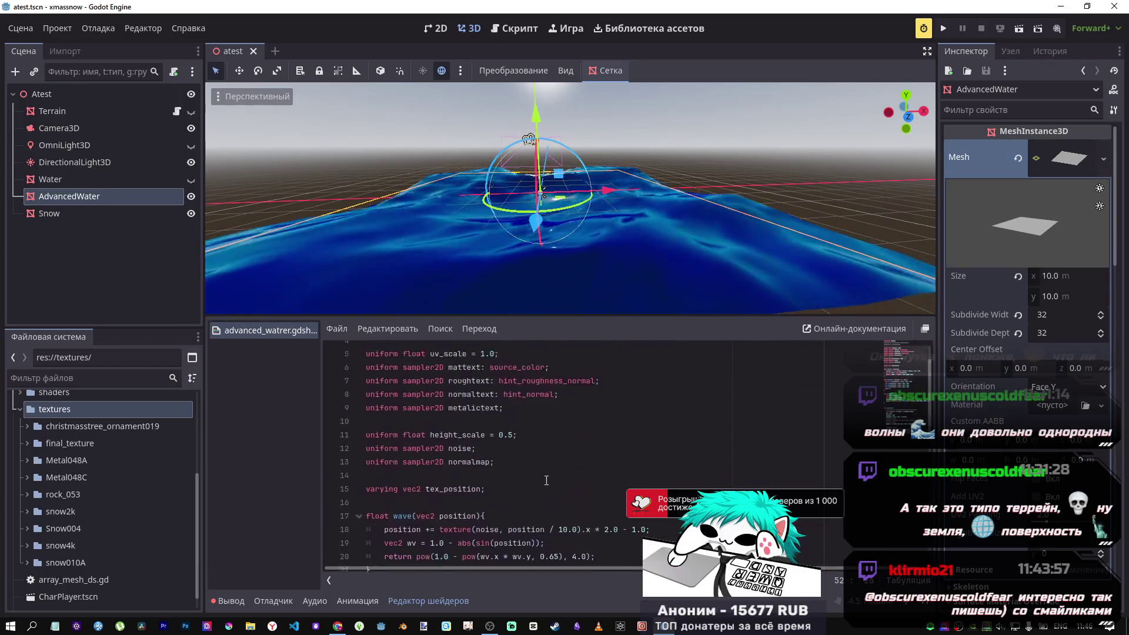
scroll(547, 481, "up", 2)
left_click(490, 377)
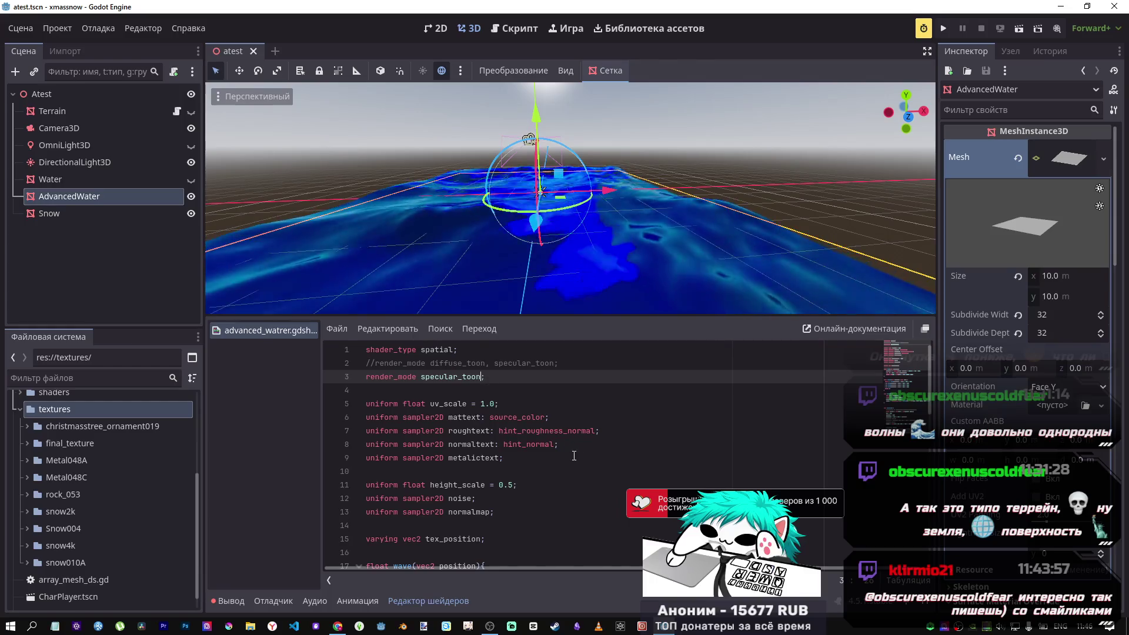
Uncomment the textured albedo, metallic and roughness lines 51–53 and save the shader.
scroll(560, 525, "down", 13)
left_click_drag(561, 525, 518, 499)
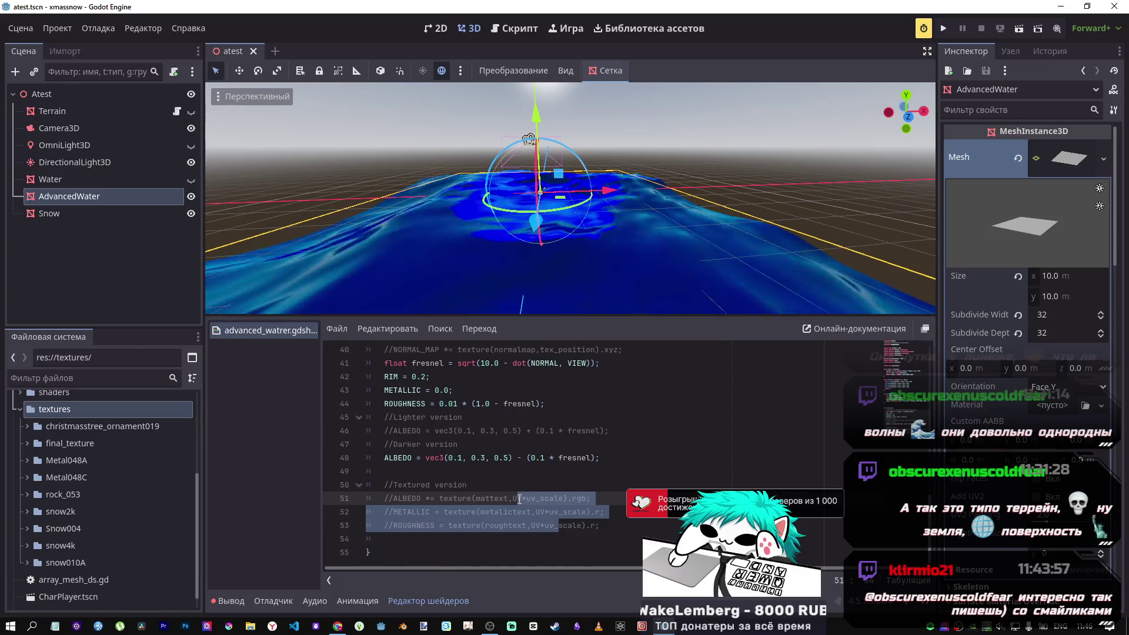
key("ctrl+k")
left_click(523, 457)
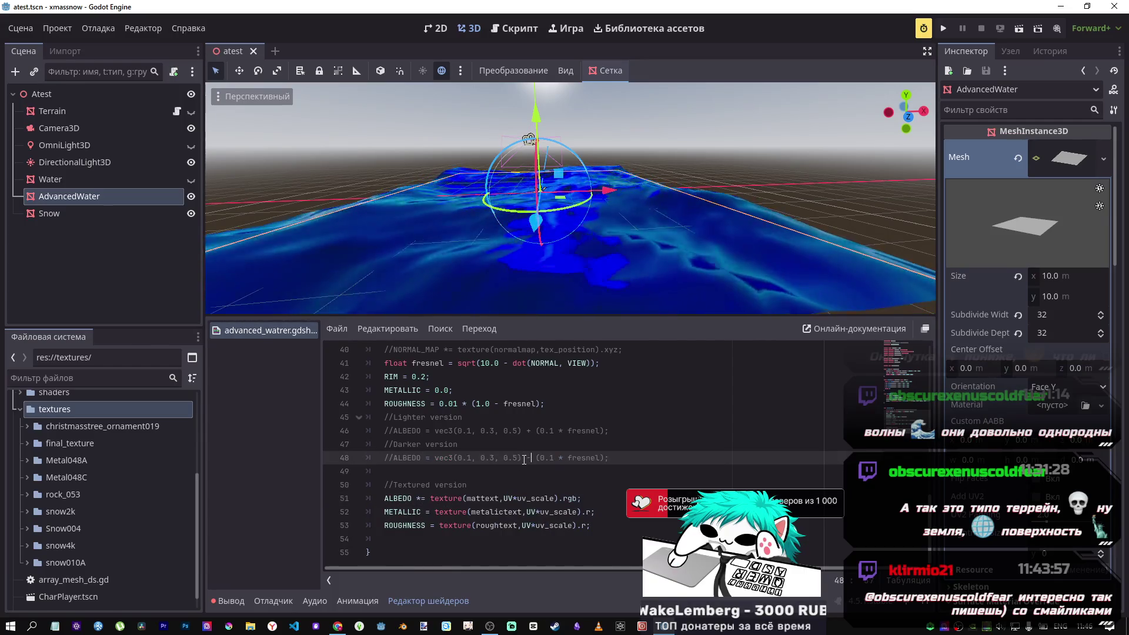
key("ctrl+s")
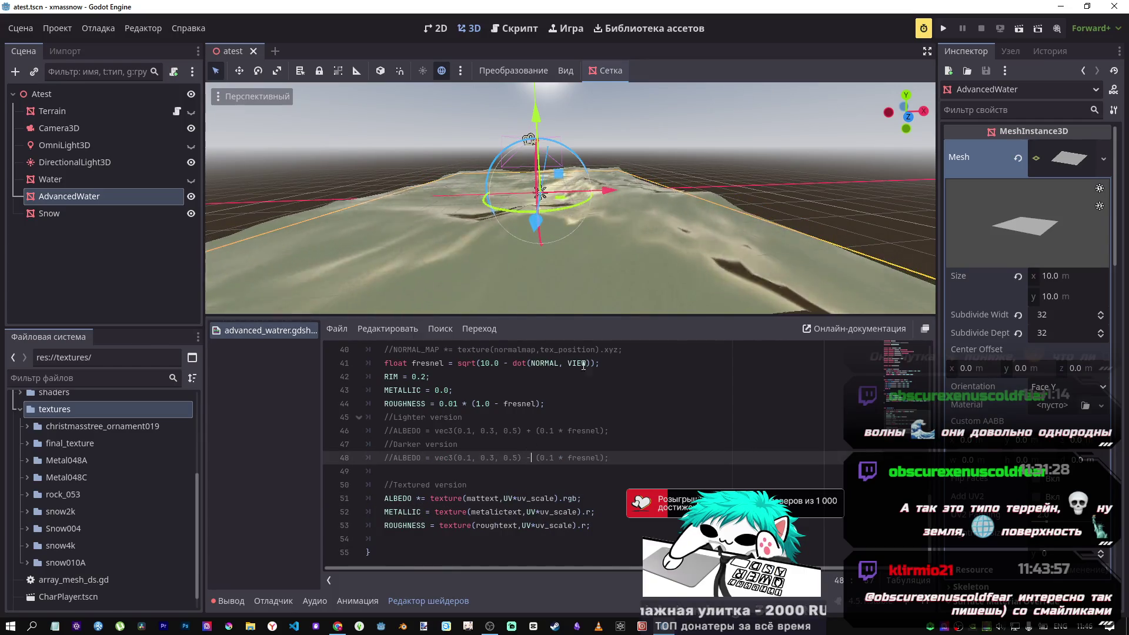
scroll(534, 416, "up", 13)
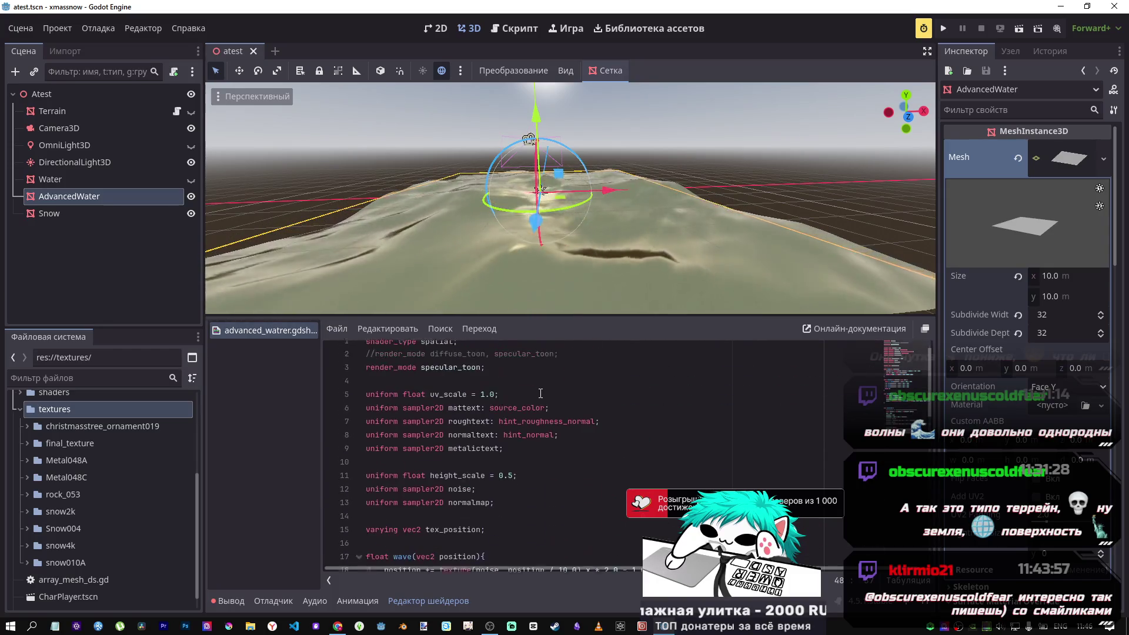
left_click(499, 374)
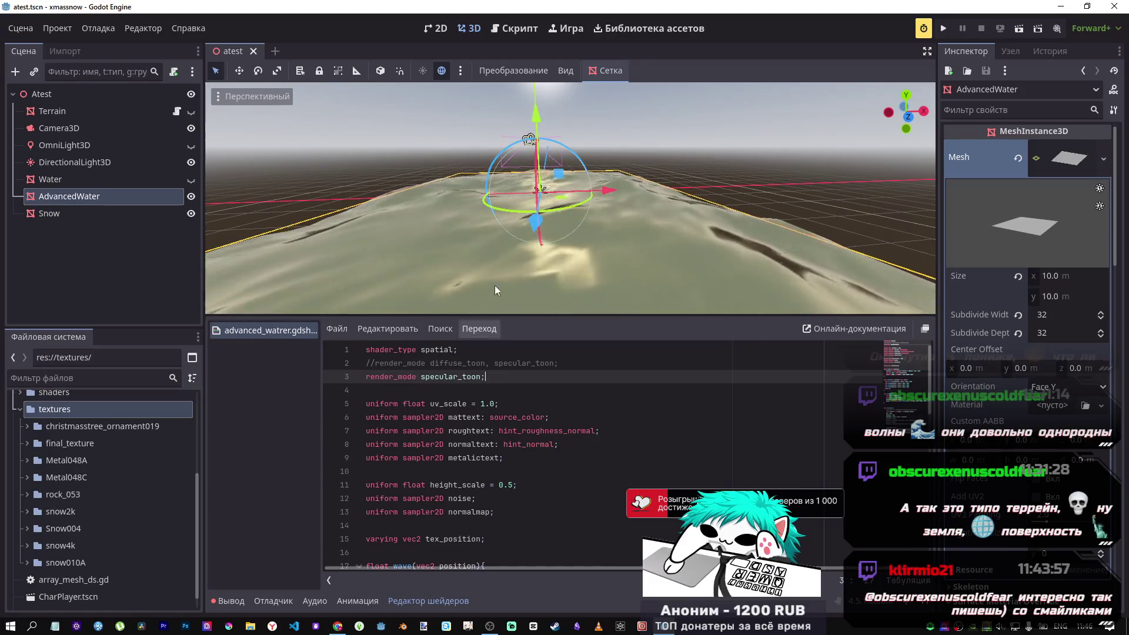
Try the diffuse_toon render_mode while orbiting the water, then leave both render_mode lines commented out.
mouse_move(496, 290)
left_mouse_down()
mouse_move(496, 253)
mouse_move(496, 294)
mouse_move(495, 276)
left_mouse_up()
left_click_drag(576, 92, 574, 113)
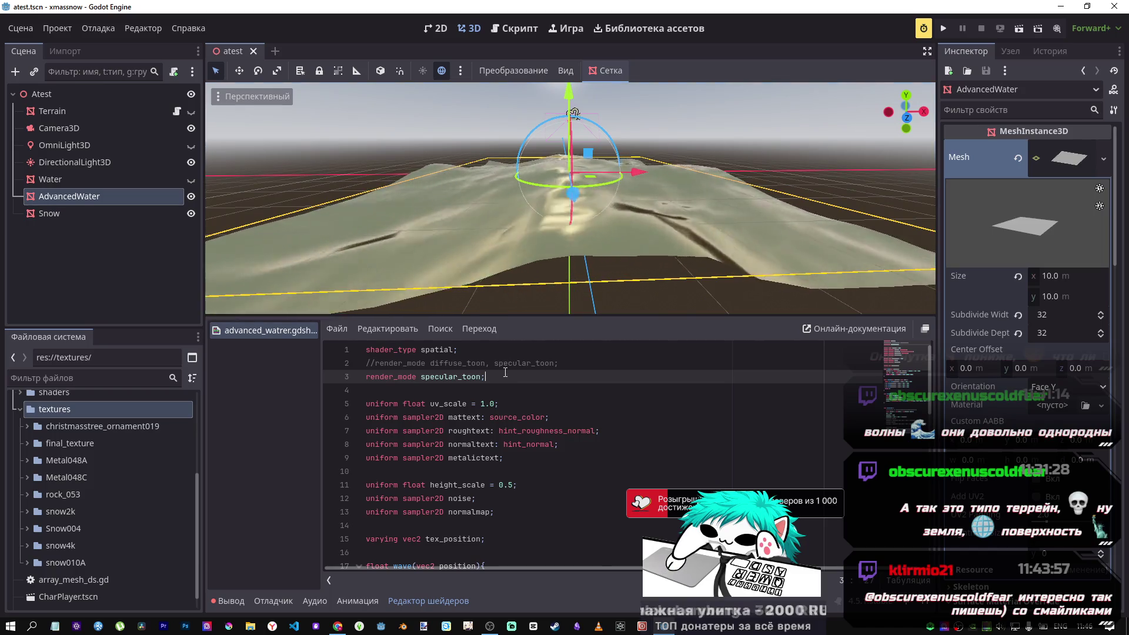
key("ctrl+k")
key("Up")
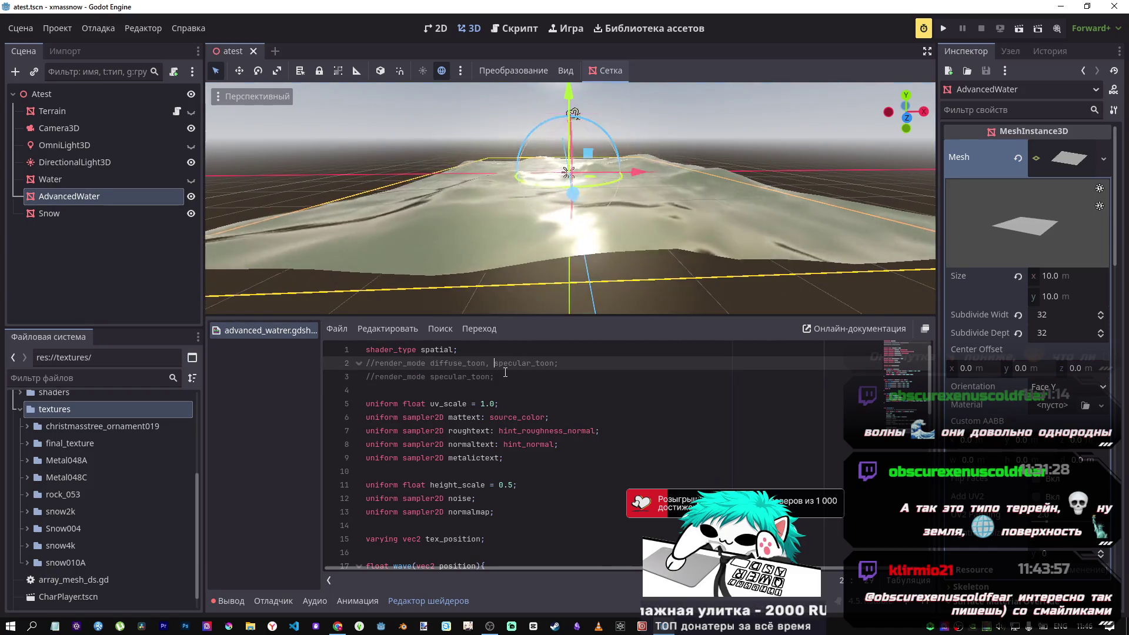
key("ctrl+k")
key("ctrl+s")
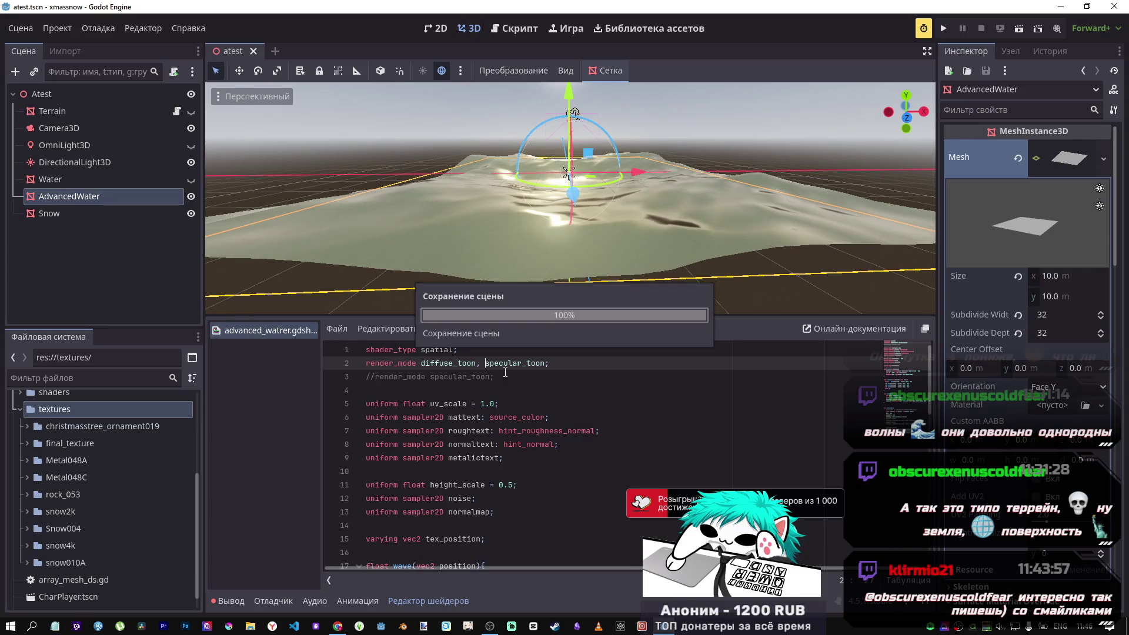
key("ctrl+k")
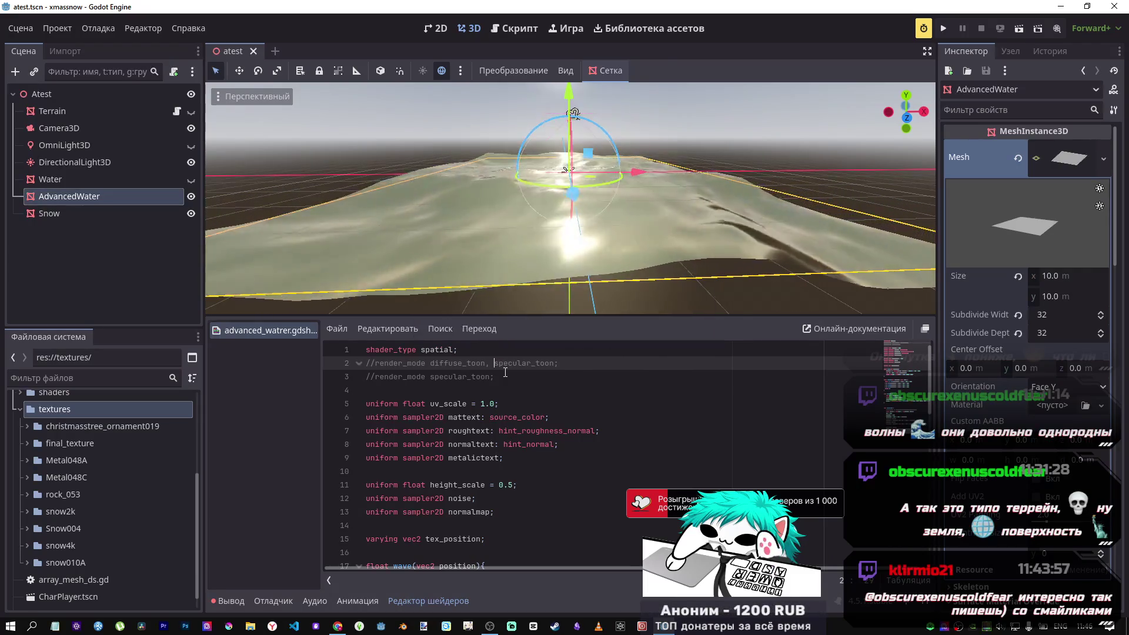
left_click_drag(570, 235, 683, 176)
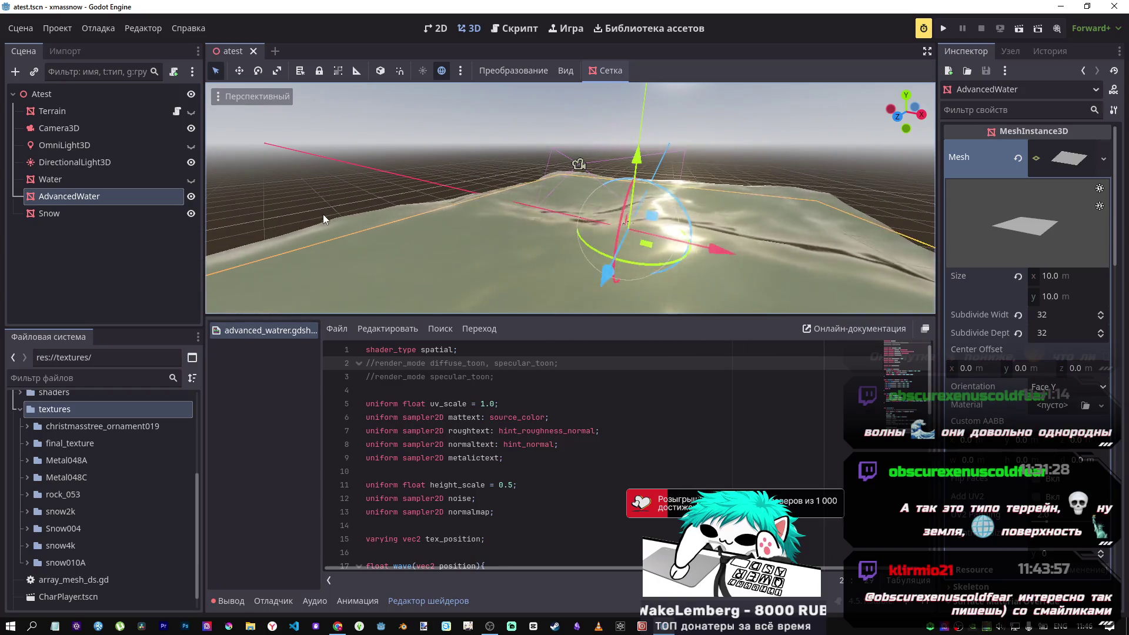
left_click(98, 198)
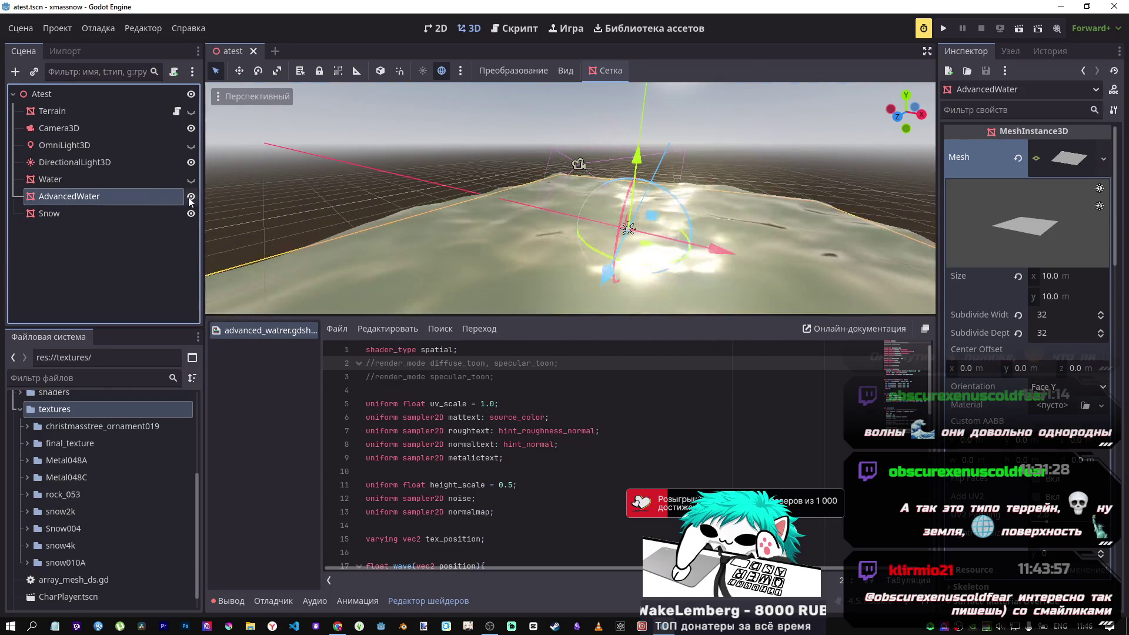
Hide the AdvancedWater node and give the Snow node a new PlaneMesh.
left_click(190, 198)
left_click(142, 215)
mouse_move(779, 225)
left_mouse_down()
mouse_move(670, 224)
mouse_move(559, 182)
mouse_move(550, 215)
left_mouse_up()
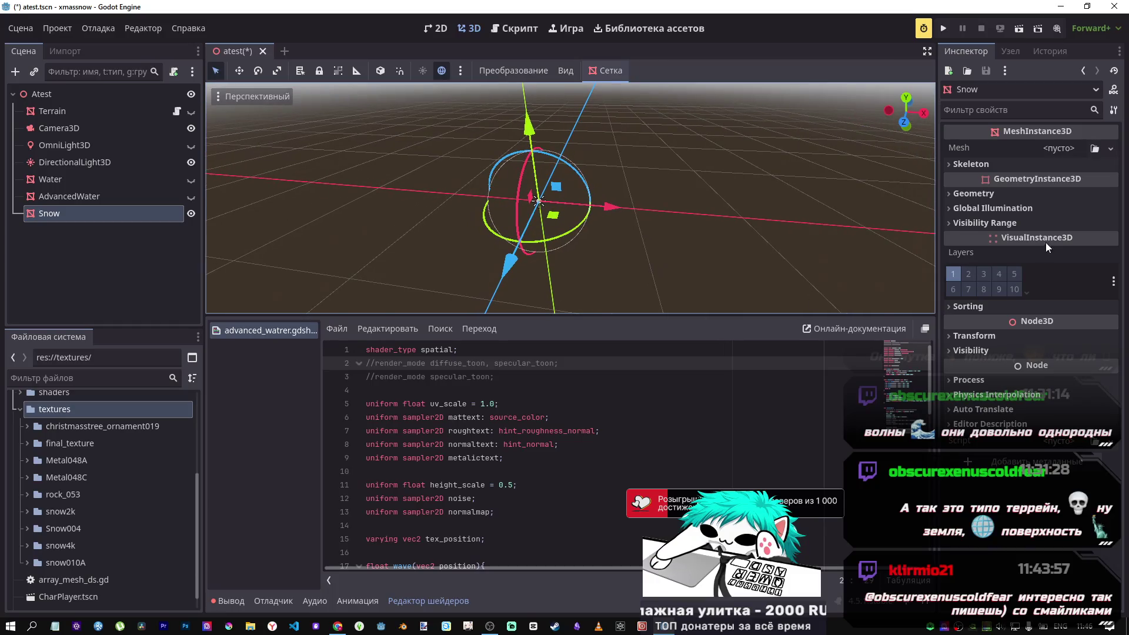
left_click(1059, 148)
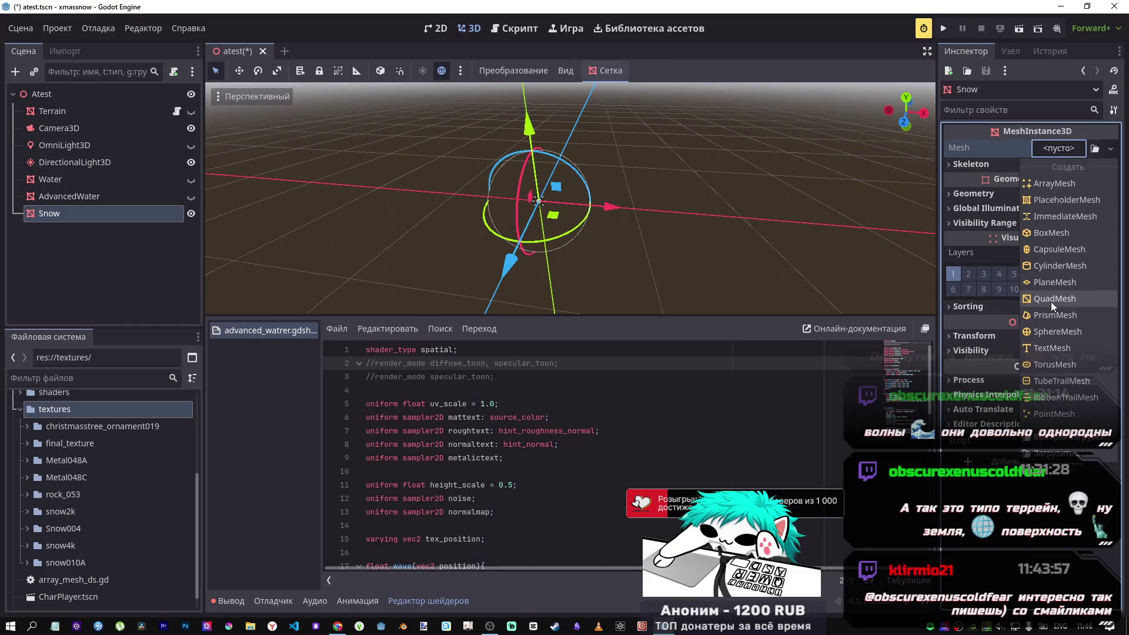
key("Escape")
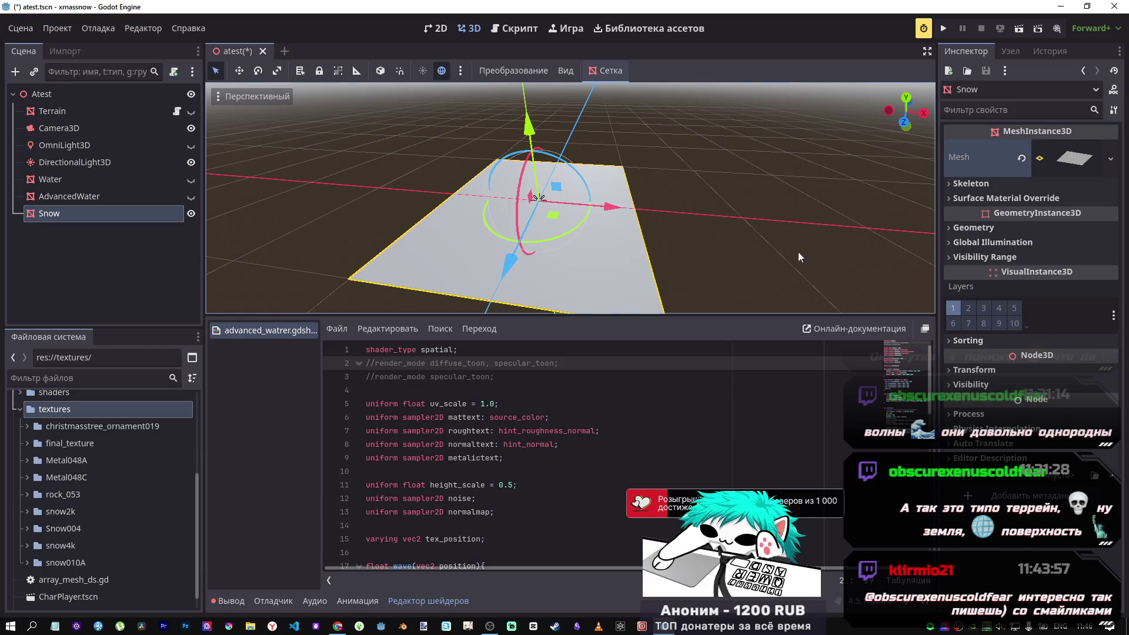
Resize the Snow plane mesh to 10 × 10 m.
left_click(1079, 154)
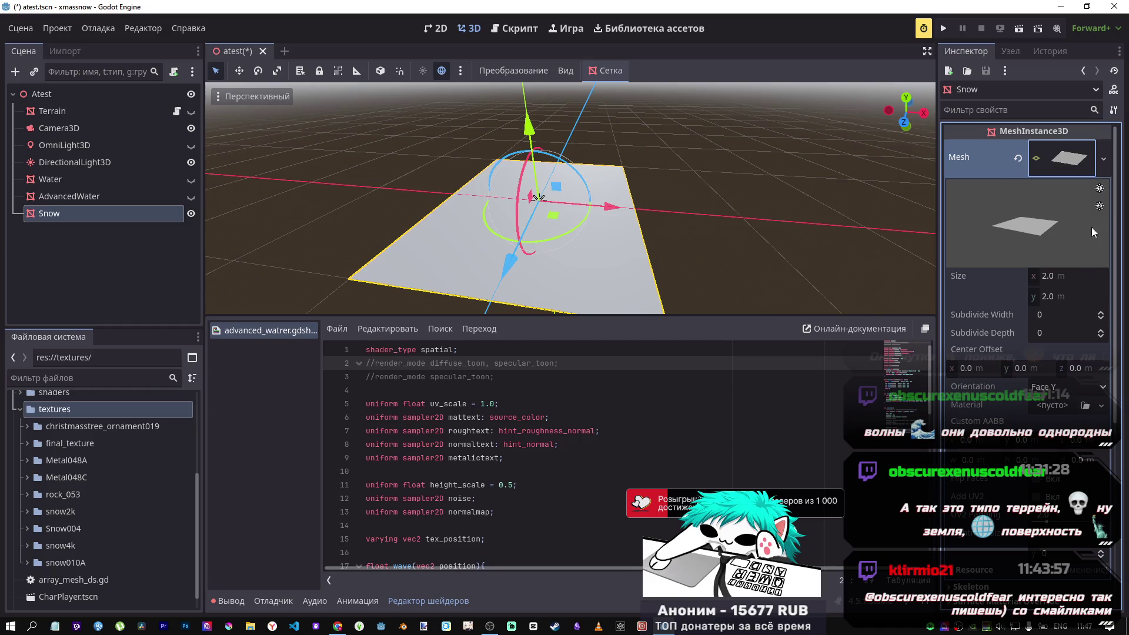
left_click(1078, 275)
type("0")
key("Tab")
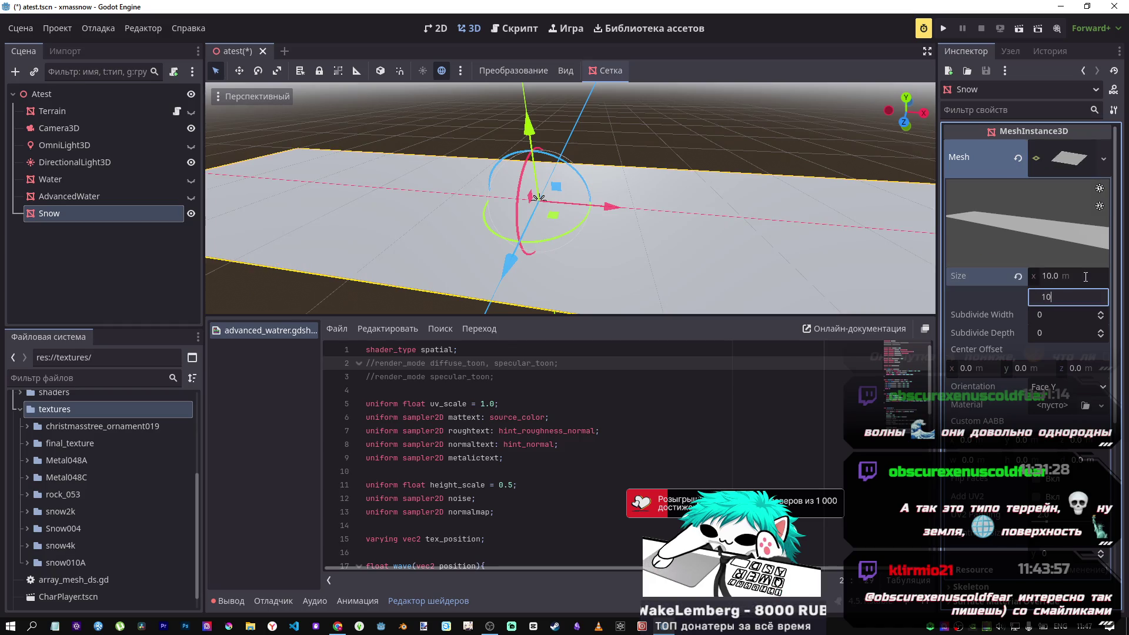
key("Return")
scroll(968, 308, "down", 5)
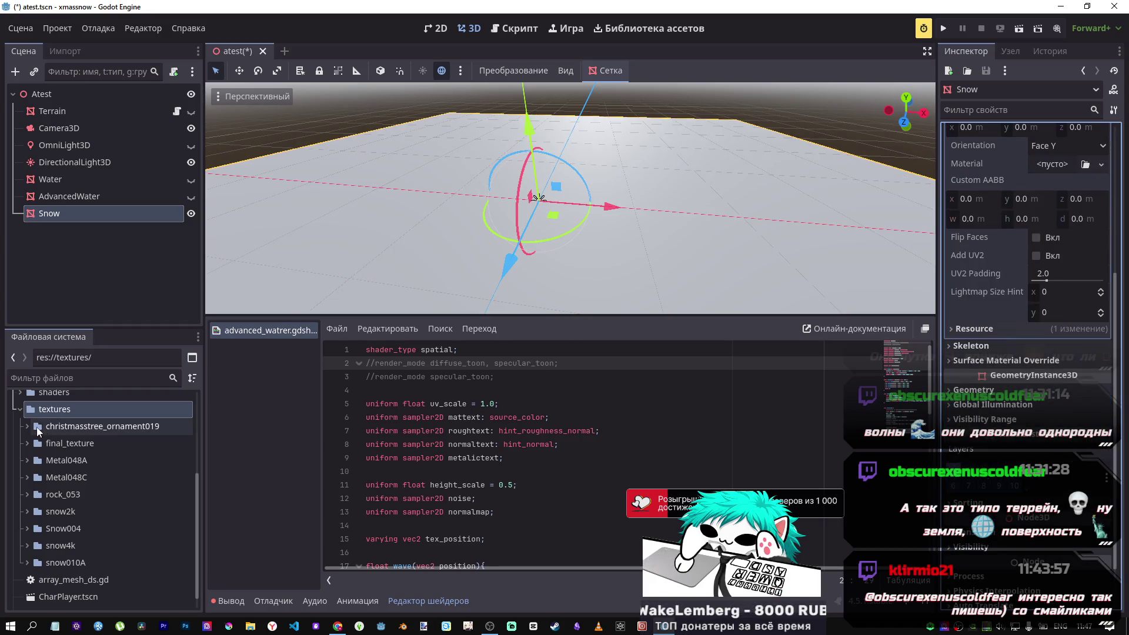
scroll(88, 446, "up", 5)
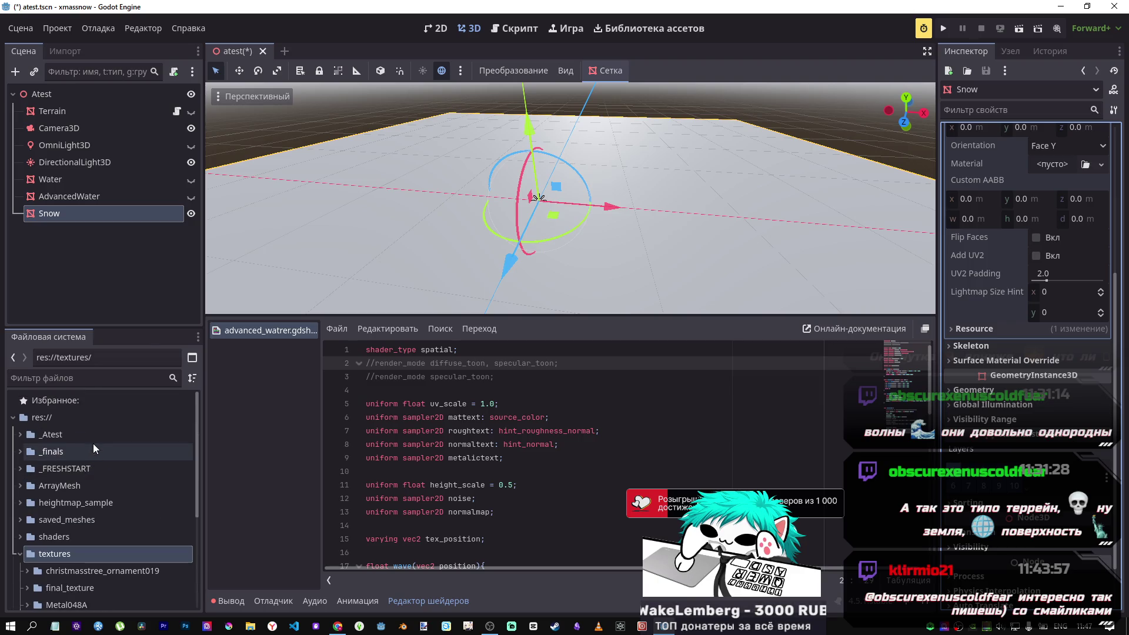
Expand the _Atest folder and select advanced_watrer.gdshader in the FileSystem dock.
left_click(20, 557)
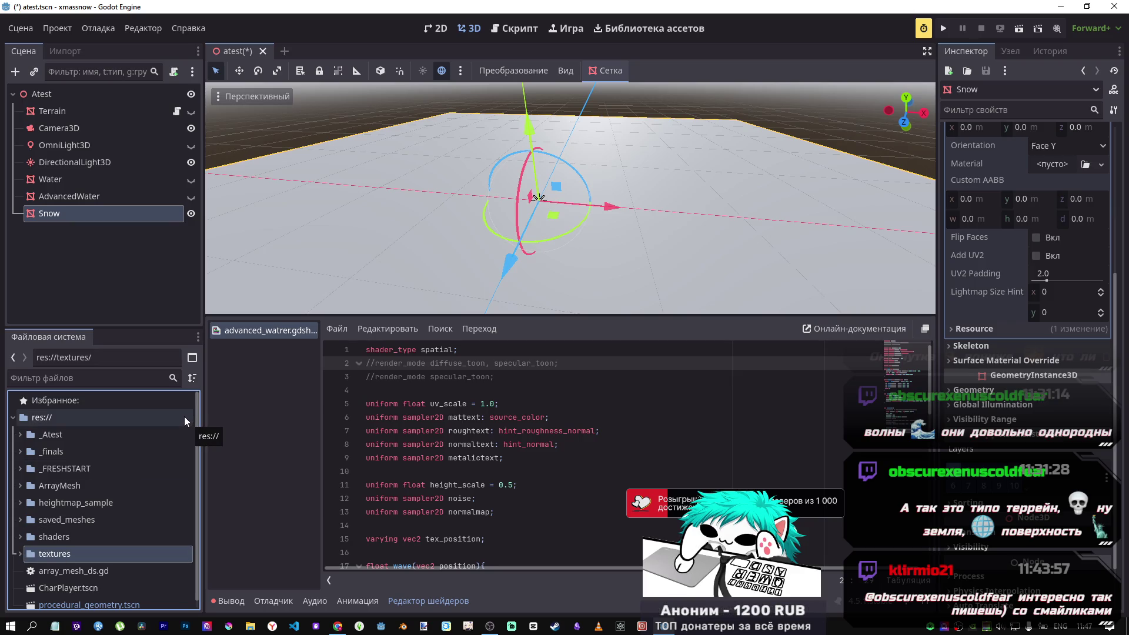
left_click(20, 537)
left_click(20, 535)
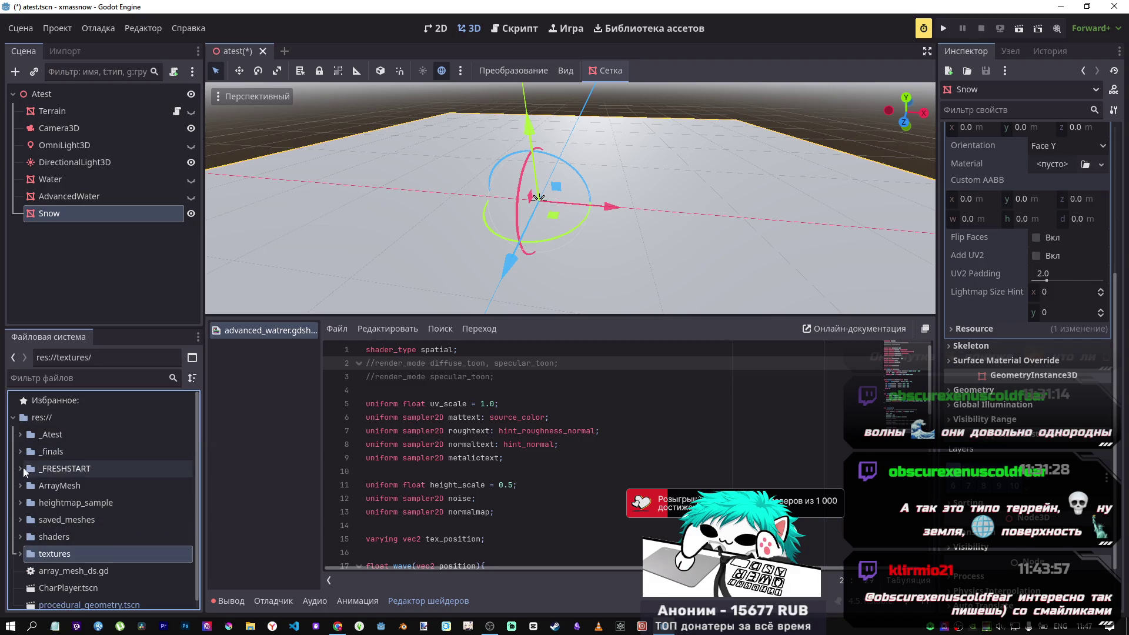
left_click(22, 435)
left_click(87, 502)
left_click(83, 451)
right_click(59, 434)
left_click(47, 432)
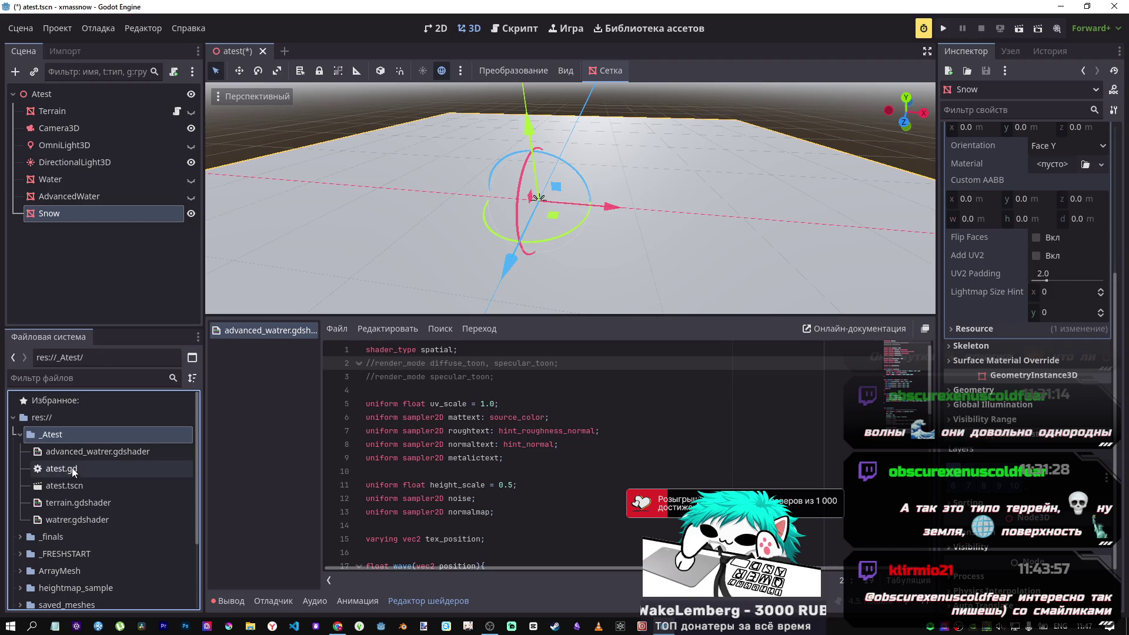
left_click(89, 452)
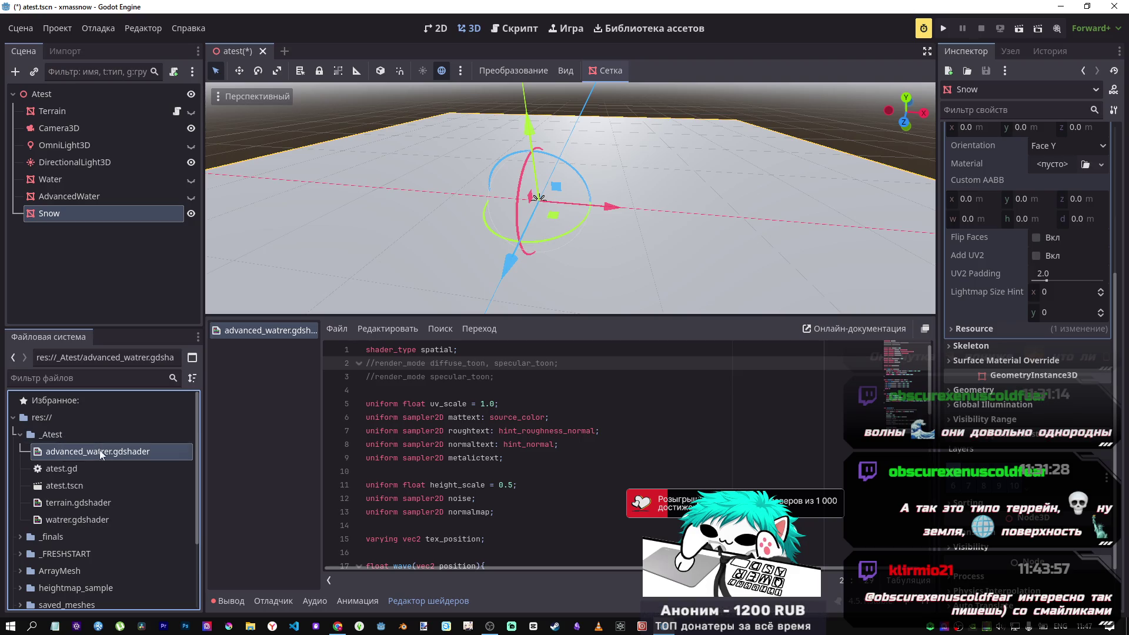
Duplicate it as snow.gdshader and open the new shader in the editor.
key("ctrl+d")
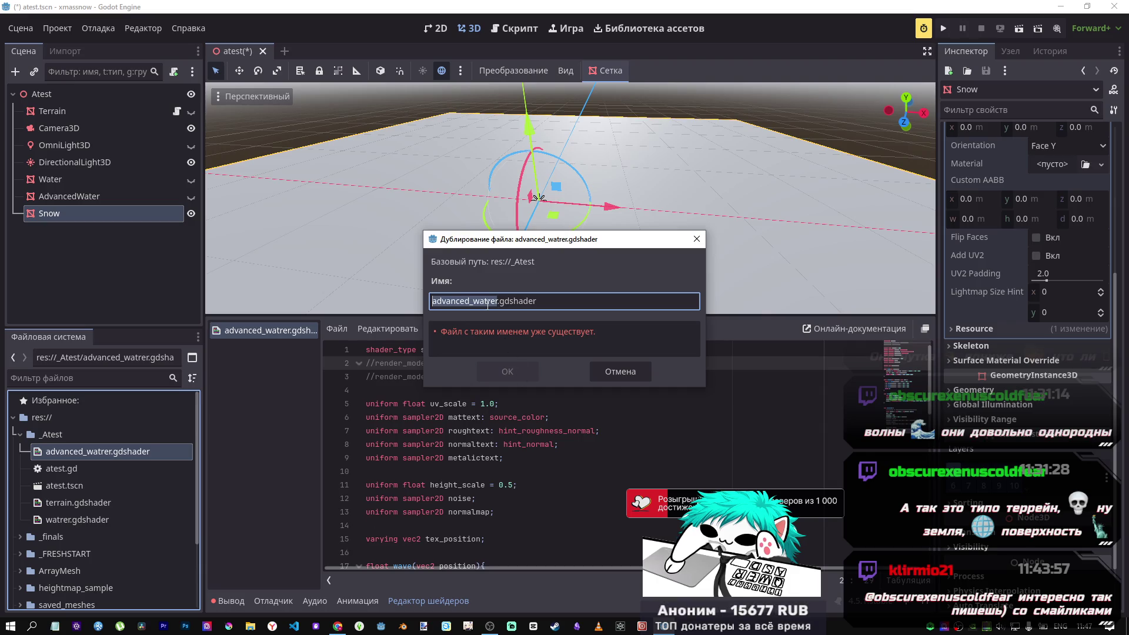
type("snow")
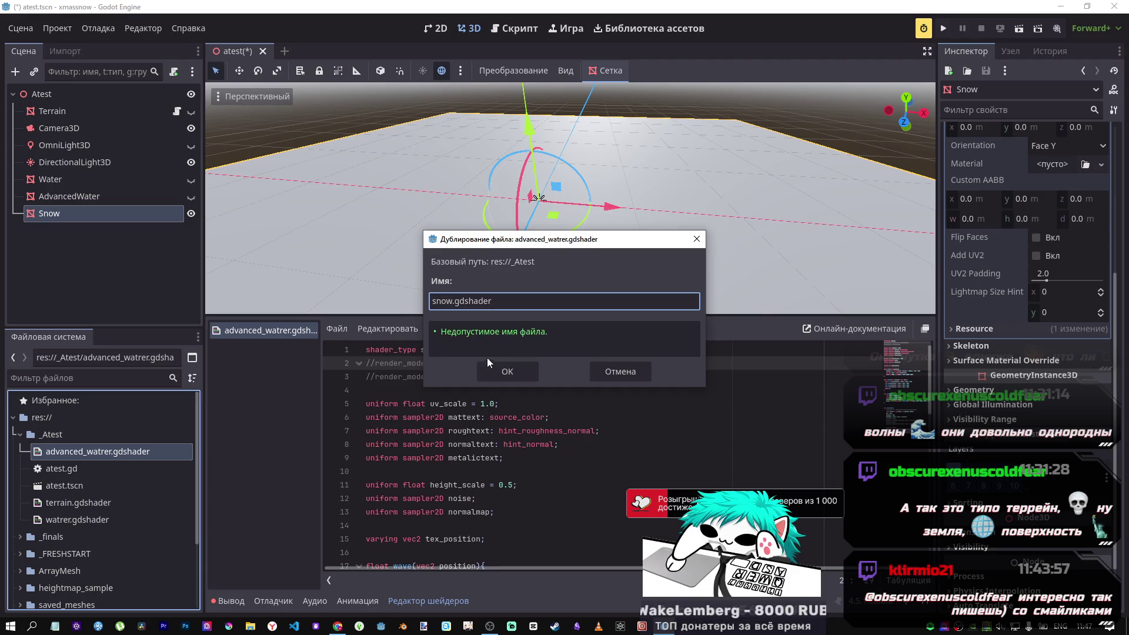
left_click(497, 371)
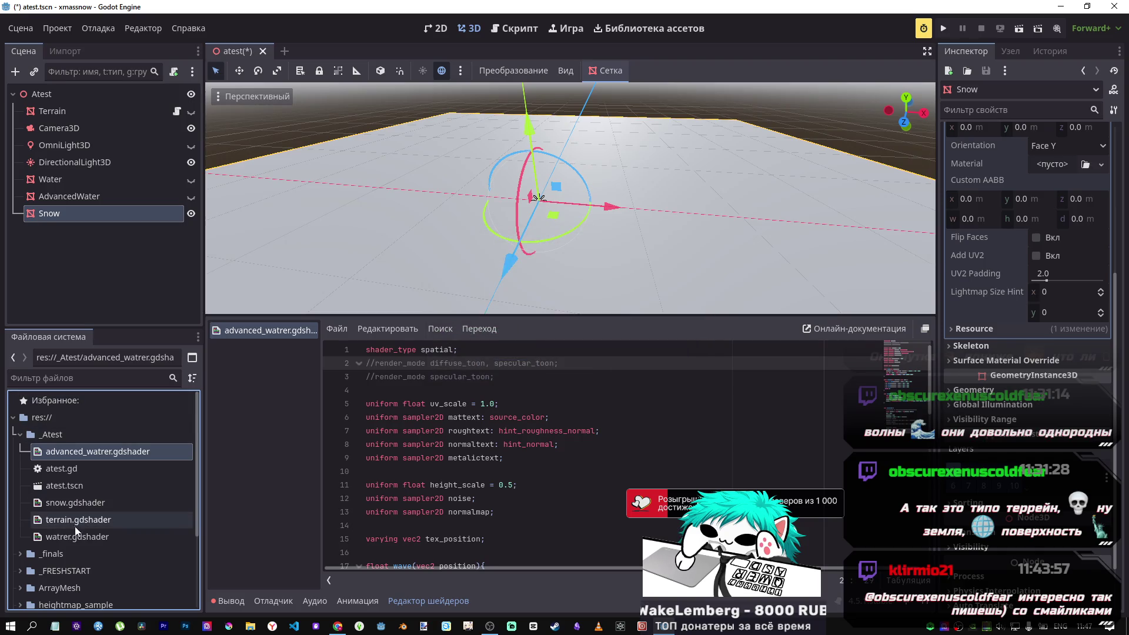
left_click(75, 507)
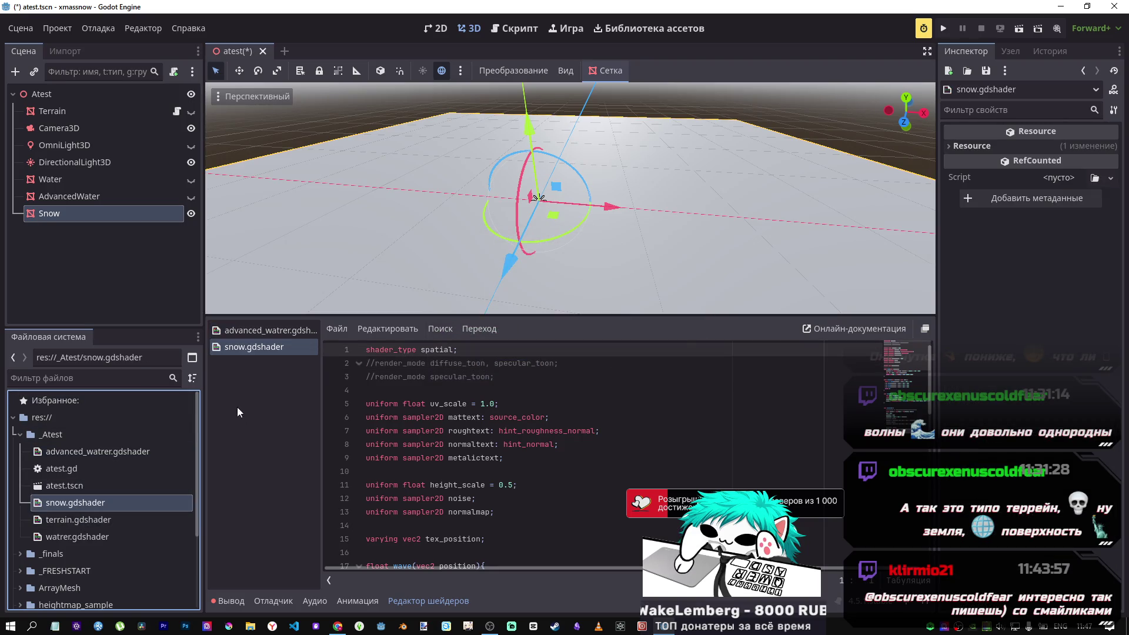
Close the advanced water shader, save the scene, and select the Snow node.
middle_click(249, 330)
key("ctrl+s")
left_click(422, 403)
scroll(903, 362, "down", 1)
scroll(903, 365, "up", 1)
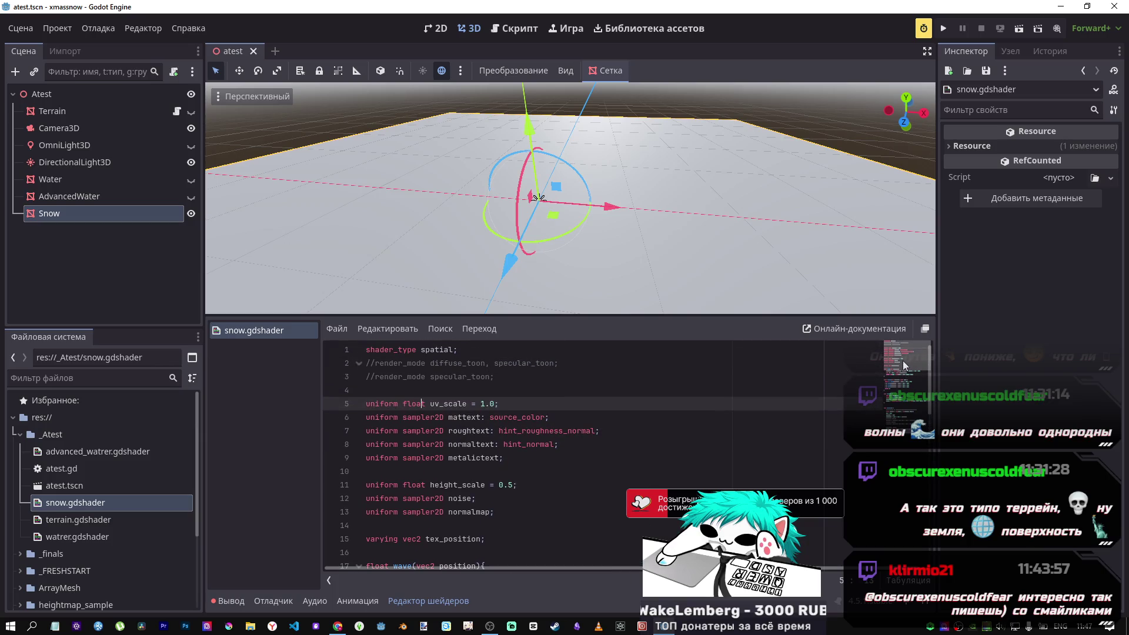
left_click(77, 207)
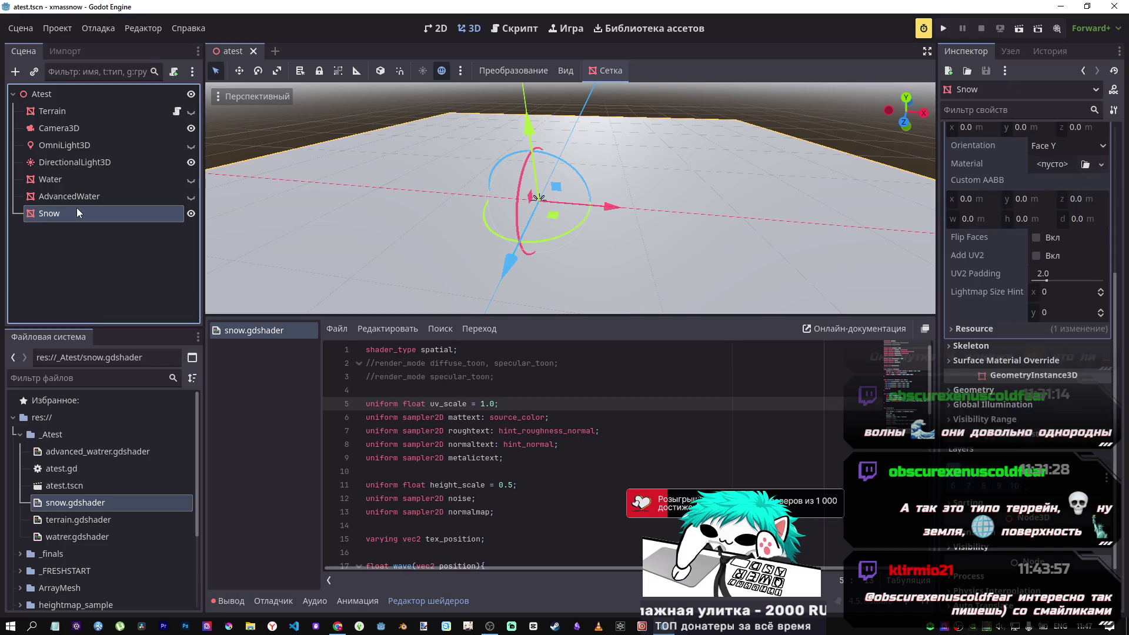
scroll(1059, 364, "down", 3)
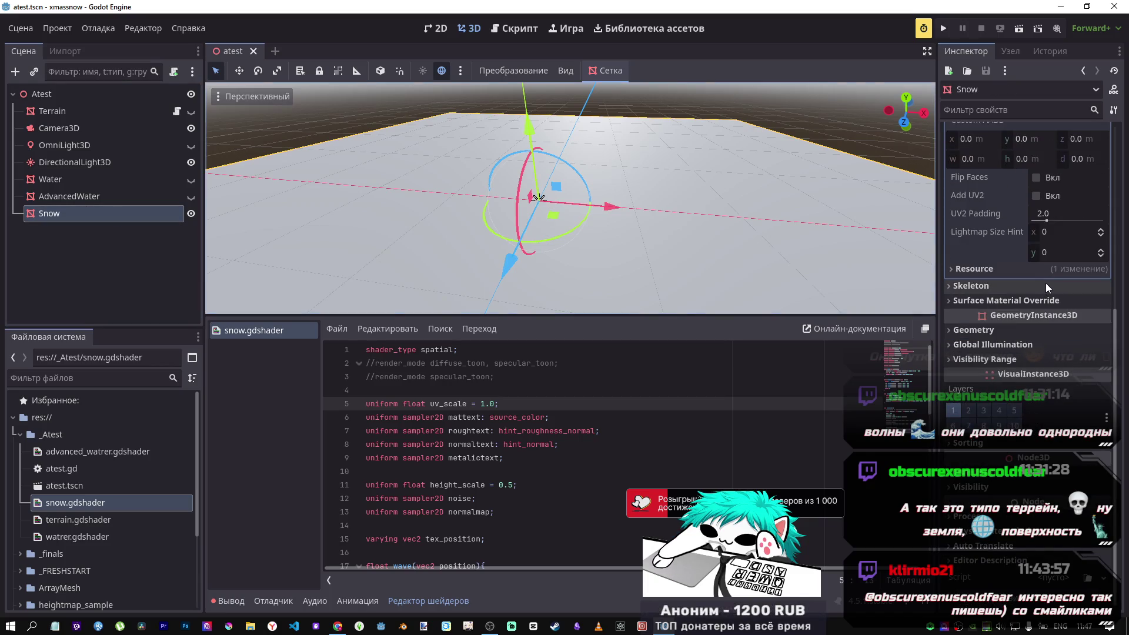
Assign snow.gdshader to the Snow mesh's Surface Material Override.
left_click(1046, 299)
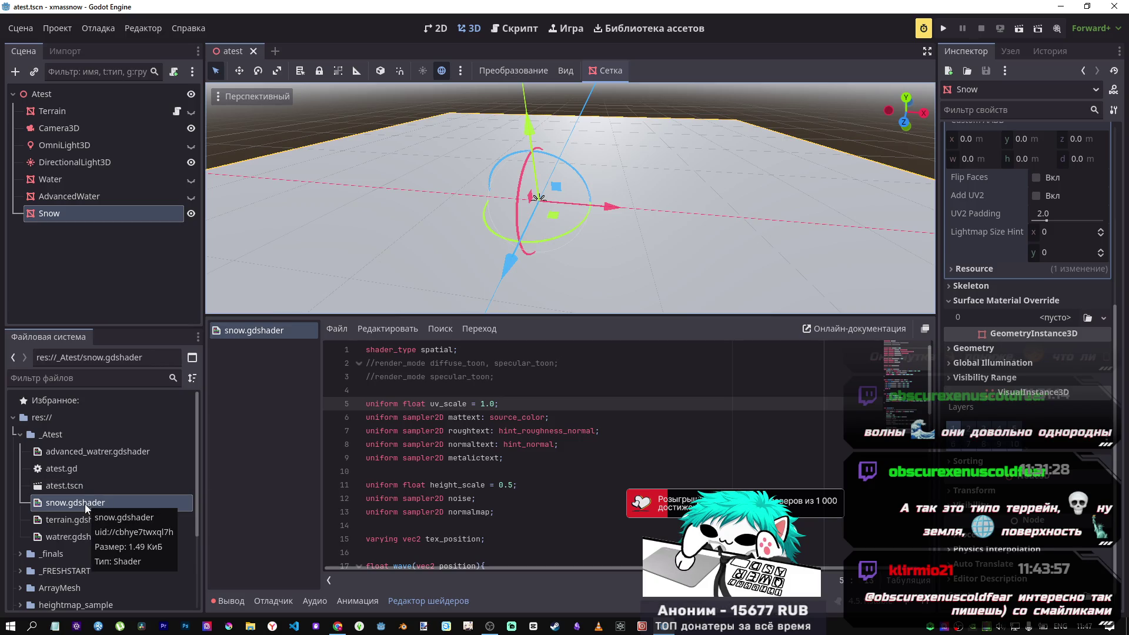
left_click_drag(85, 507, 957, 374)
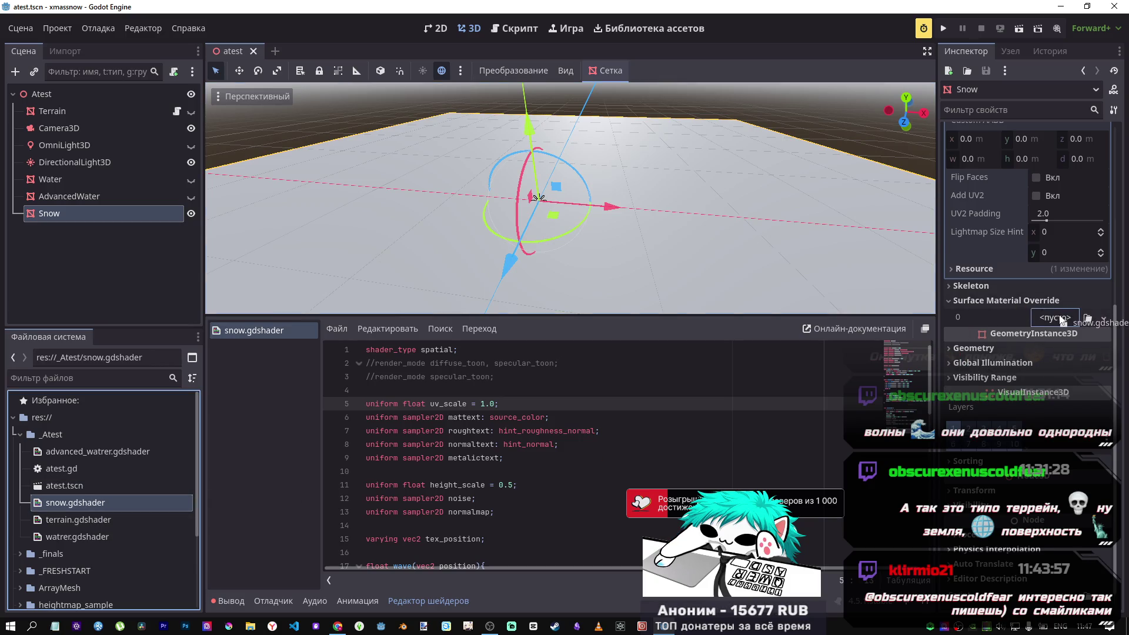
left_click_drag(1062, 320, 1056, 318)
scroll(588, 235, "down", 2)
mouse_move(587, 235)
left_mouse_down()
mouse_move(680, 129)
mouse_move(913, 266)
left_mouse_up()
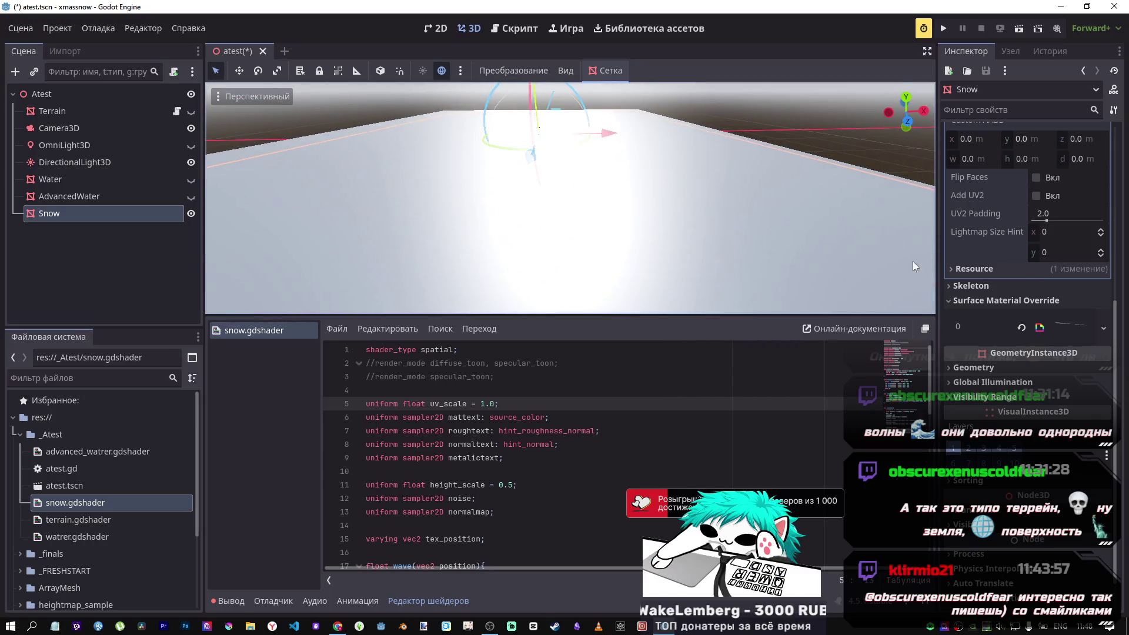
Expand the override material and reveal the snow shader's parameters.
left_click(1057, 327)
scroll(1017, 380, "down", 2)
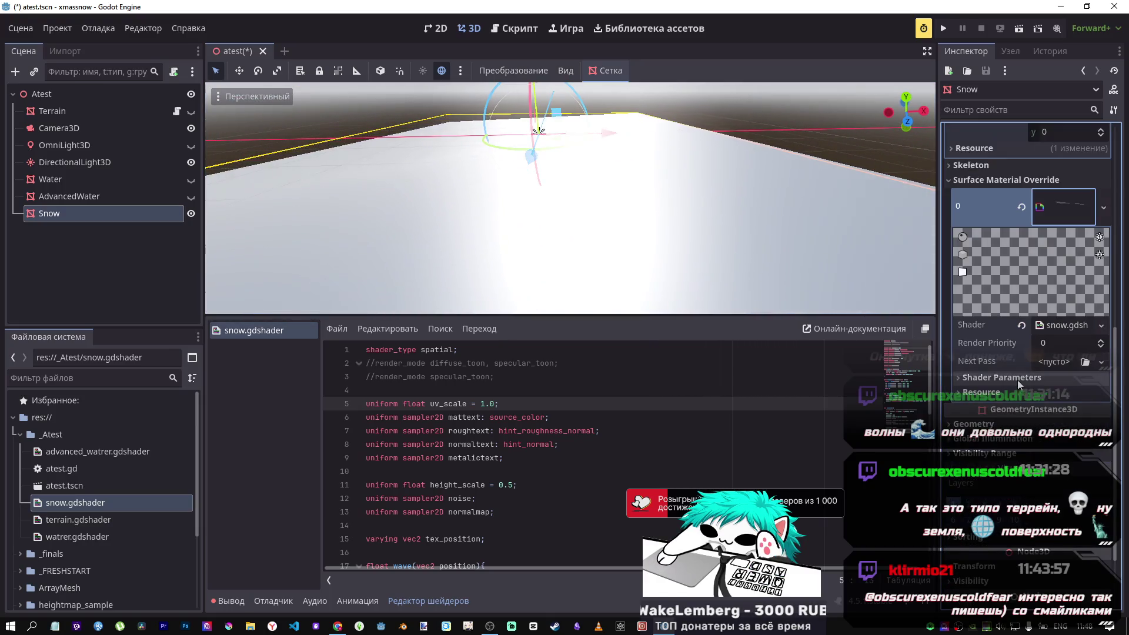
left_click(1004, 377)
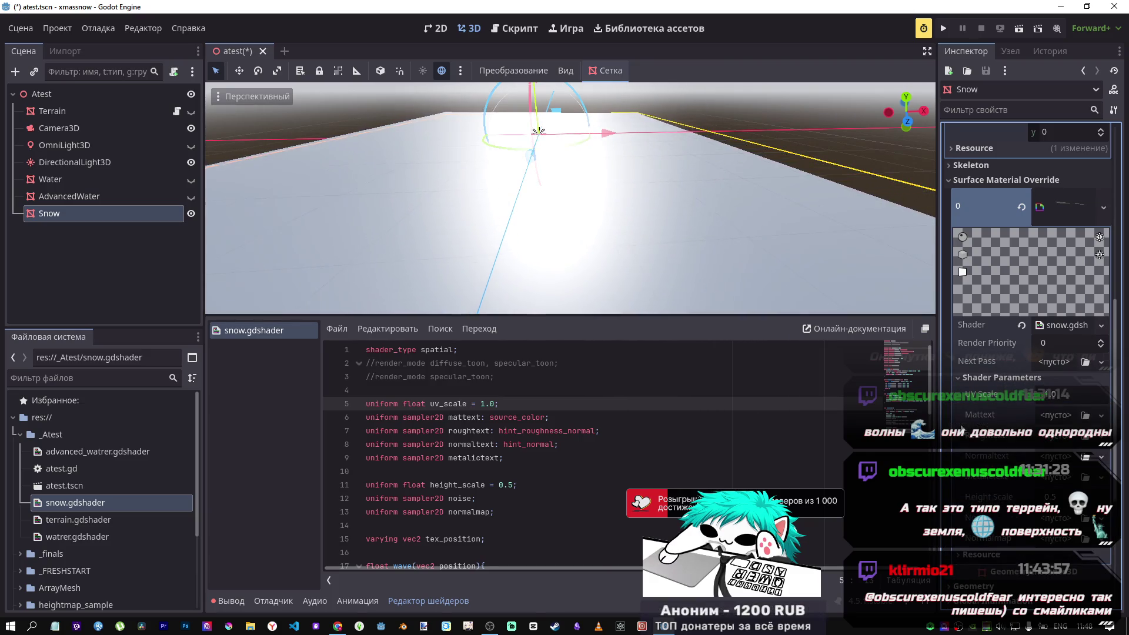
scroll(545, 395, "down", 9)
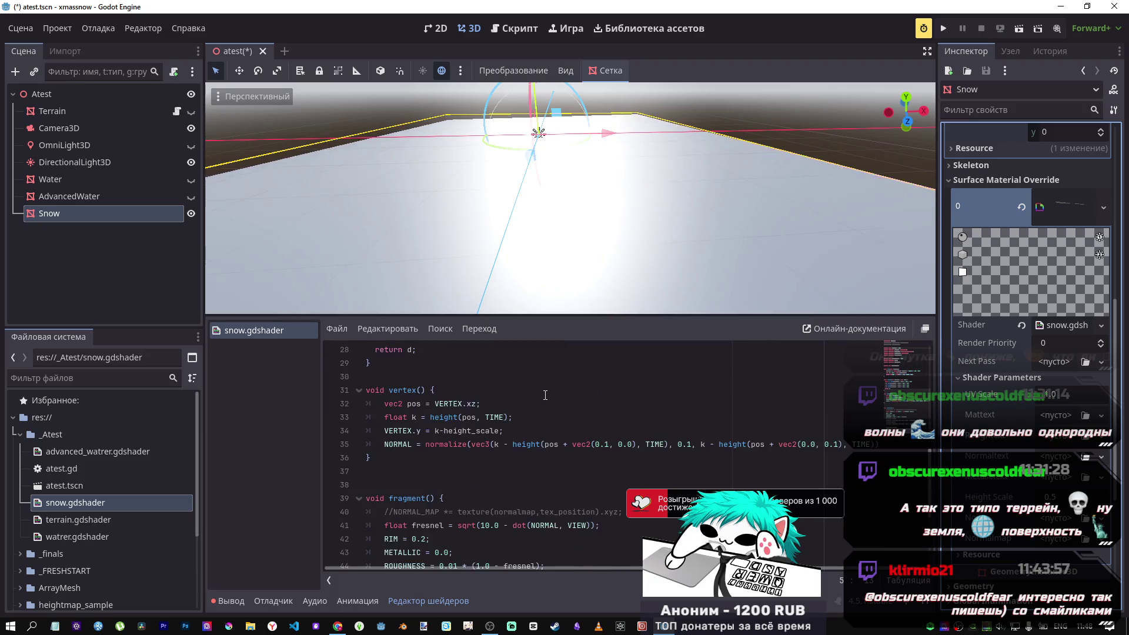
Comment out the wave and height functions in snow.gdshader and save.
scroll(545, 396, "up", 4)
left_click_drag(373, 526, 364, 406)
scroll(369, 425, "up", 1)
key("ctrl+k")
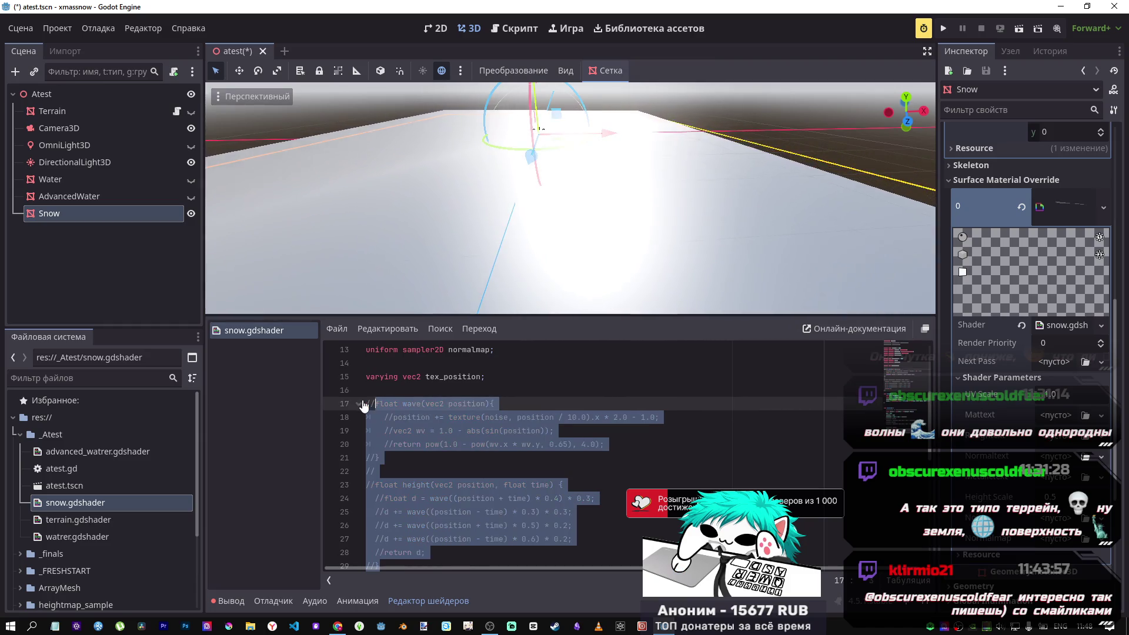
key("ctrl+s")
Comment out the shader's vertex() function.
scroll(498, 400, "up", 1)
left_click(499, 403)
scroll(498, 399, "up", 1)
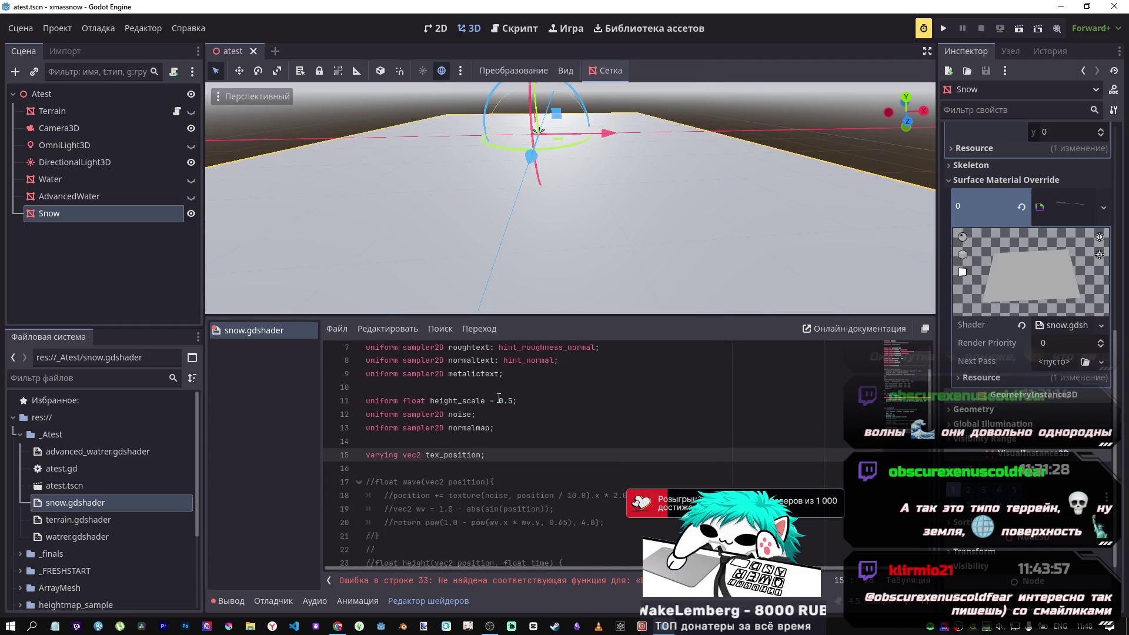
scroll(498, 397, "down", 6)
scroll(486, 409, "down", 1)
left_click_drag(371, 458, 367, 390)
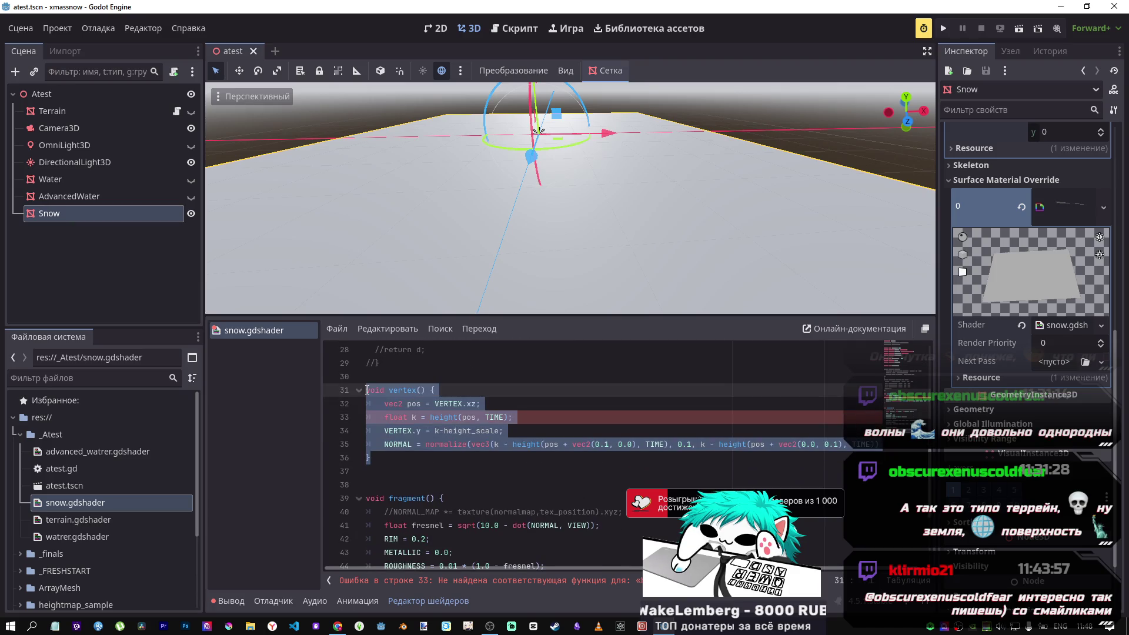
key("ctrl+k")
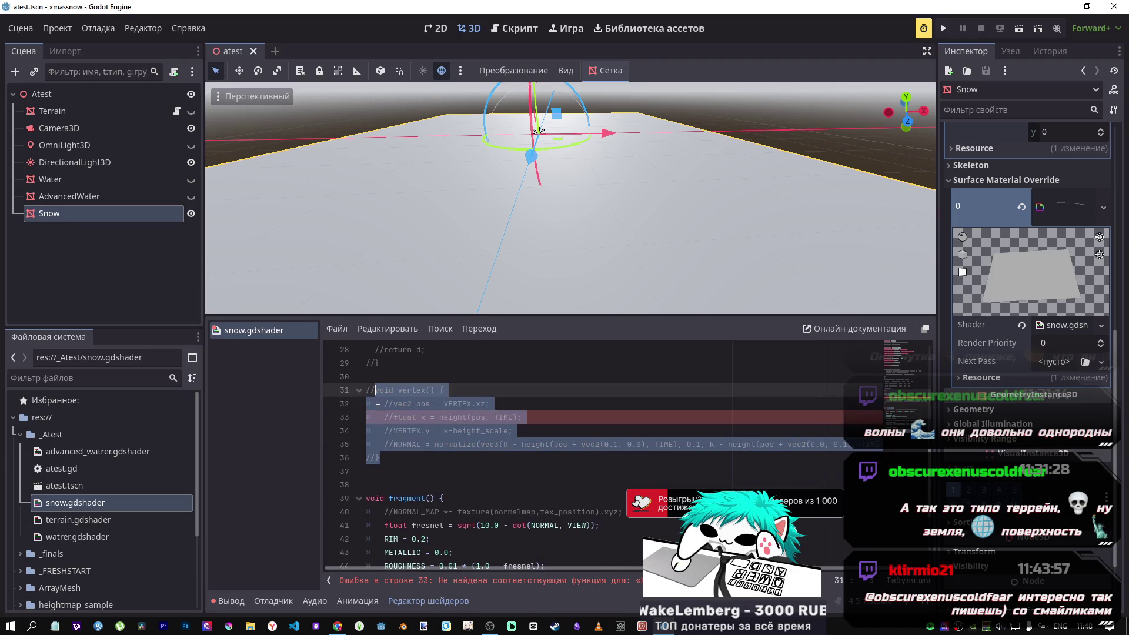
Review the commented shader and expand the textures folder in FileSystem.
scroll(436, 414, "up", 1)
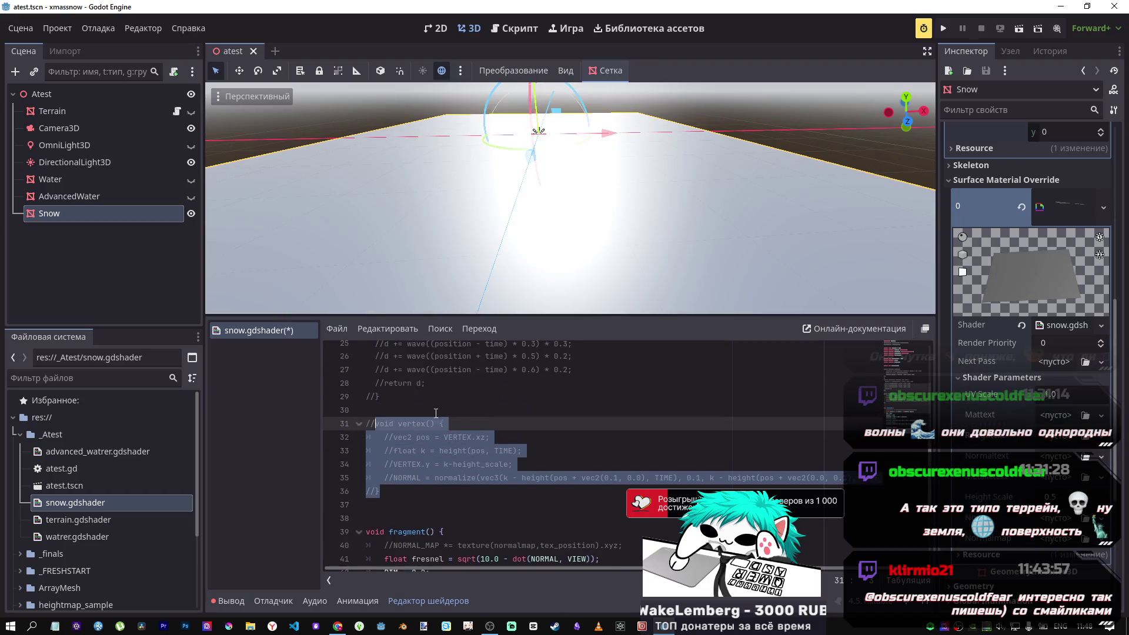
scroll(436, 411, "down", 5)
scroll(437, 414, "up", 1)
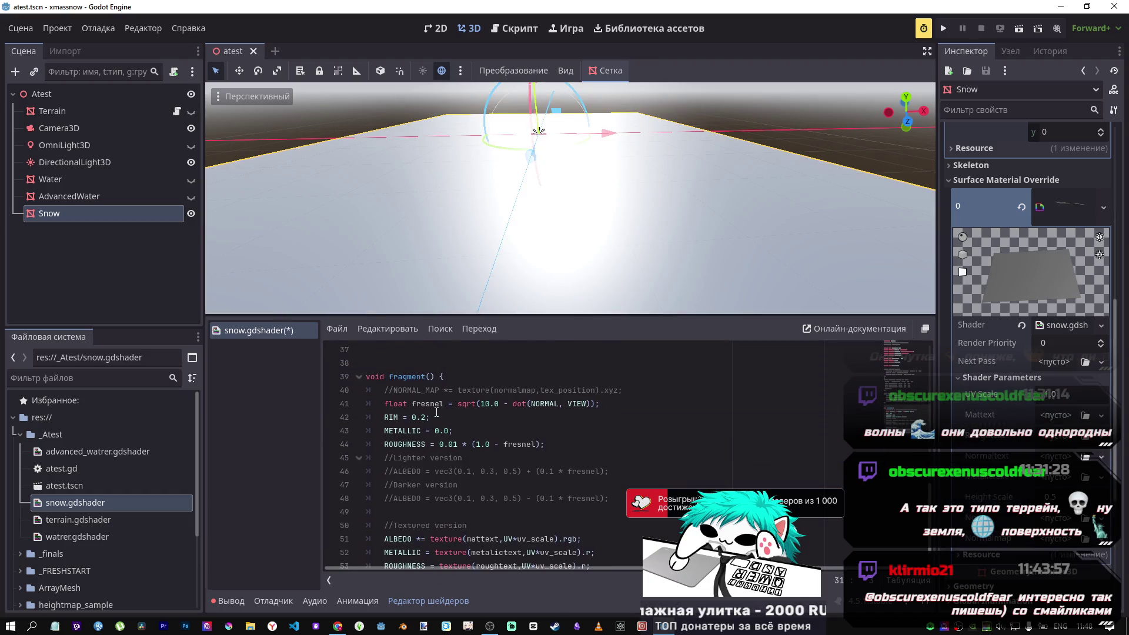
scroll(438, 406, "down", 1)
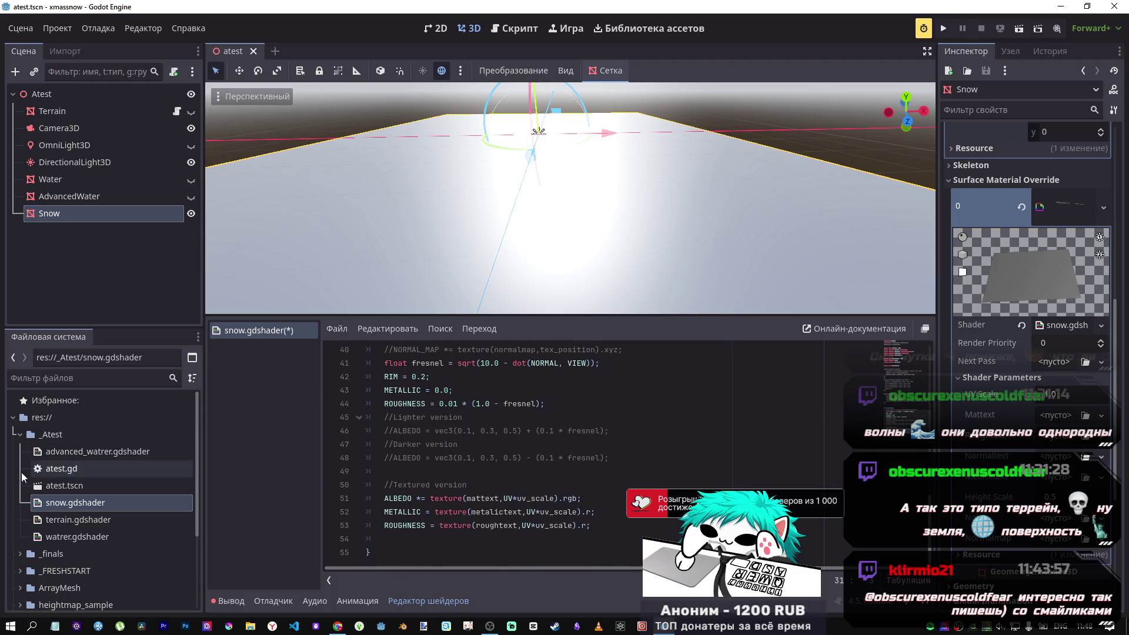
scroll(91, 482, "down", 3)
left_click(21, 546)
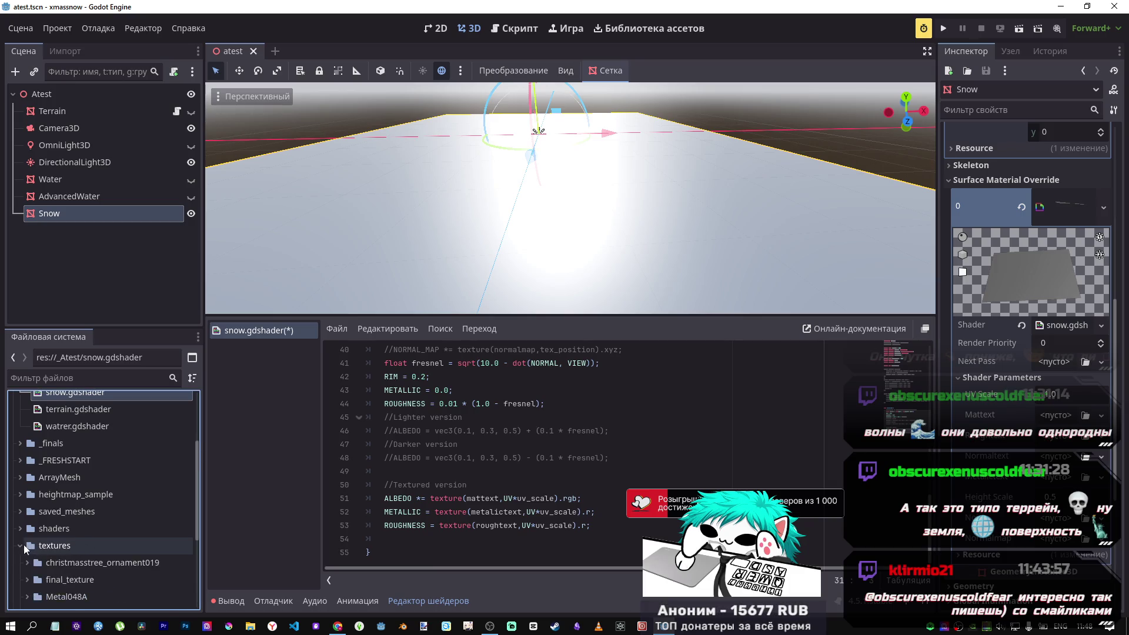
Open the Snow004 texture folder and assign its colour map to Mattext.
scroll(86, 558, "down", 4)
left_click(57, 552)
left_click(27, 546)
left_click(27, 546)
left_click(28, 512)
left_click(76, 528)
scroll(88, 515, "down", 2)
mouse_move(94, 482)
left_mouse_down()
mouse_move(1009, 438)
mouse_move(1048, 419)
left_mouse_up()
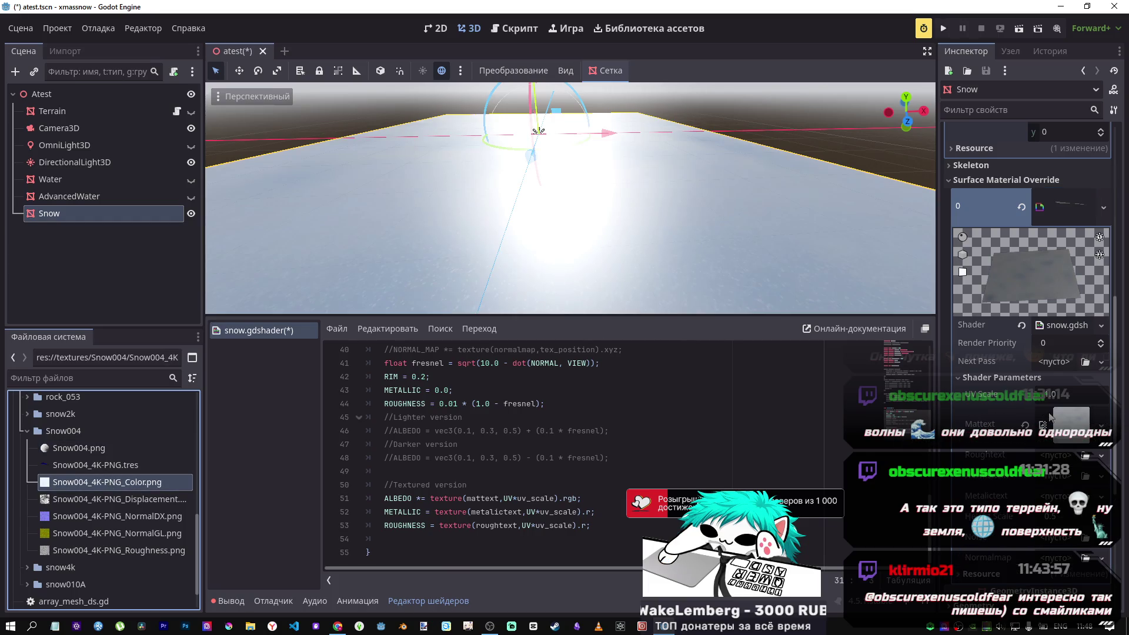
Assign the Snow004 NormalDX map to Normaltext.
mouse_move(571, 200)
left_mouse_down()
mouse_move(547, 195)
mouse_move(524, 226)
left_mouse_up()
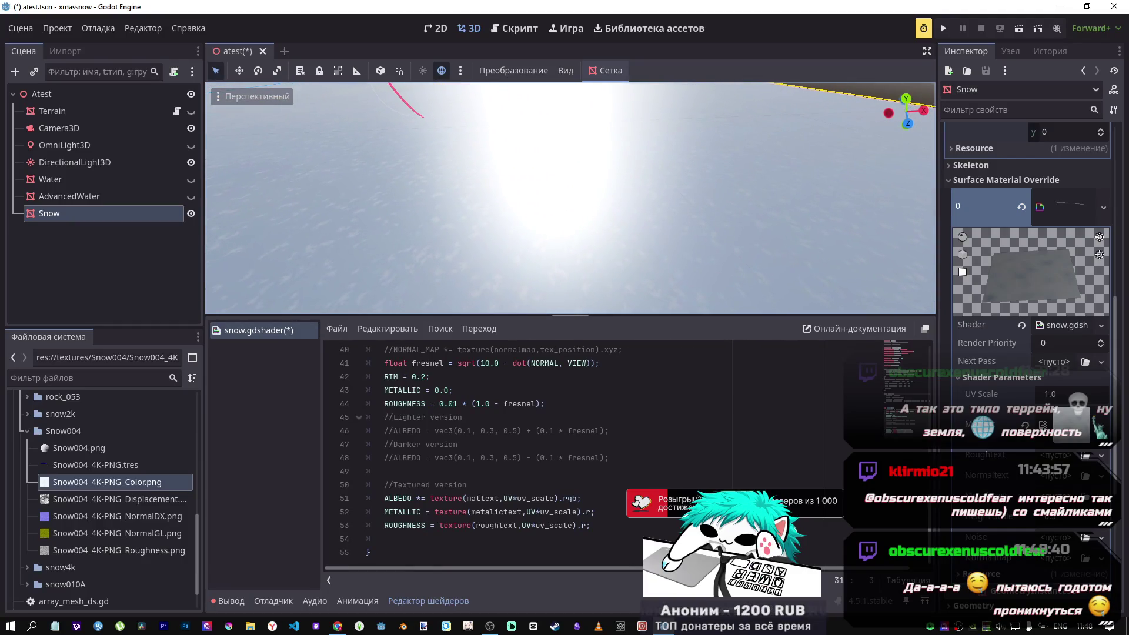
scroll(569, 126, "down", 5)
left_click_drag(569, 126, 569, 171)
mouse_move(734, 281)
left_mouse_down()
mouse_move(712, 271)
mouse_move(734, 281)
left_mouse_up()
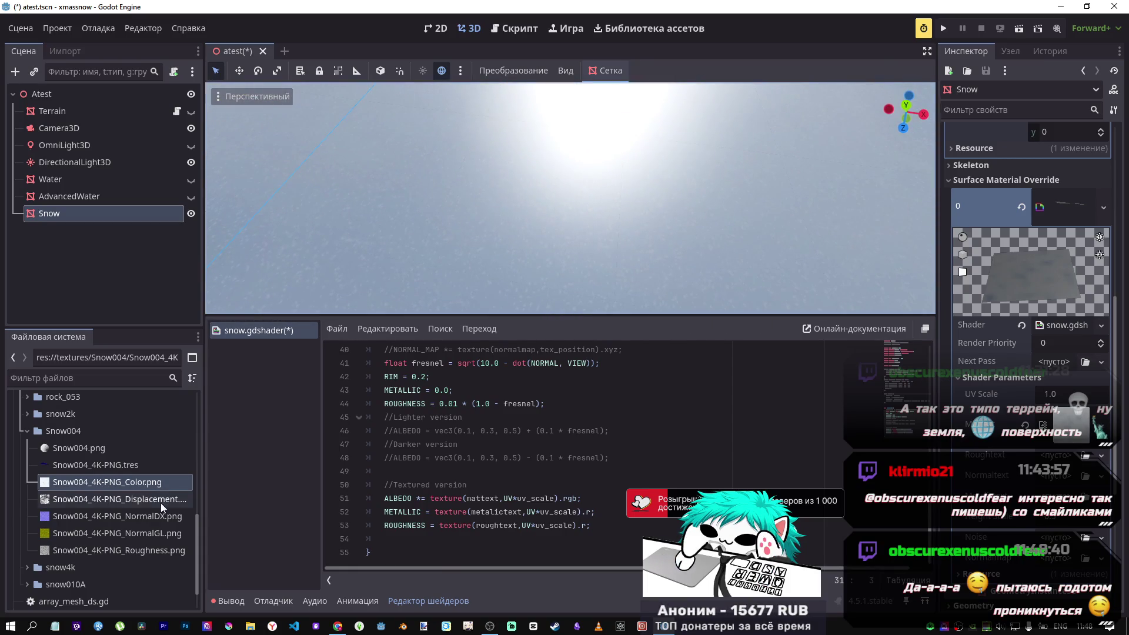
left_click(151, 520)
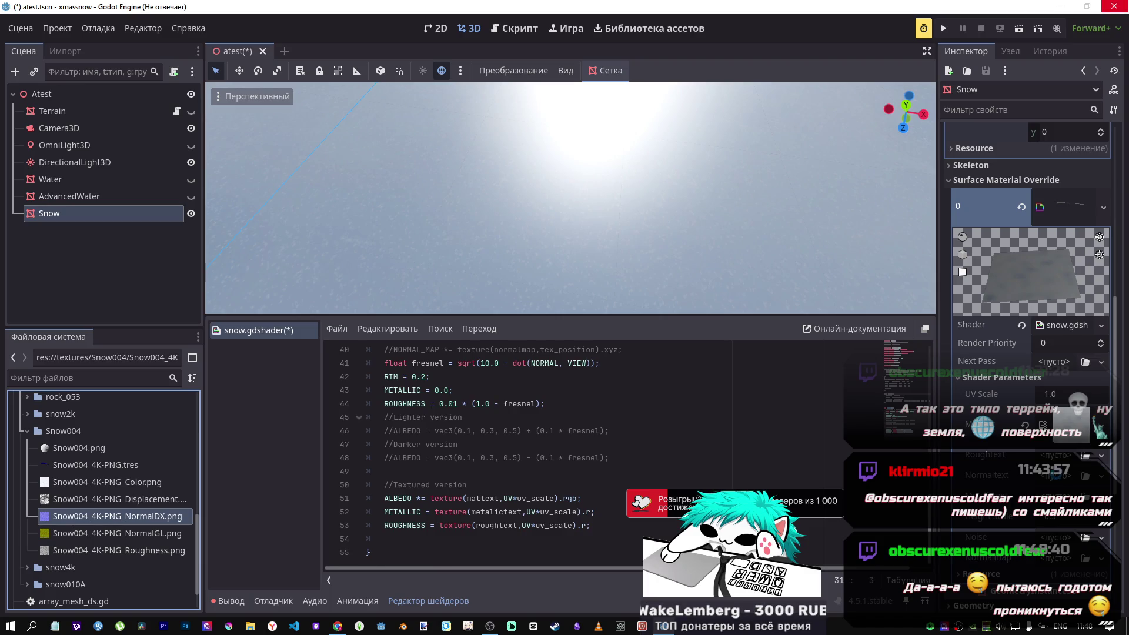
left_click_drag(151, 520, 1058, 480)
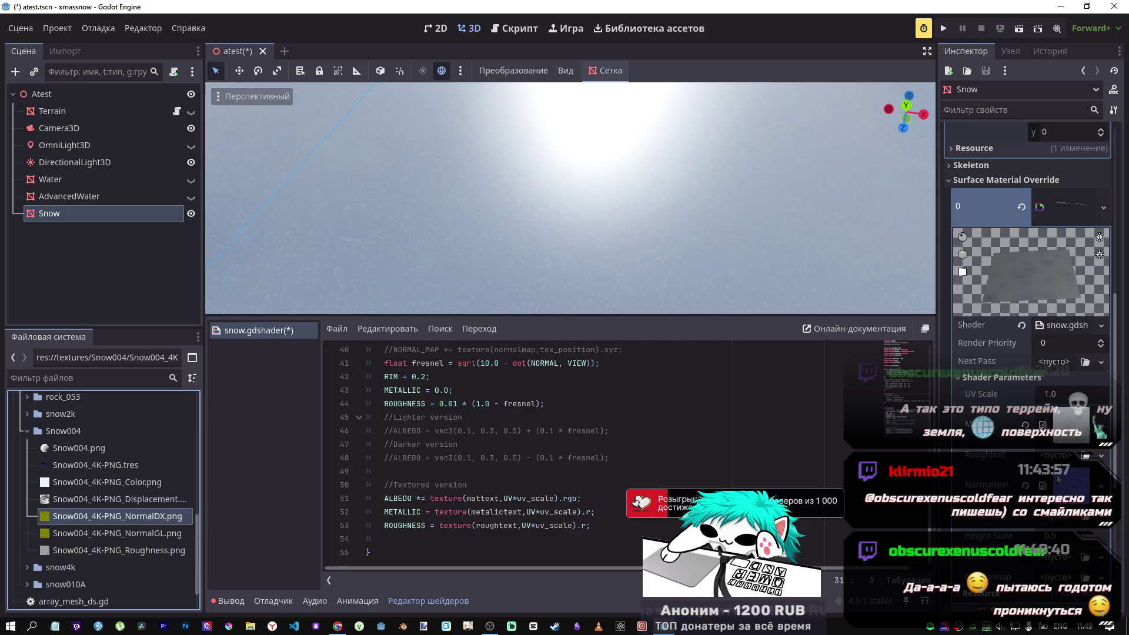
Comment out shader lines 34–36 and frame the Snow object in the viewport.
key("ctrl+k")
scroll(714, 284, "down", 5)
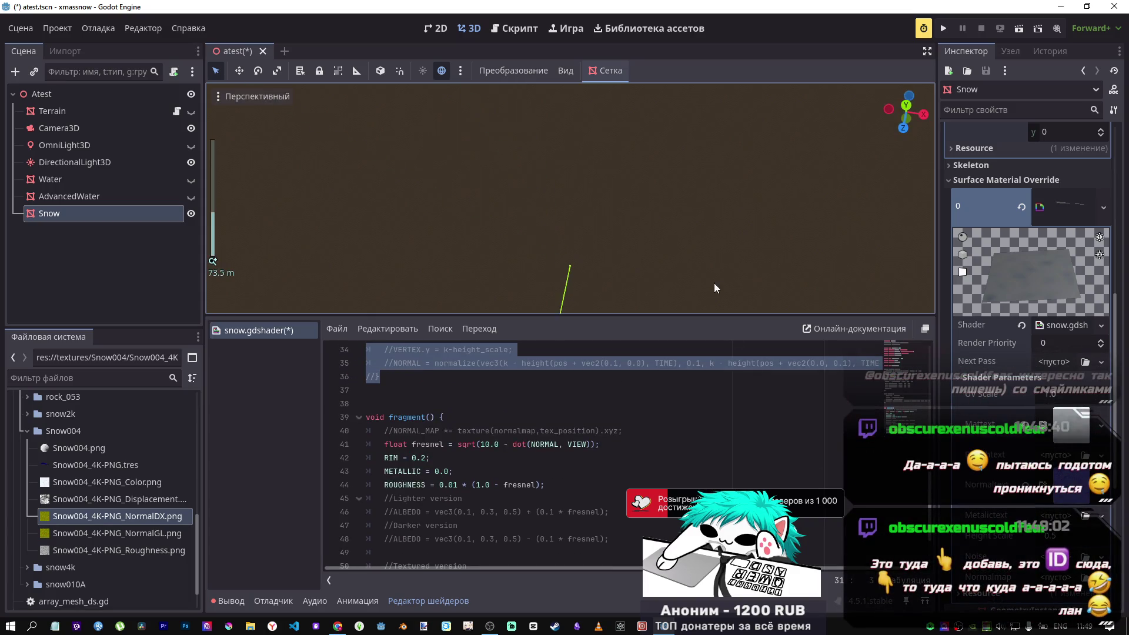
key("f")
scroll(647, 242, "up", 3)
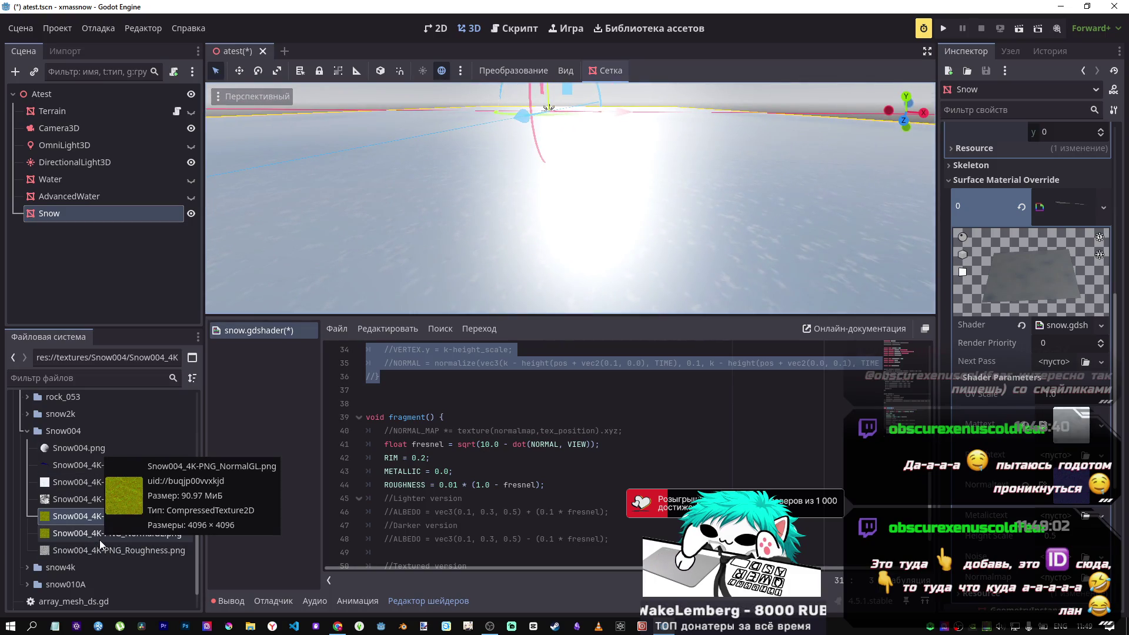
Reassign NormalDX to the normal texture parameter and the Roughness map to Roughtext.
mouse_move(82, 517)
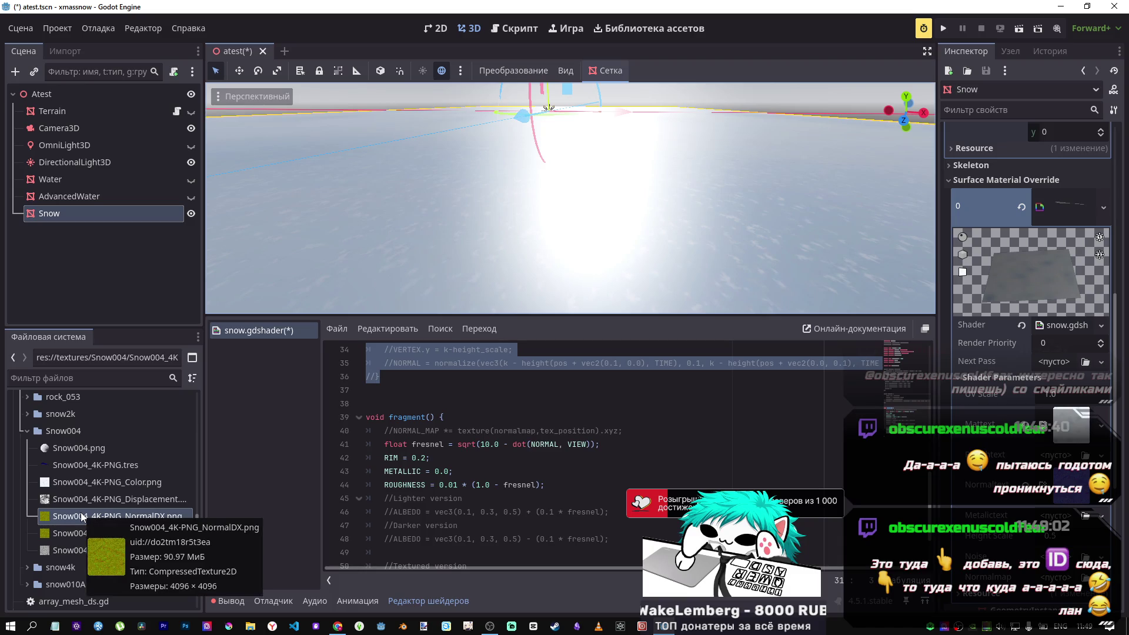
left_click_drag(82, 517, 1084, 494)
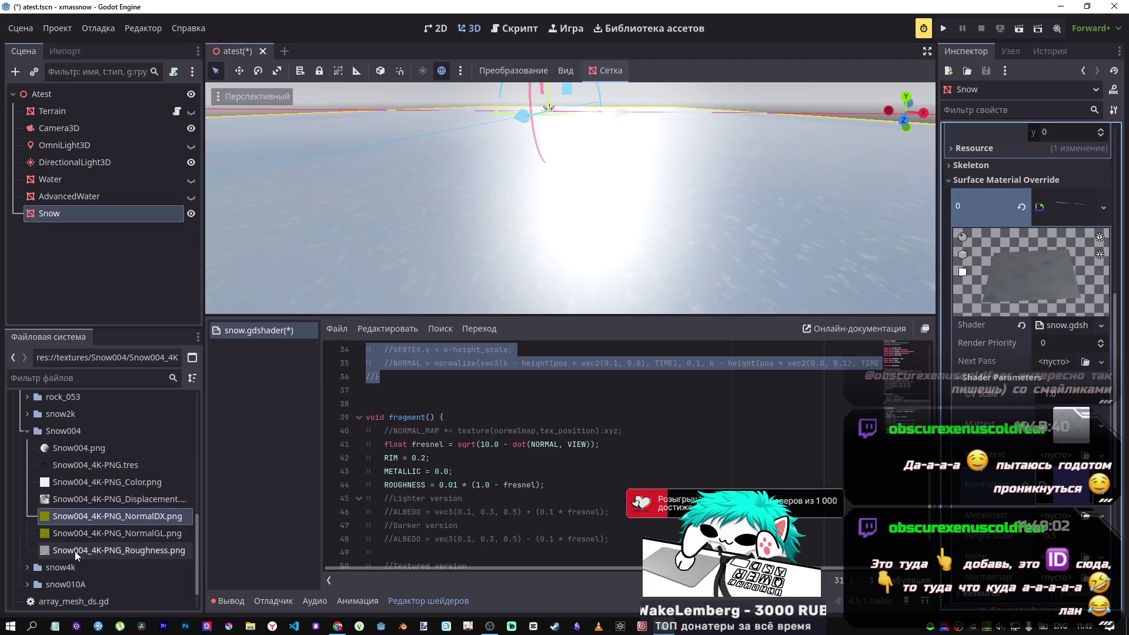
mouse_move(76, 550)
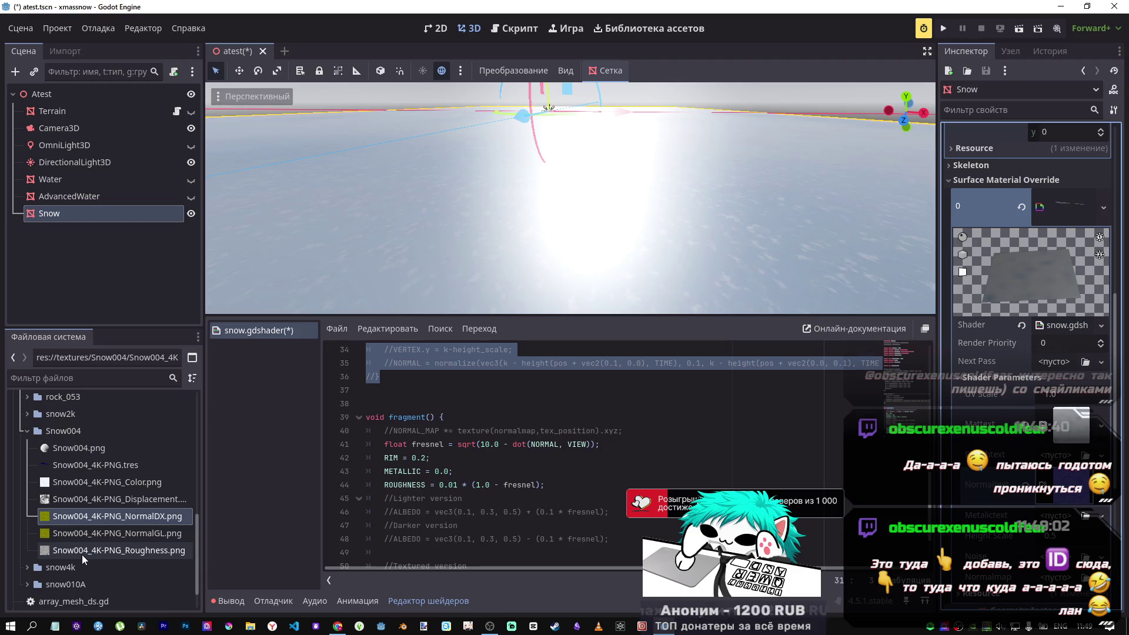
left_click_drag(80, 554, 1056, 486)
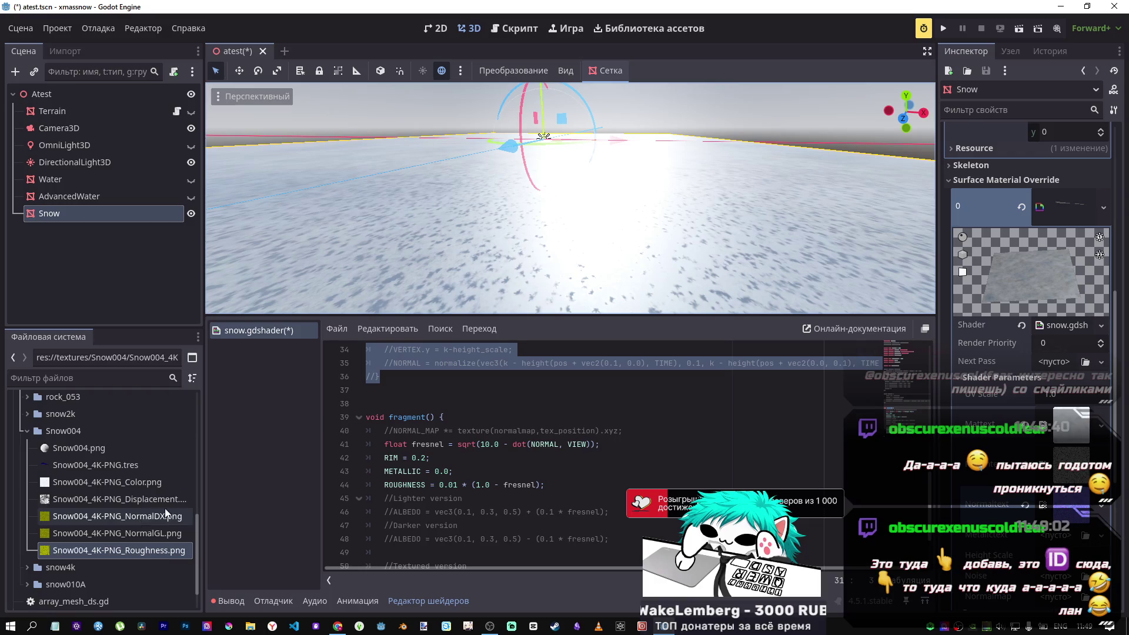
scroll(456, 471, "down", 2)
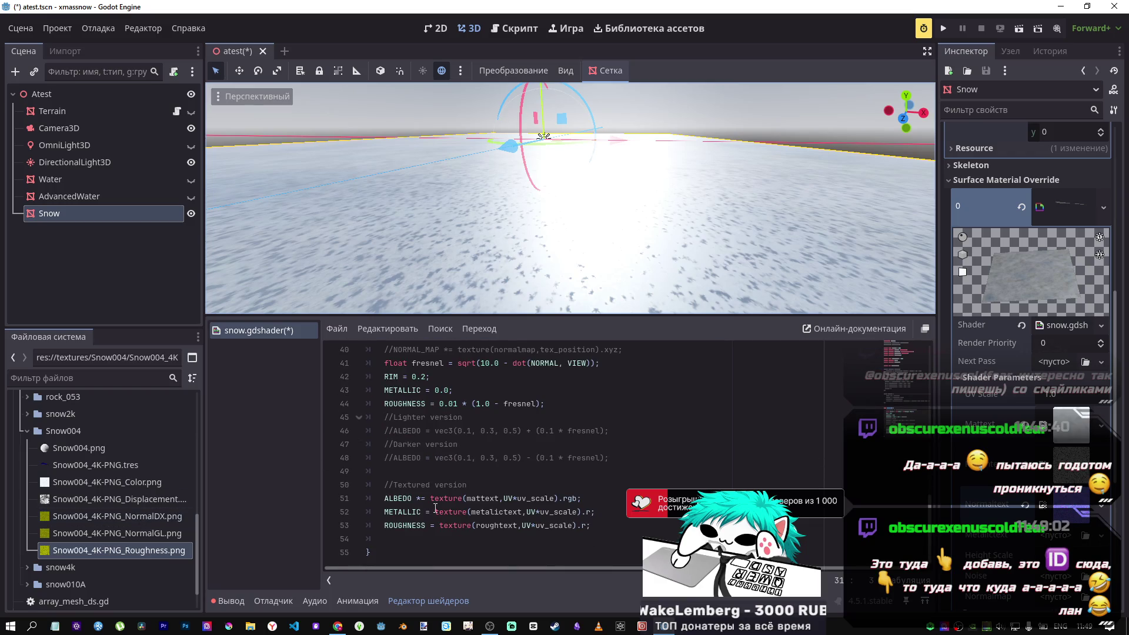
Save the edited shader and set the UV Scale to 10.0.
left_click(509, 512)
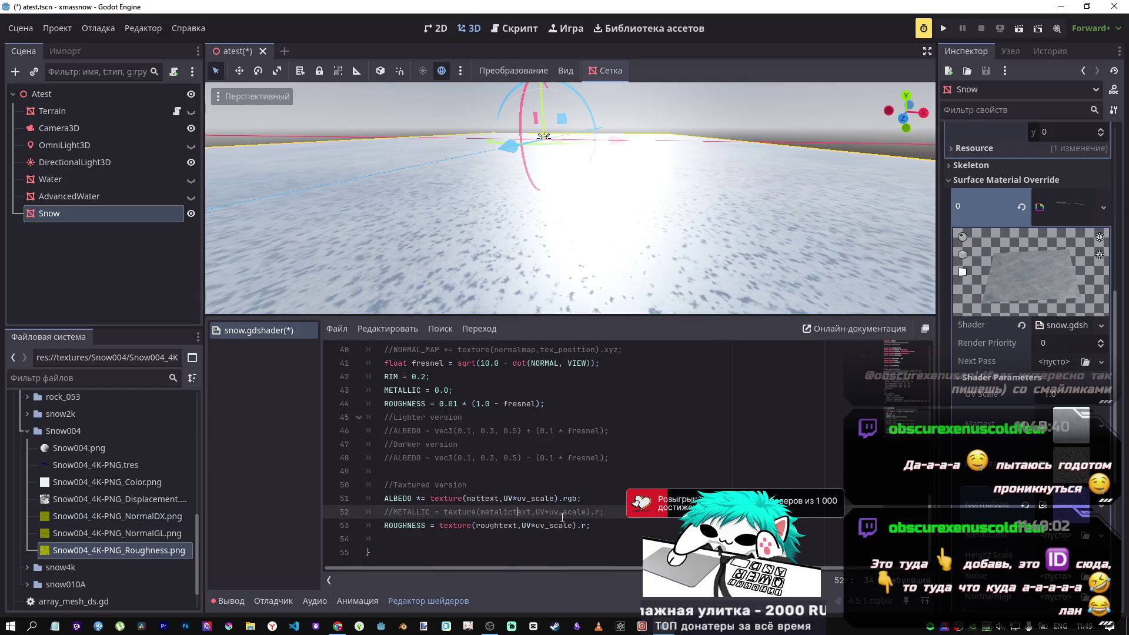
key("ctrl+s")
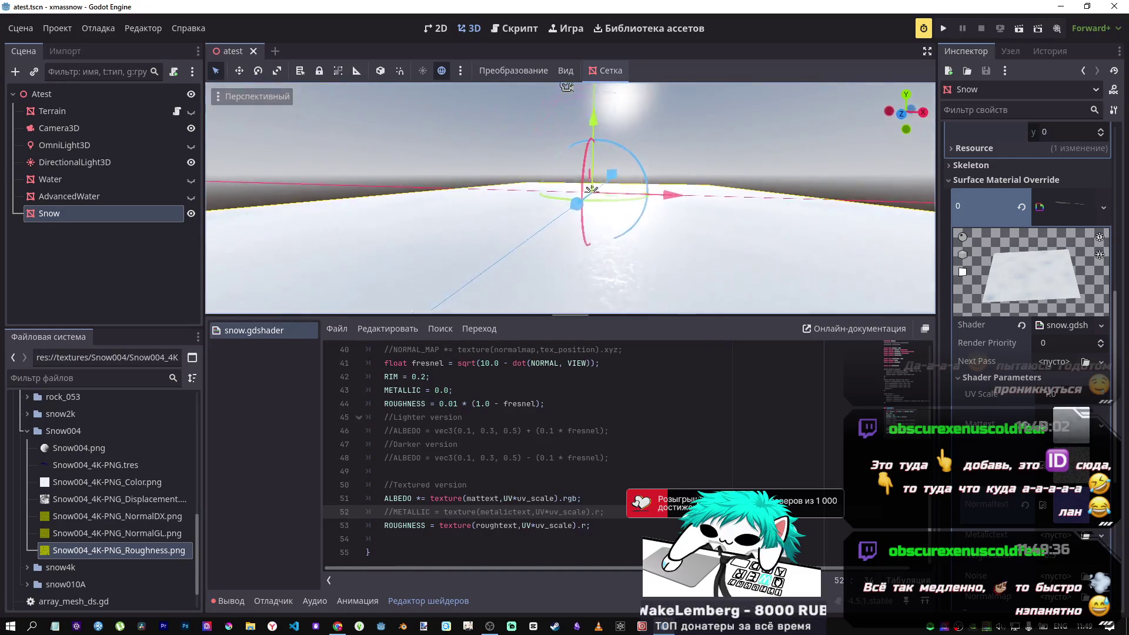
left_click_drag(1100, 393, 987, 380)
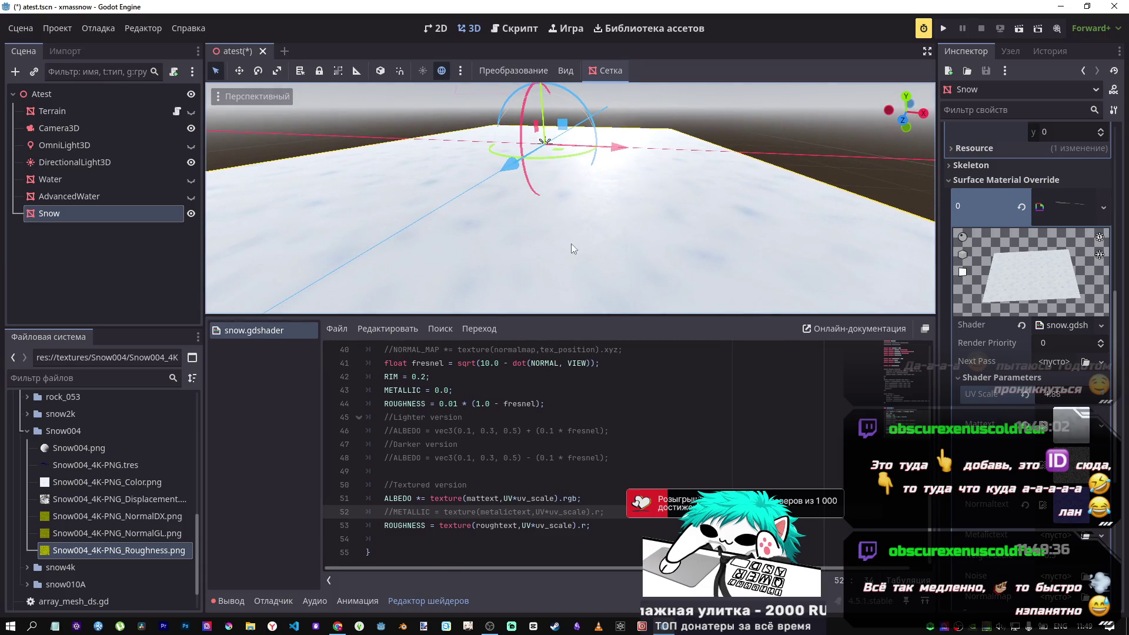
left_click(1066, 393)
type("10.01")
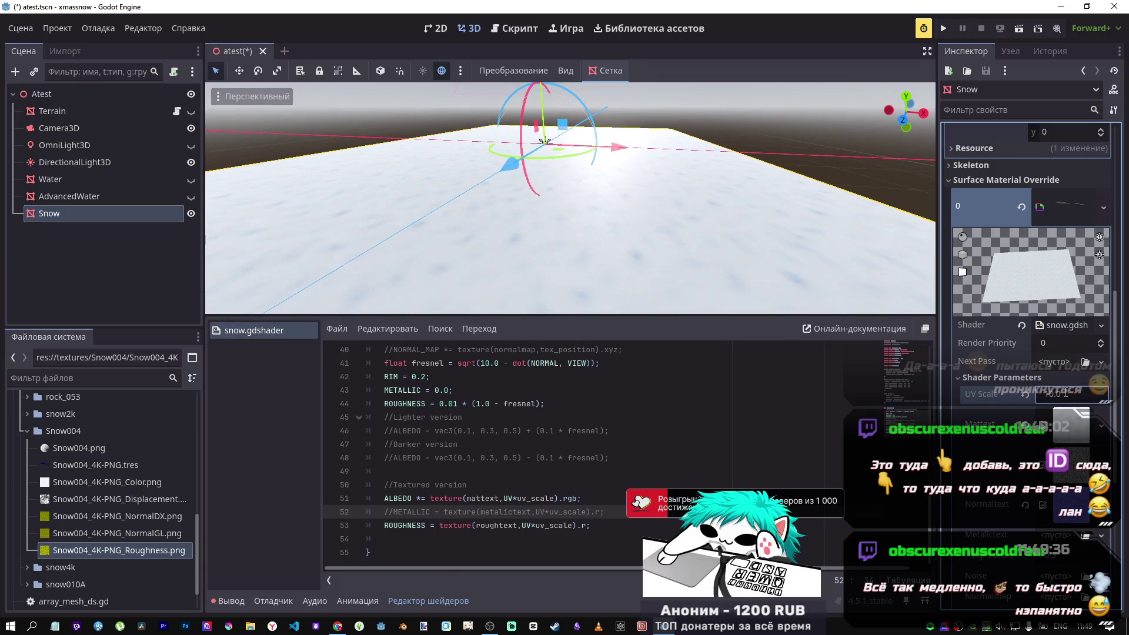
key("Return")
Select the Snow004 colour map file and bring the browser window forward.
mouse_move(543, 231)
left_mouse_down()
mouse_move(541, 160)
mouse_move(559, 128)
mouse_move(565, 137)
left_mouse_up()
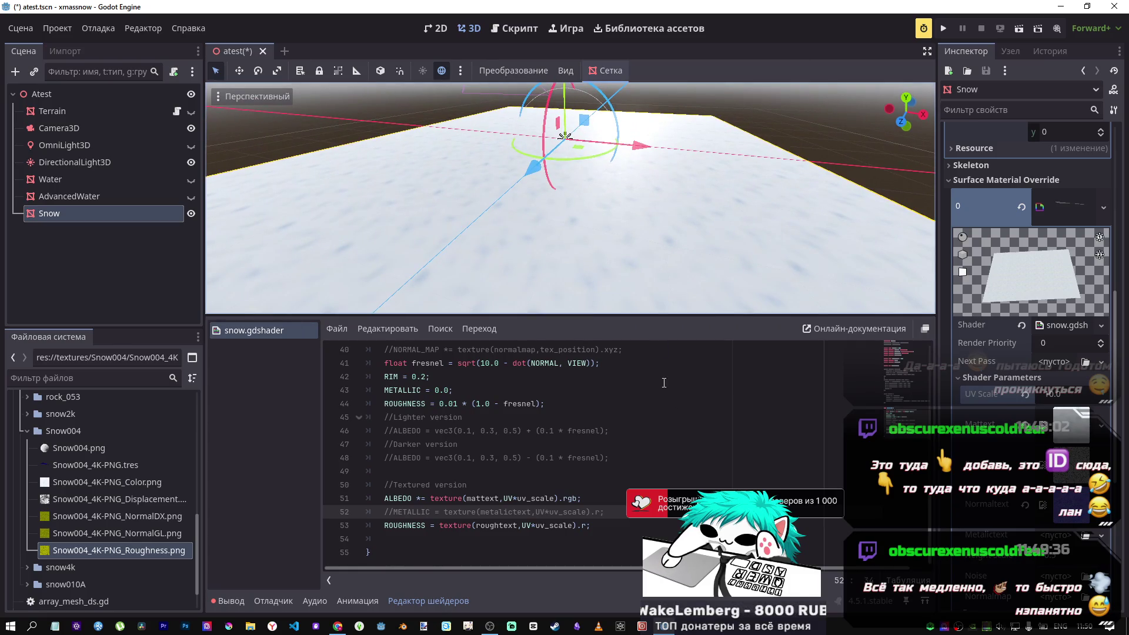
mouse_move(63, 460)
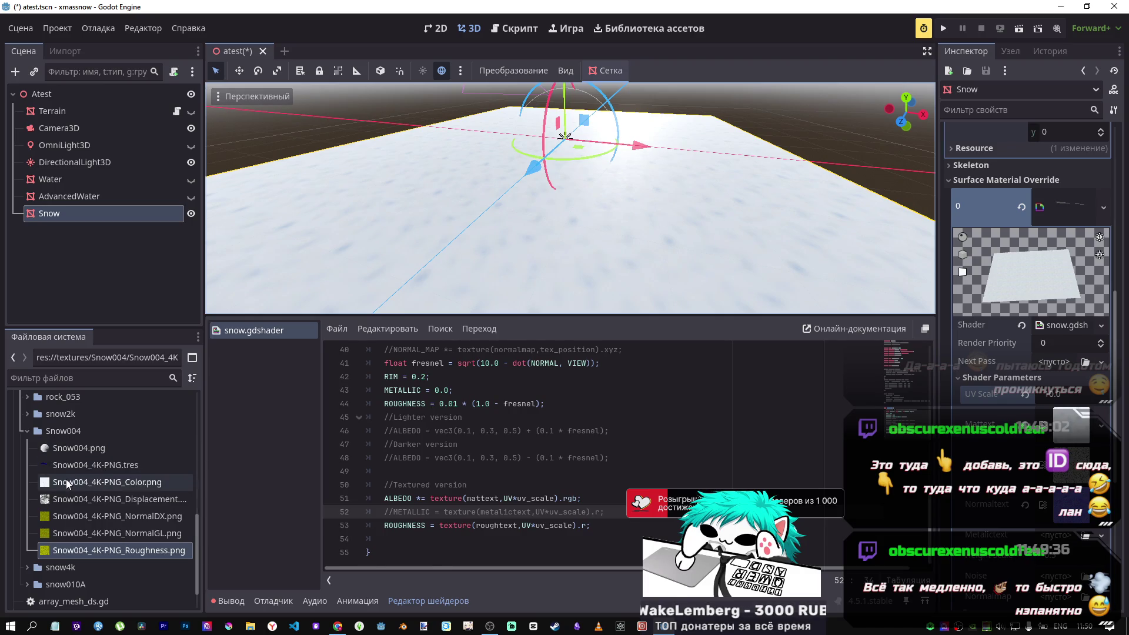
mouse_move(66, 481)
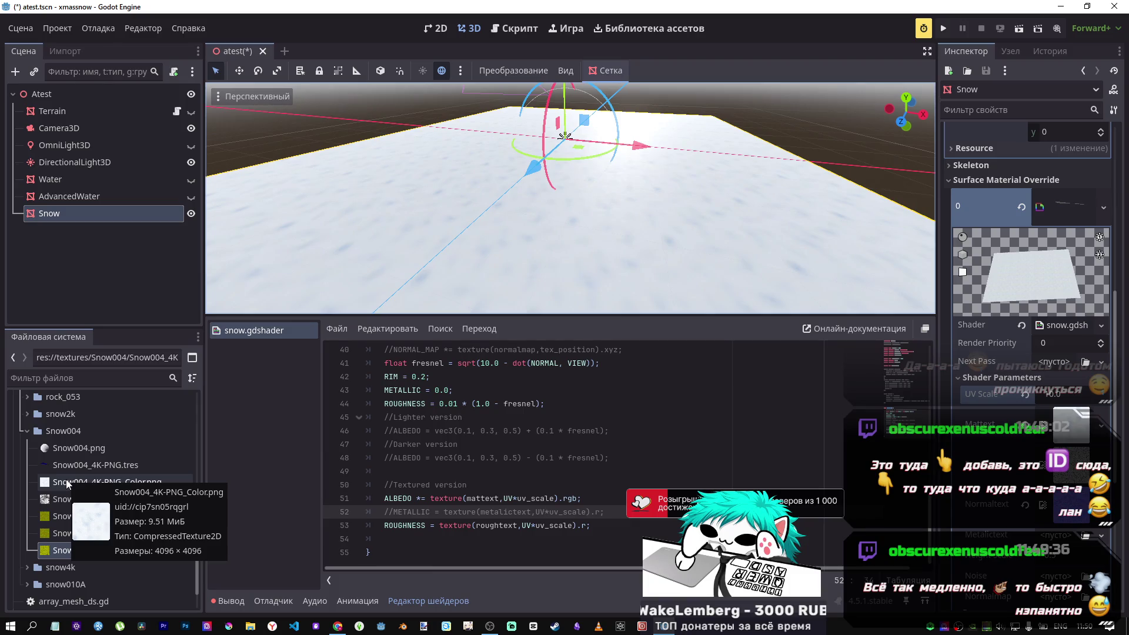
left_click(67, 483)
left_click_drag(696, 275, 659, 259)
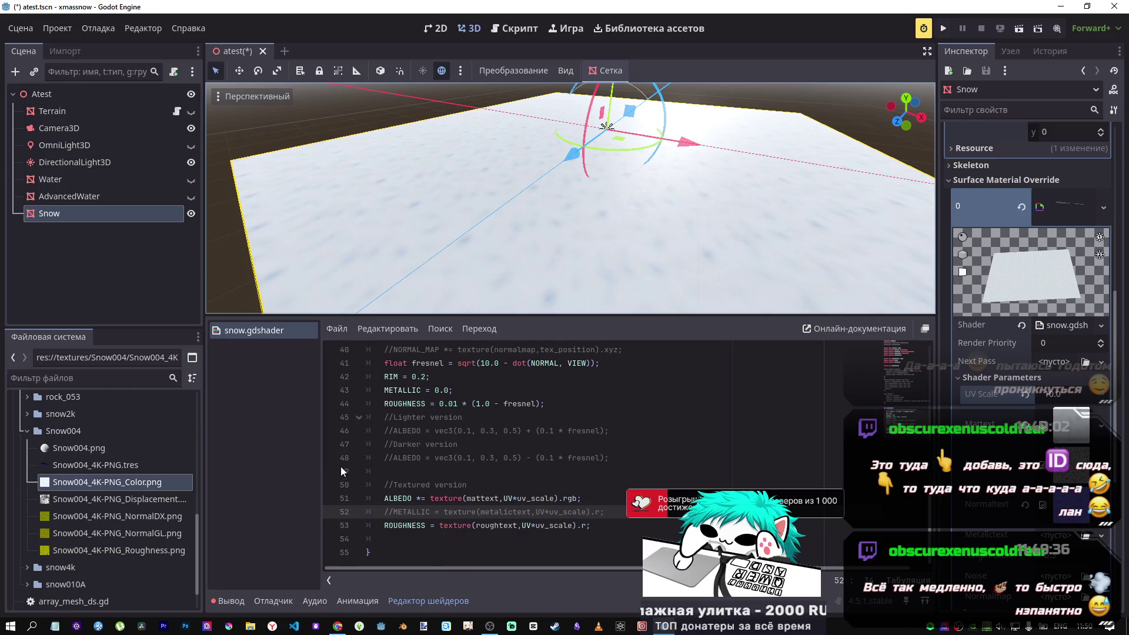
mouse_move(338, 626)
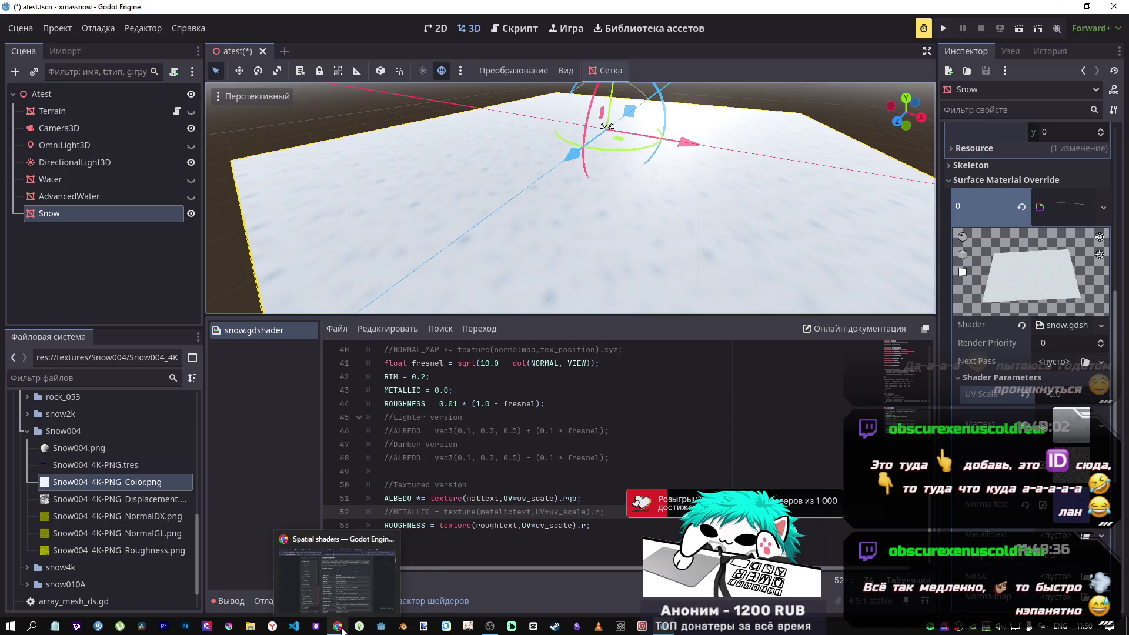
left_click(340, 585)
View the Snow 004 and Snow 001 material pages on ambientCG.
left_click(956, 8)
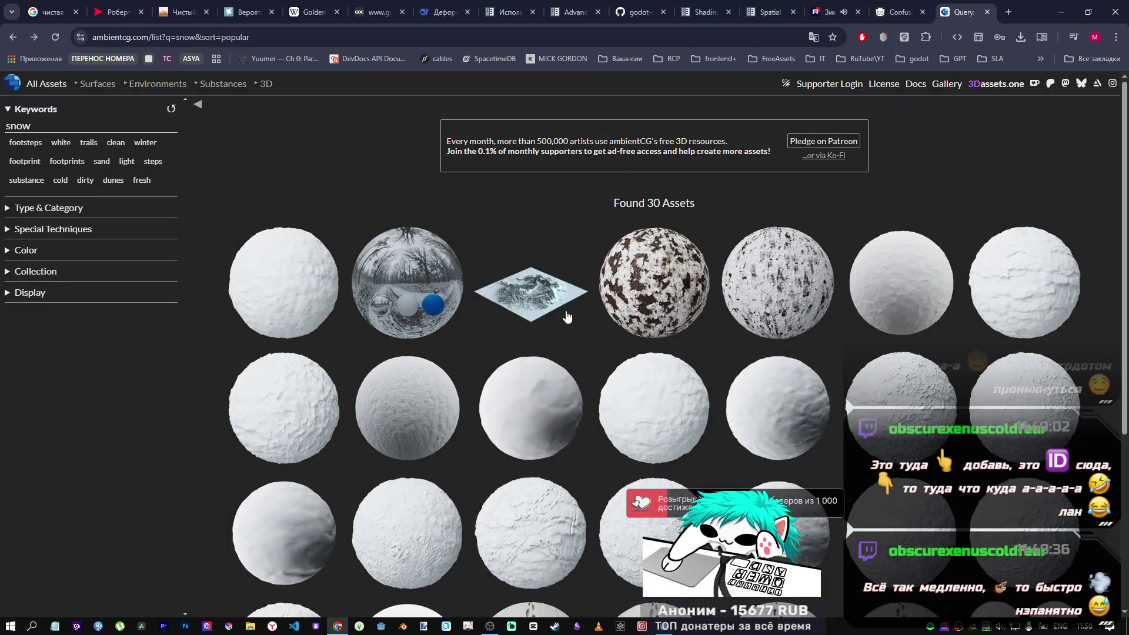
left_click(525, 419)
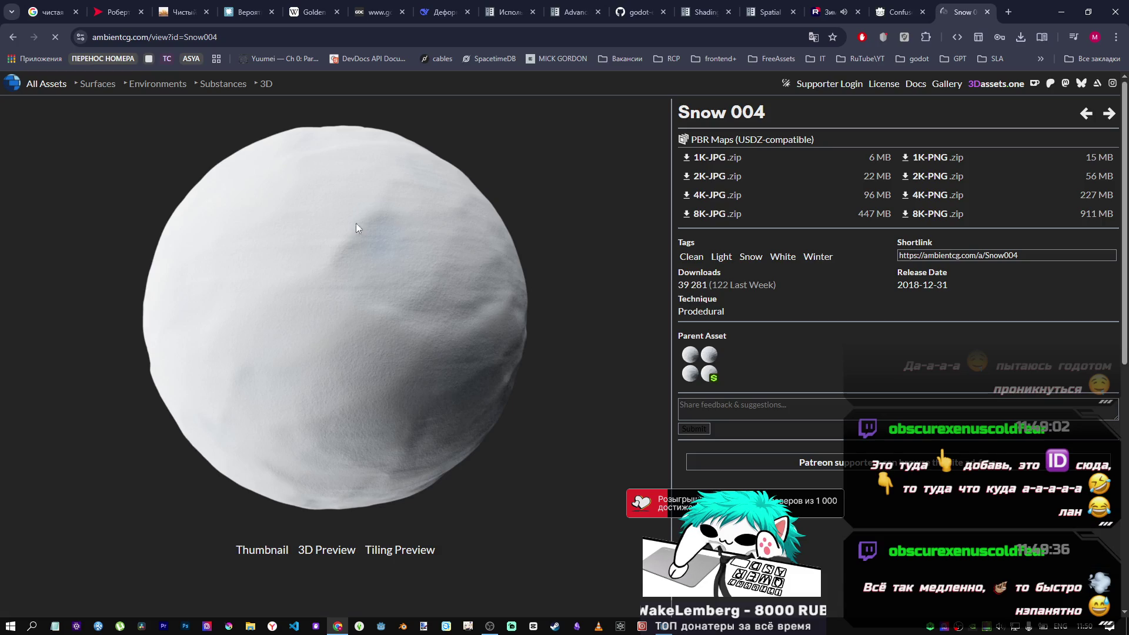
left_click(7, 37)
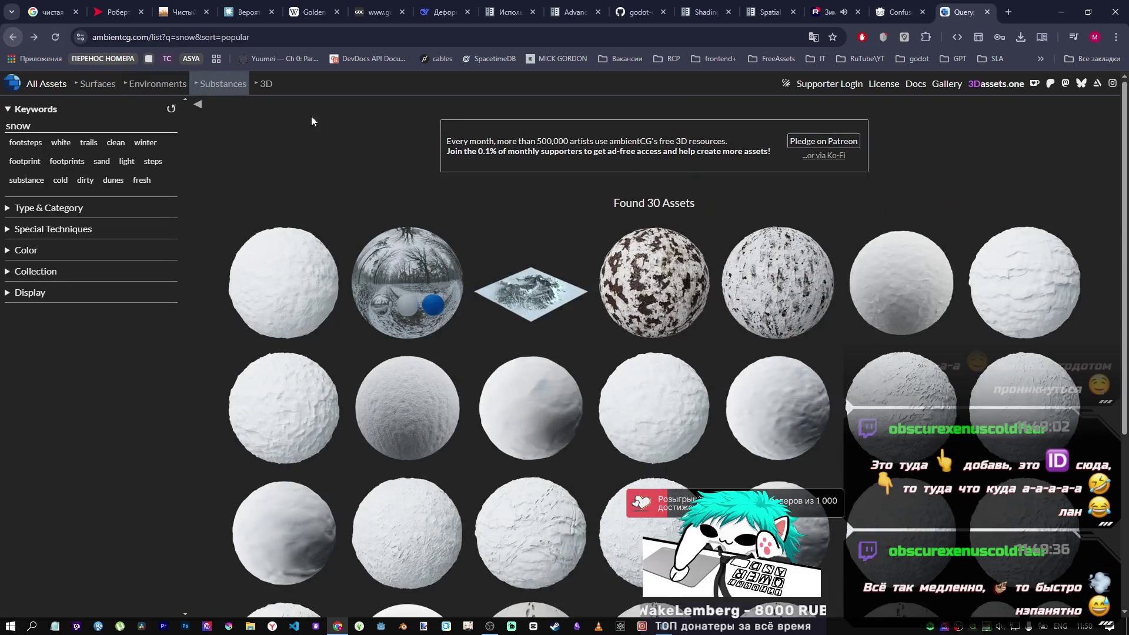
scroll(635, 287, "down", 4)
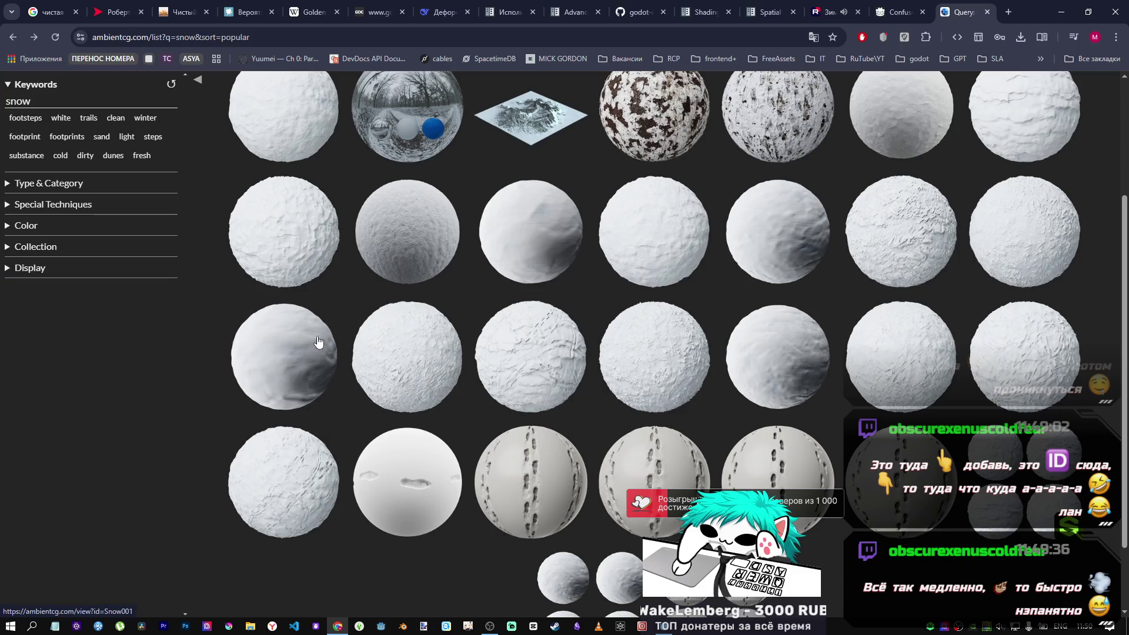
left_click(295, 355)
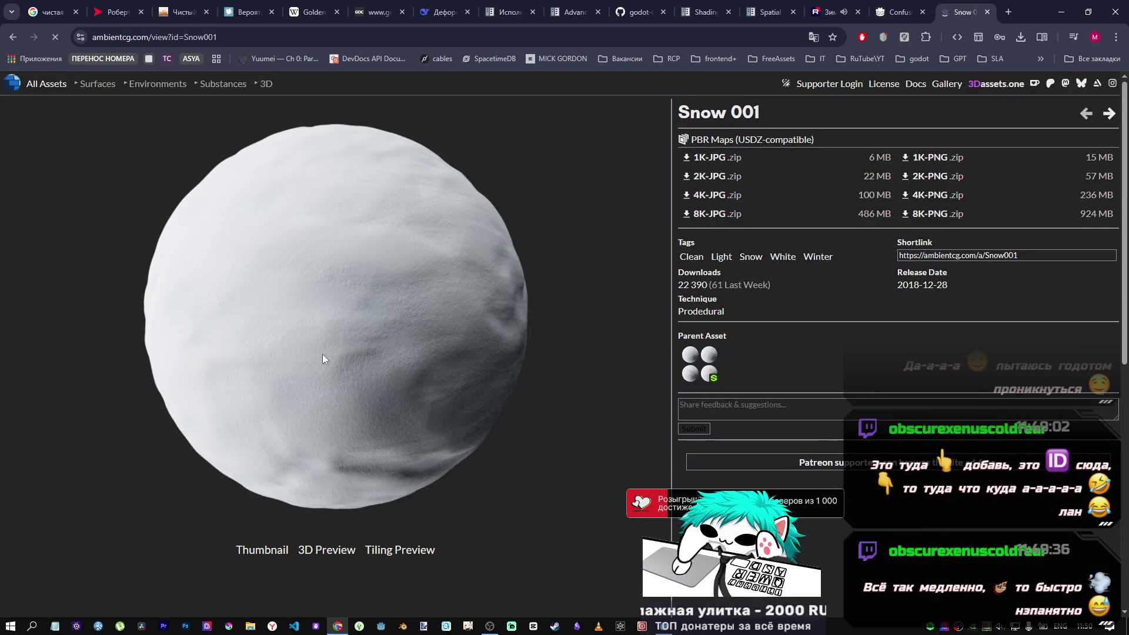
left_click(16, 39)
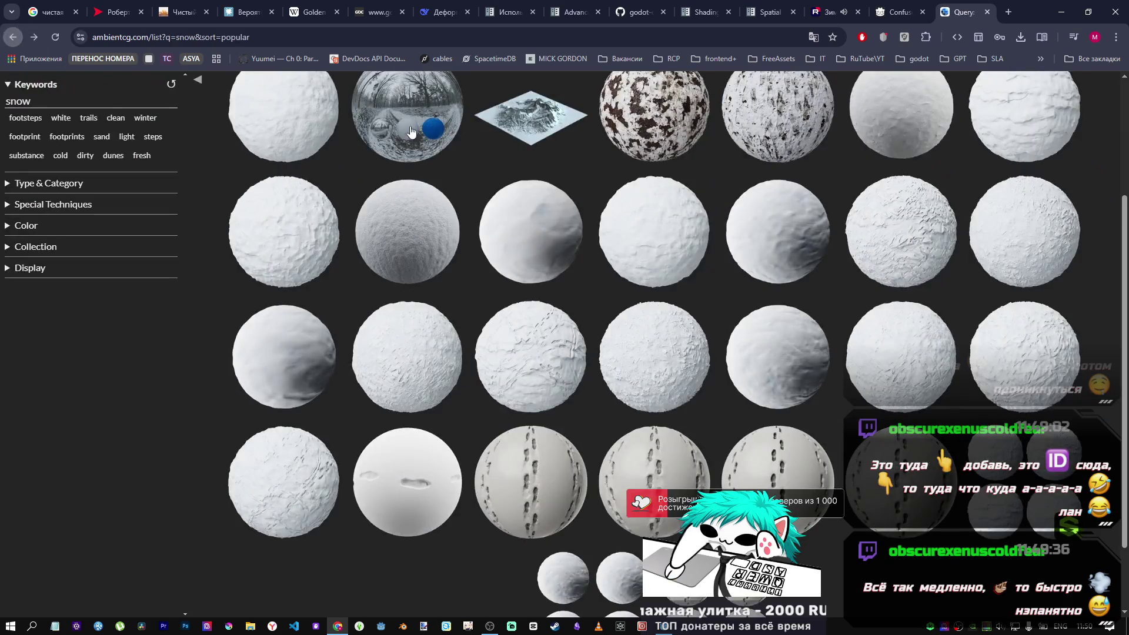
View the Snow 002 and Snow 007 A pages, then return to Godot.
left_click(800, 247)
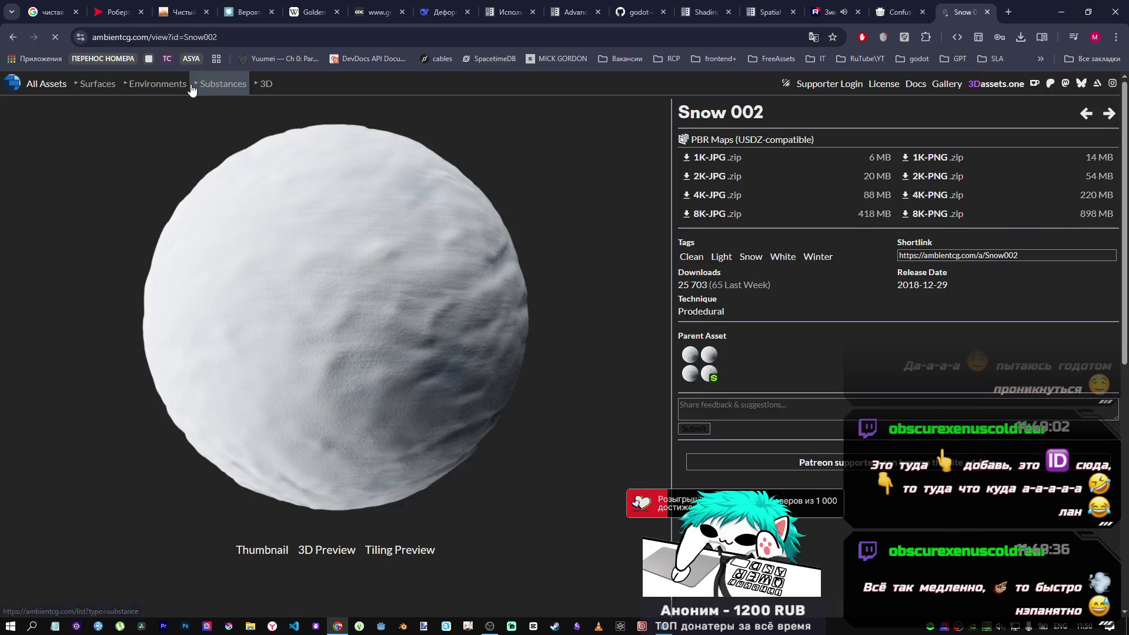
key("alt+Left")
left_click(623, 213)
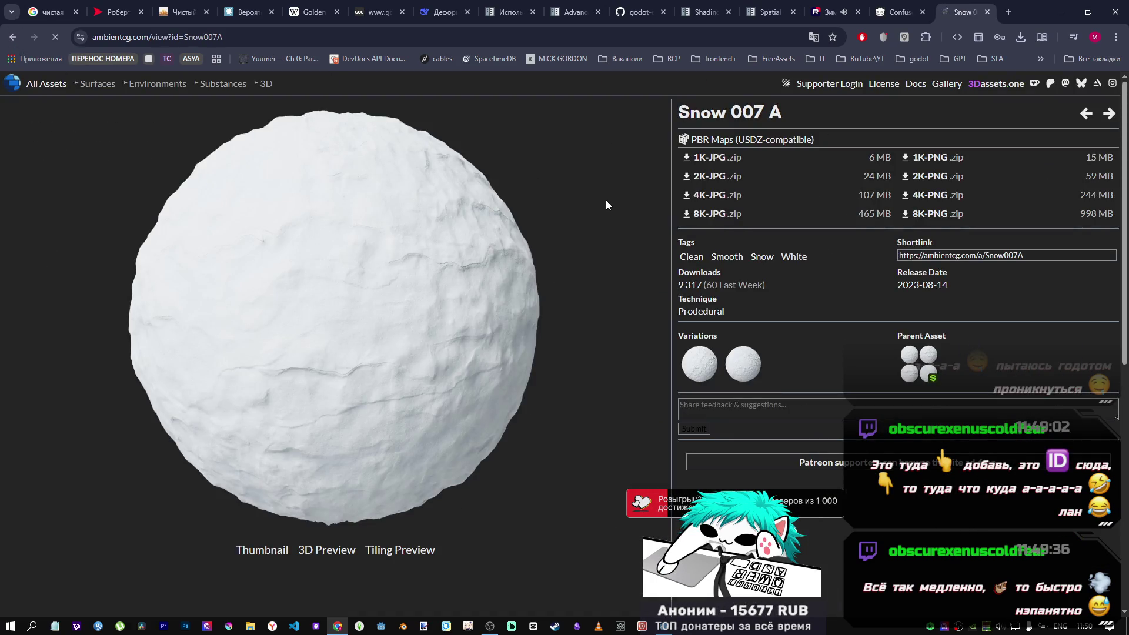
left_click(10, 41)
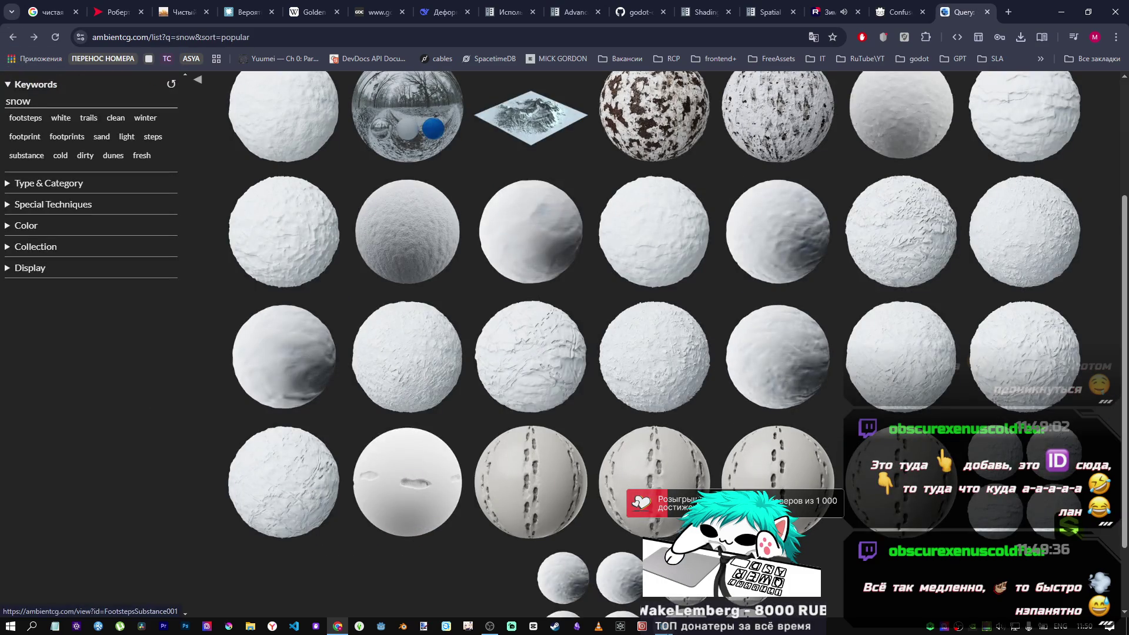
key("alt+Tab")
left_click_drag(542, 309, 542, 309)
Change UV Scale to 30.0, then 2.0, and orbit to check the coarser tiling.
left_click(1065, 394)
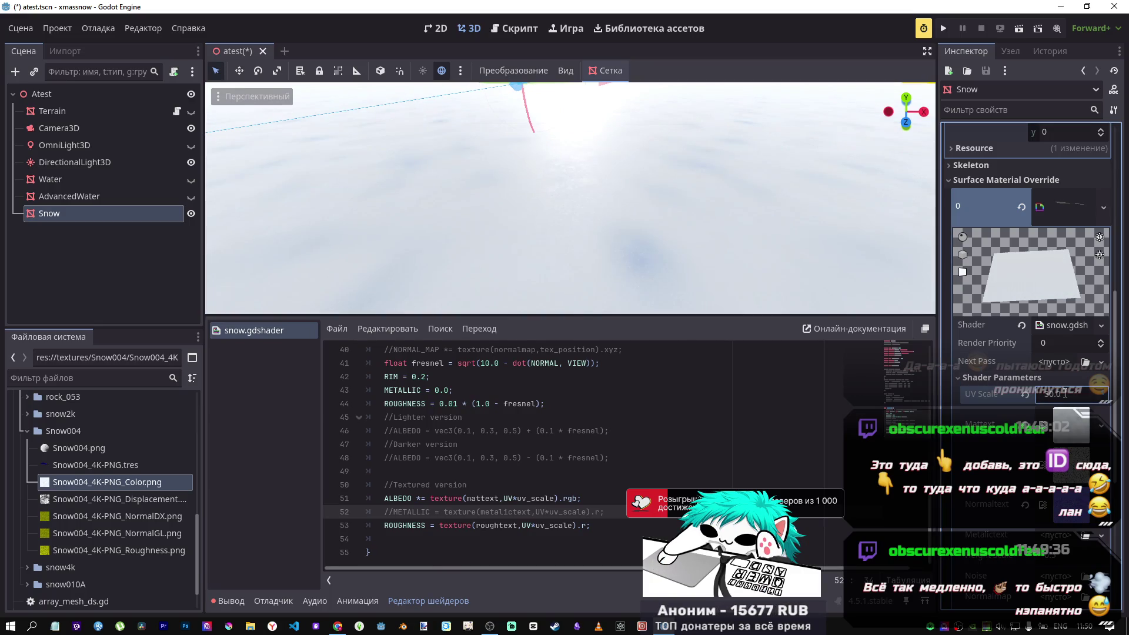
key("Return")
left_click_drag(630, 122, 586, 118)
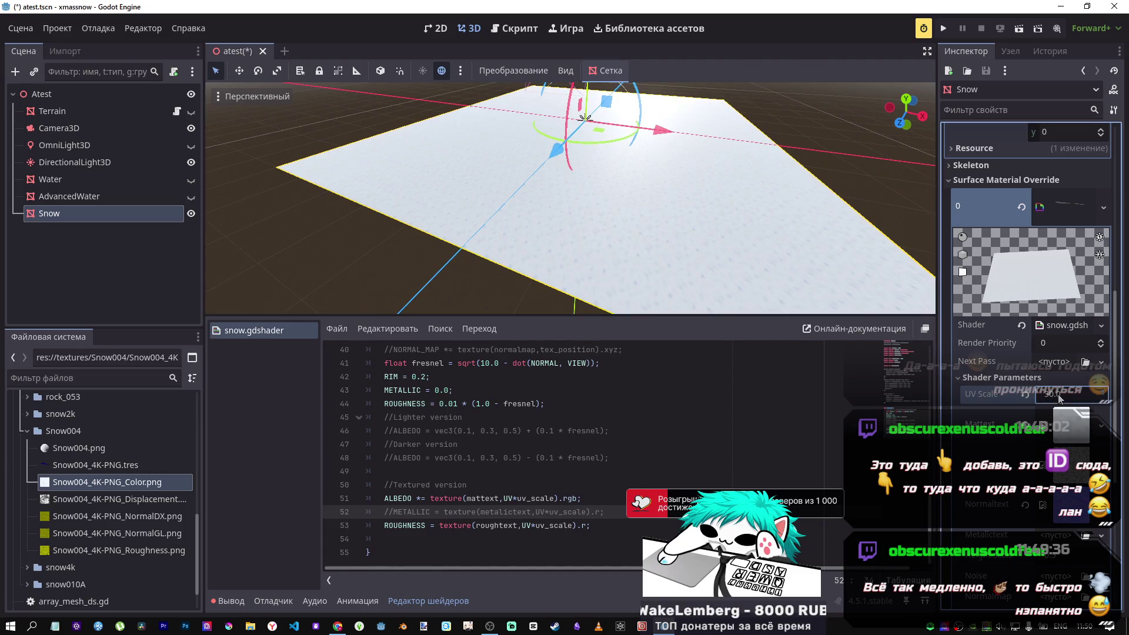
type("2")
key("Return")
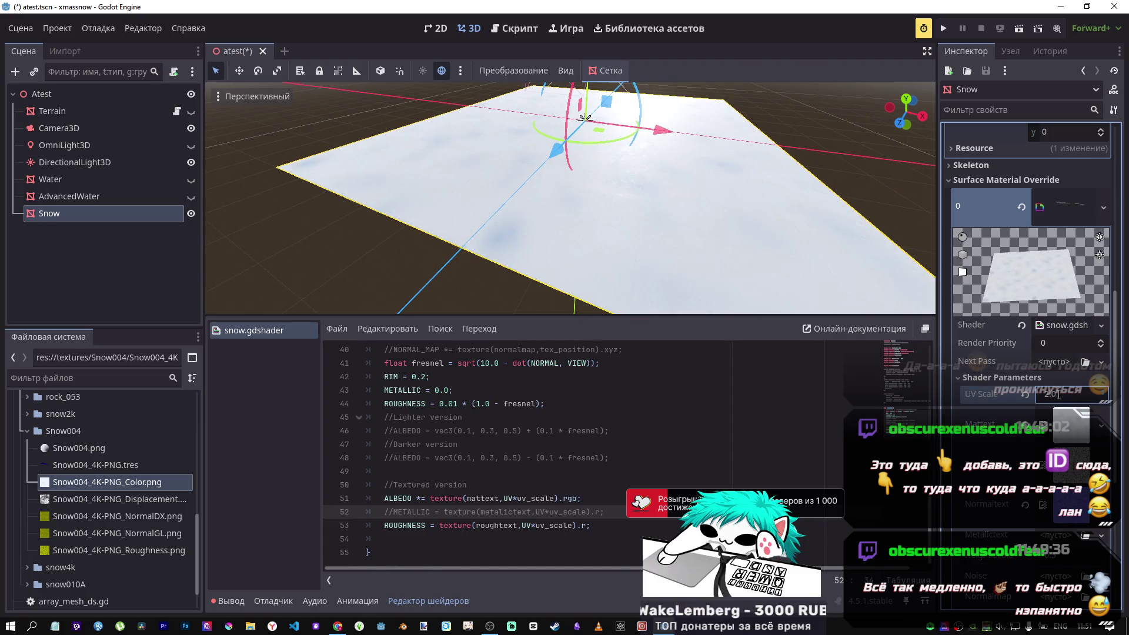
left_click_drag(571, 200, 571, 158)
left_click_drag(537, 113, 537, 94)
left_click_drag(542, 147, 541, 141)
left_click_drag(619, 194, 618, 194)
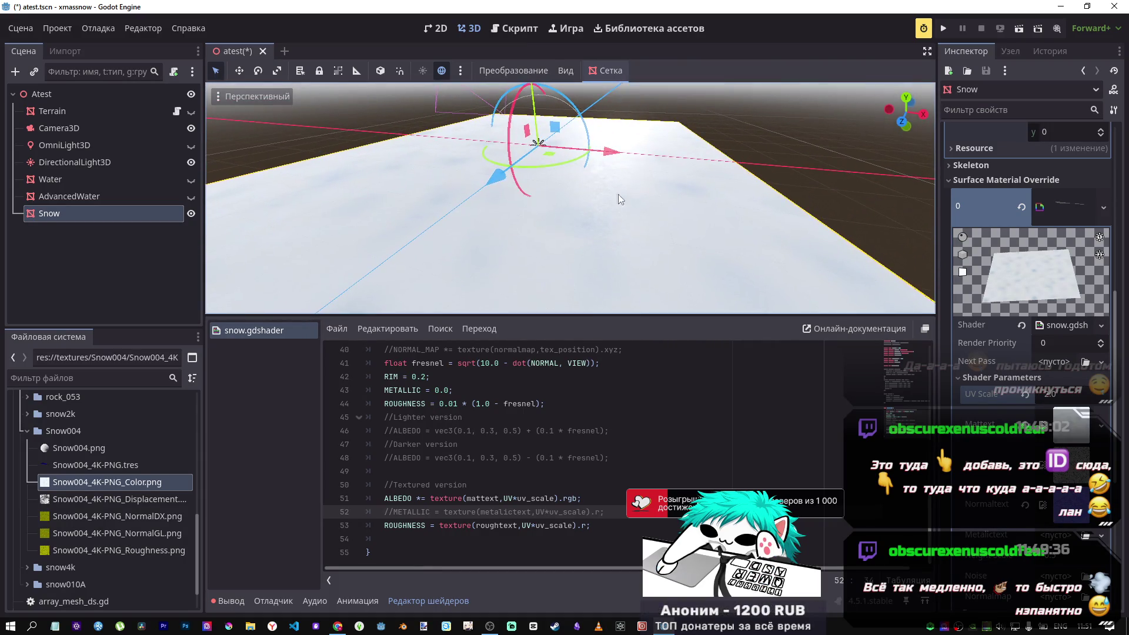
scroll(1084, 225, "up", 3)
scroll(1085, 220, "up", 9)
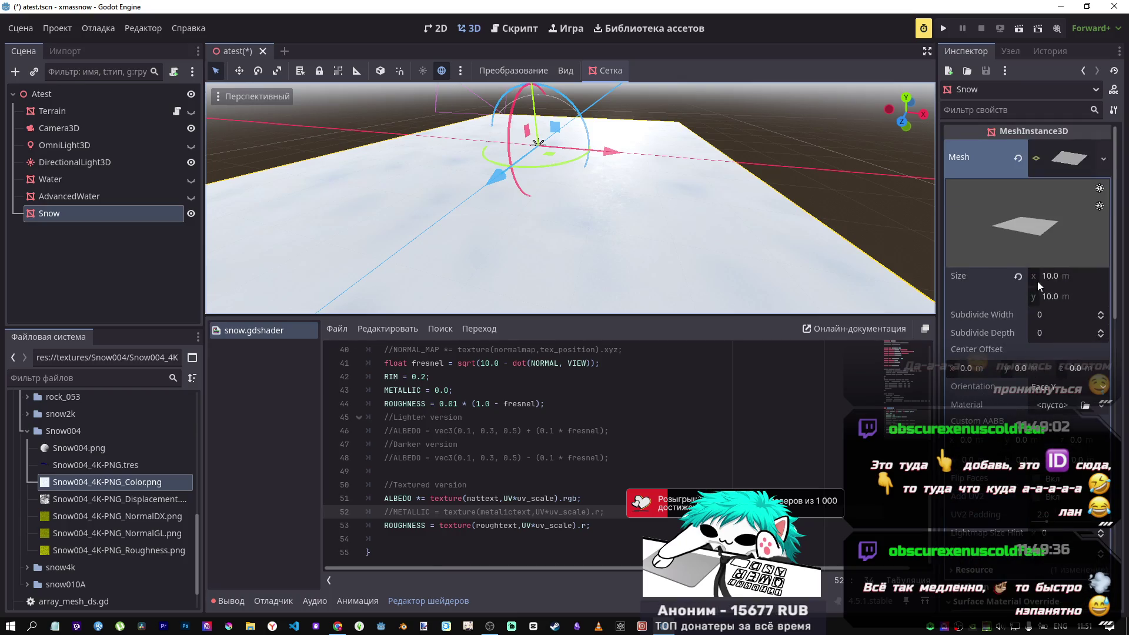
Set the PlaneMesh's Subdivide Width and Subdivide Depth to 50 each.
scroll(1020, 294, "up", 10)
left_click(1050, 316)
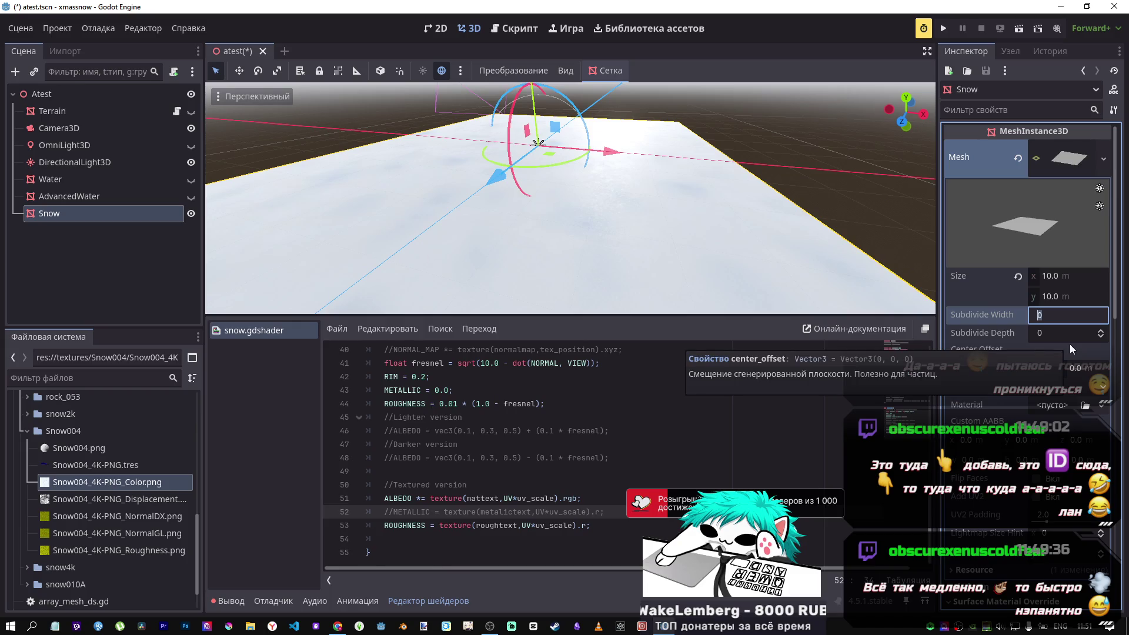
type("50")
key("Tab")
type("50")
key("Return")
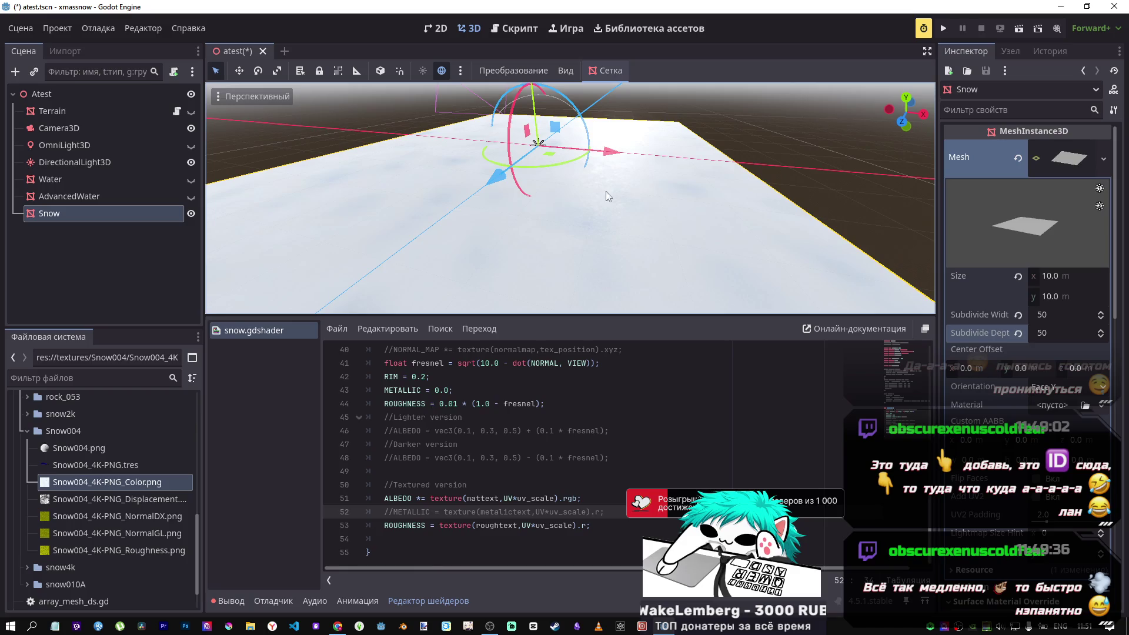
mouse_move(441, 312)
left_mouse_down()
mouse_move(517, 215)
mouse_move(575, 265)
mouse_move(466, 206)
left_mouse_up()
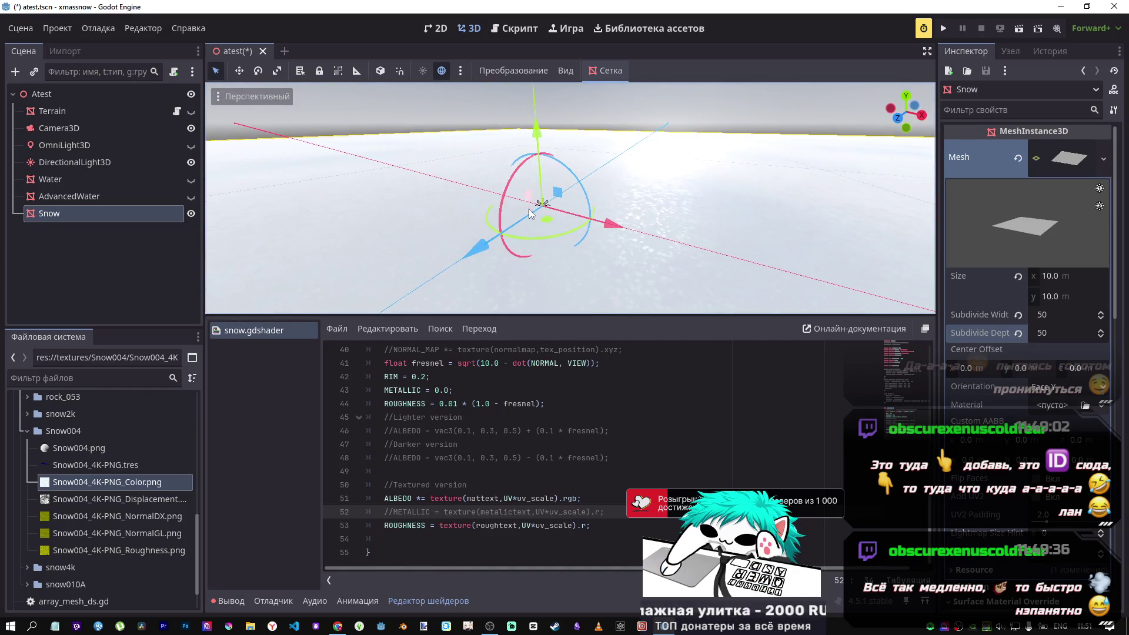
scroll(1030, 353, "down", 10)
scroll(1030, 458, "down", 2)
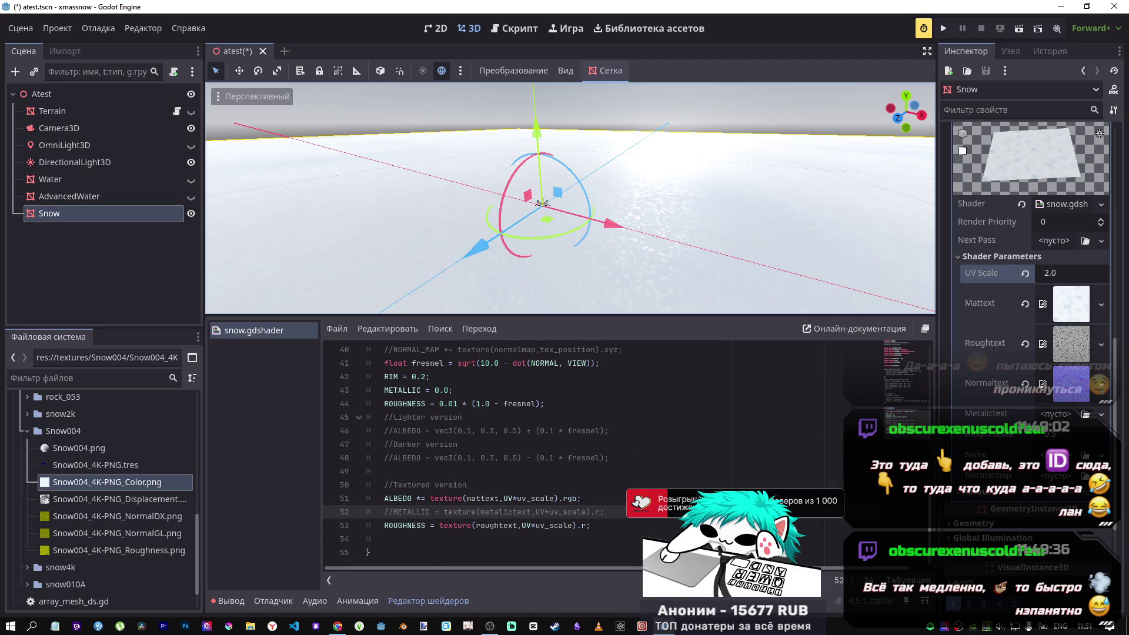
Give the Noise parameter a new noise texture and expand its settings.
left_click(1102, 456)
left_click(1036, 406)
left_click(1072, 461)
scroll(1042, 530, "down", 3)
Set the texture's noise to a new FastNoiseLite and its Color Ramp to a new Gradient.
left_click(1054, 351)
left_click(1049, 382)
left_click(1053, 369)
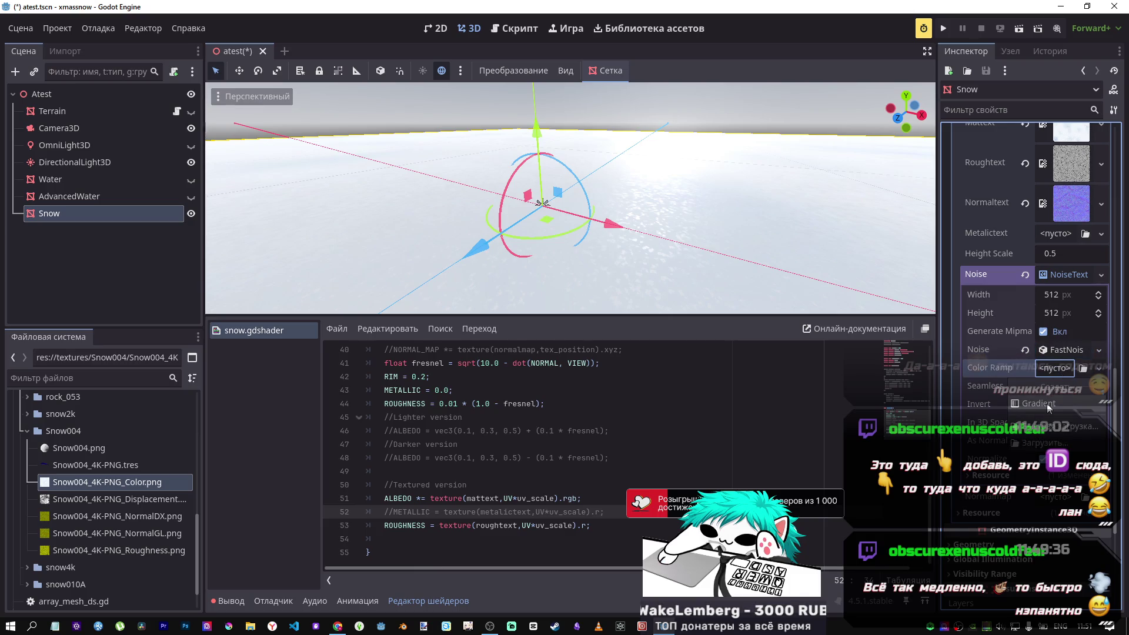
left_click(1051, 403)
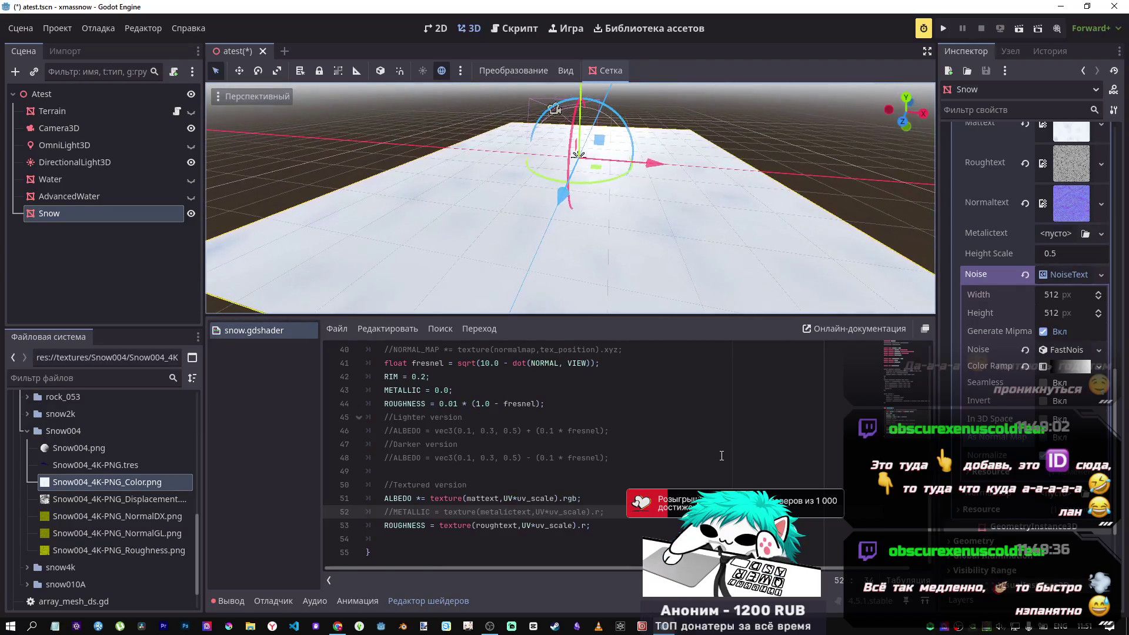
scroll(722, 456, "up", 5)
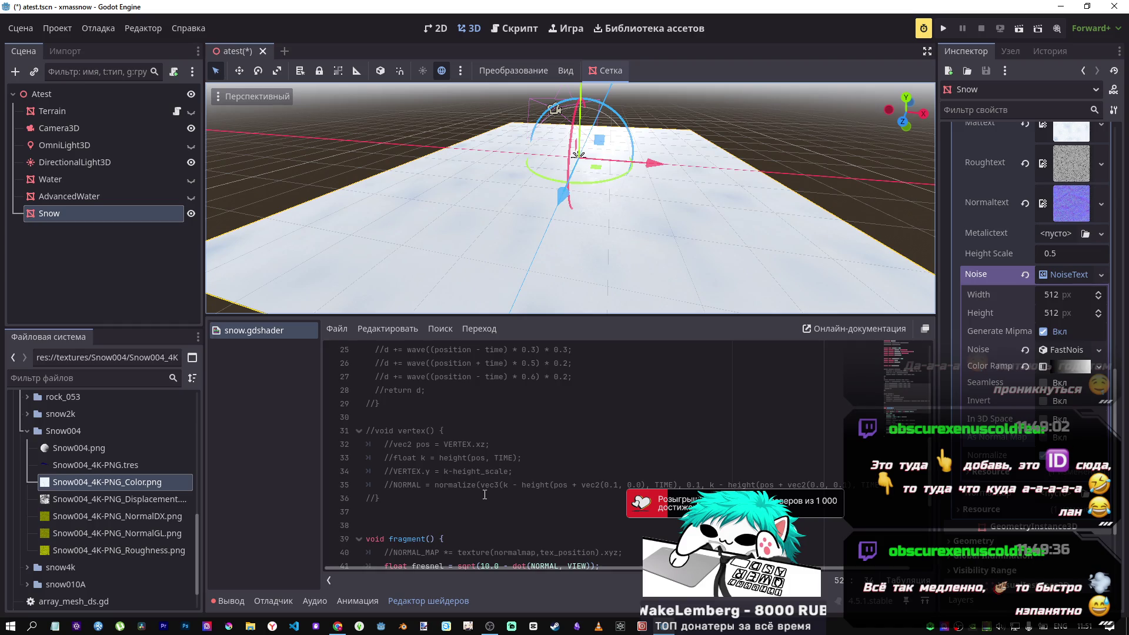
scroll(485, 494, "down", 5)
scroll(100, 499, "up", 3)
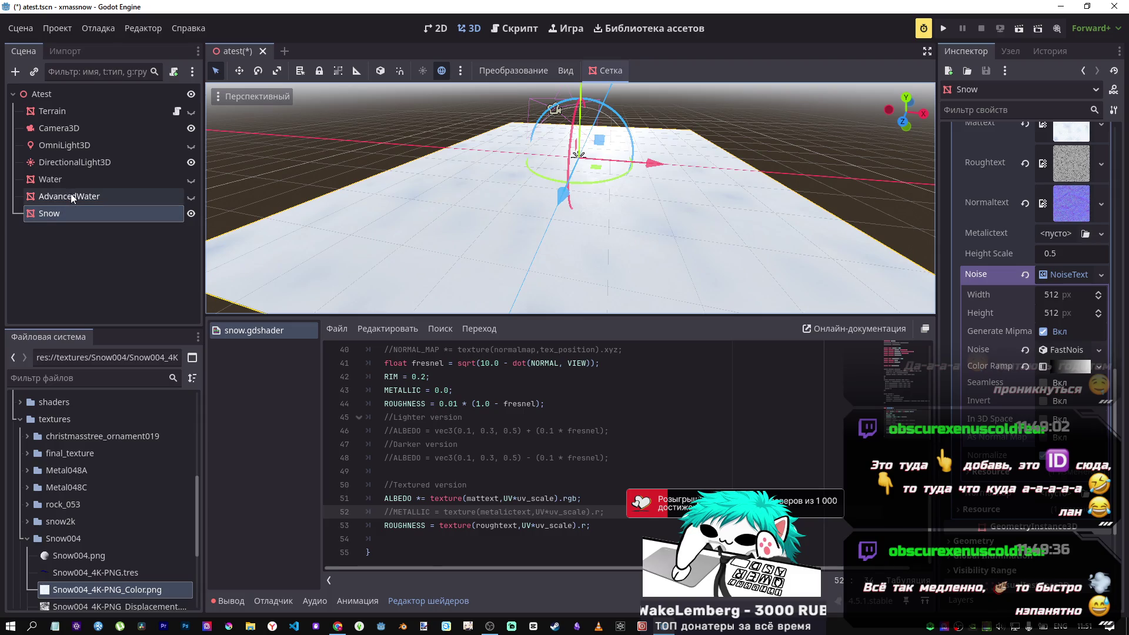
Select the Terrain node and open res://_Atest/terrain.gdshader to view its noise-driven vertex height code.
left_click(78, 115)
scroll(962, 363, "down", 10)
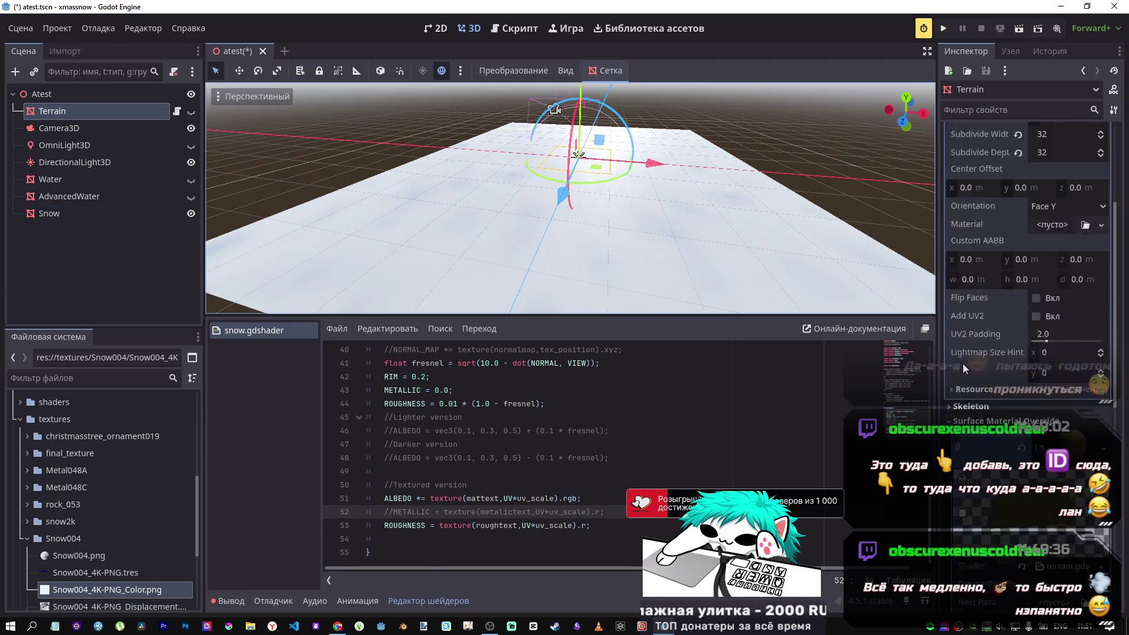
scroll(960, 355, "up", 5)
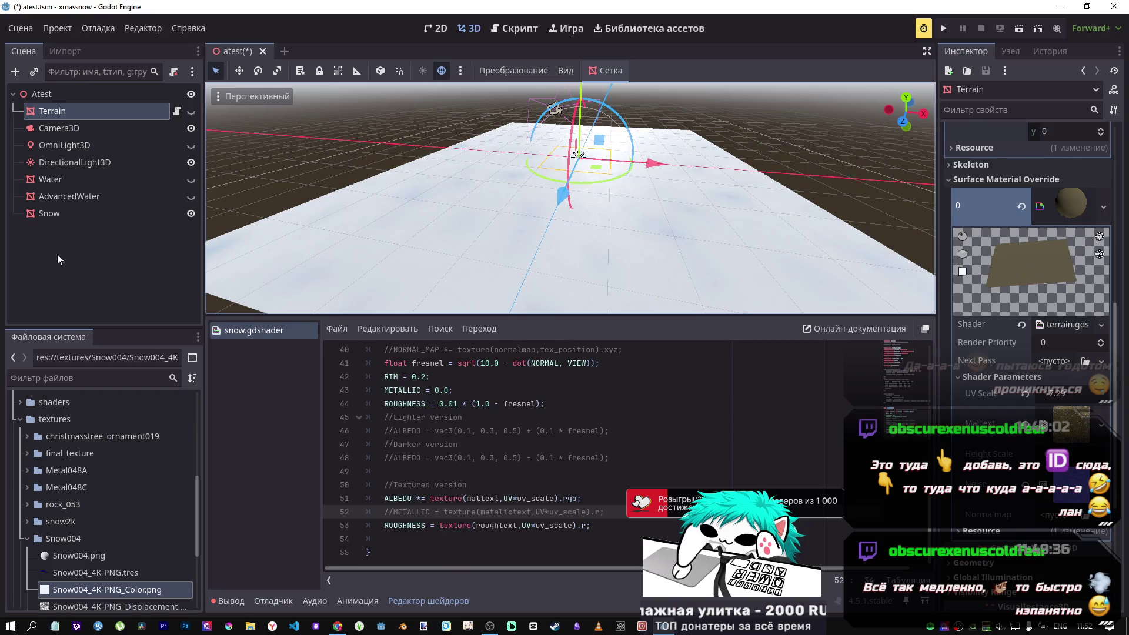
scroll(81, 477, "up", 3)
scroll(31, 560, "down", 3)
left_click(22, 564)
scroll(114, 484, "up", 5)
scroll(114, 489, "up", 3)
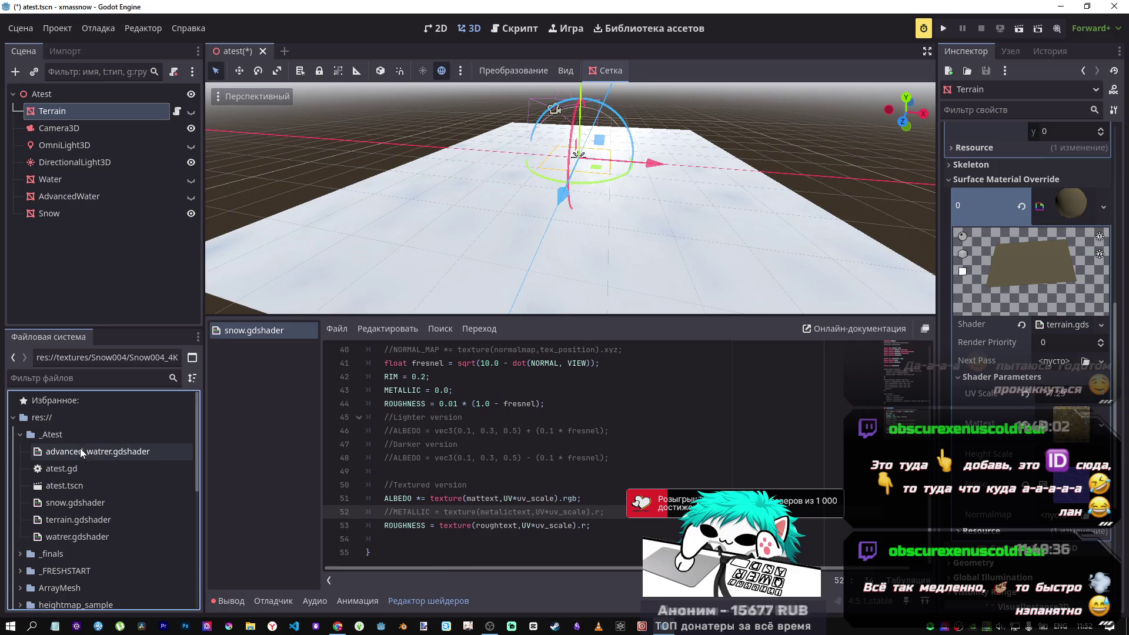
double_click(98, 523)
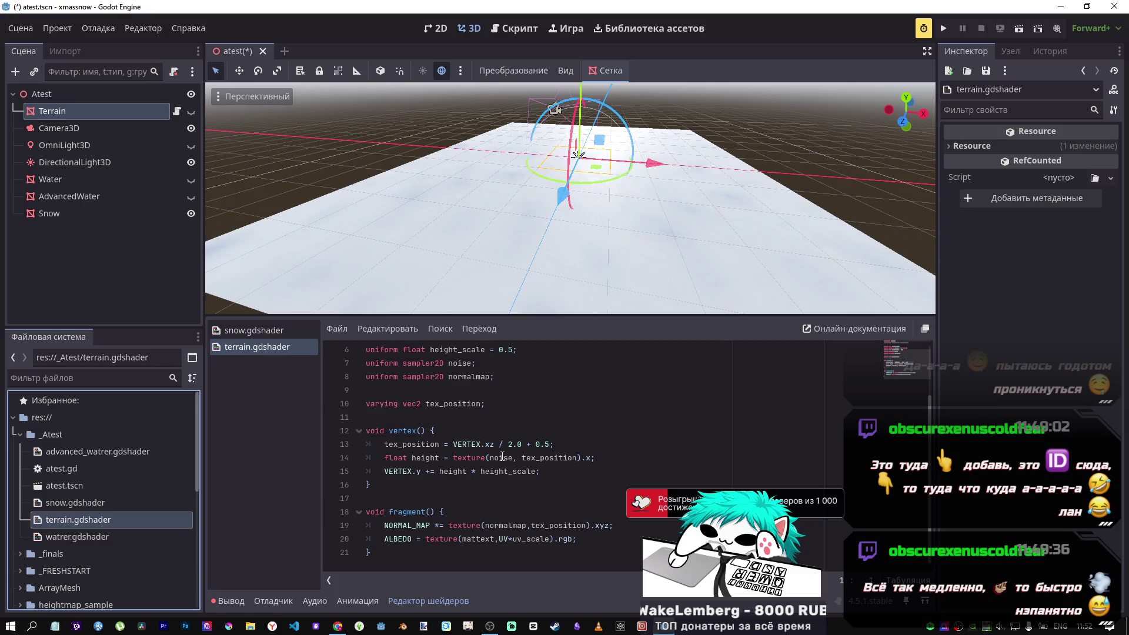
scroll(468, 450, "up", 2)
scroll(465, 451, "down", 2)
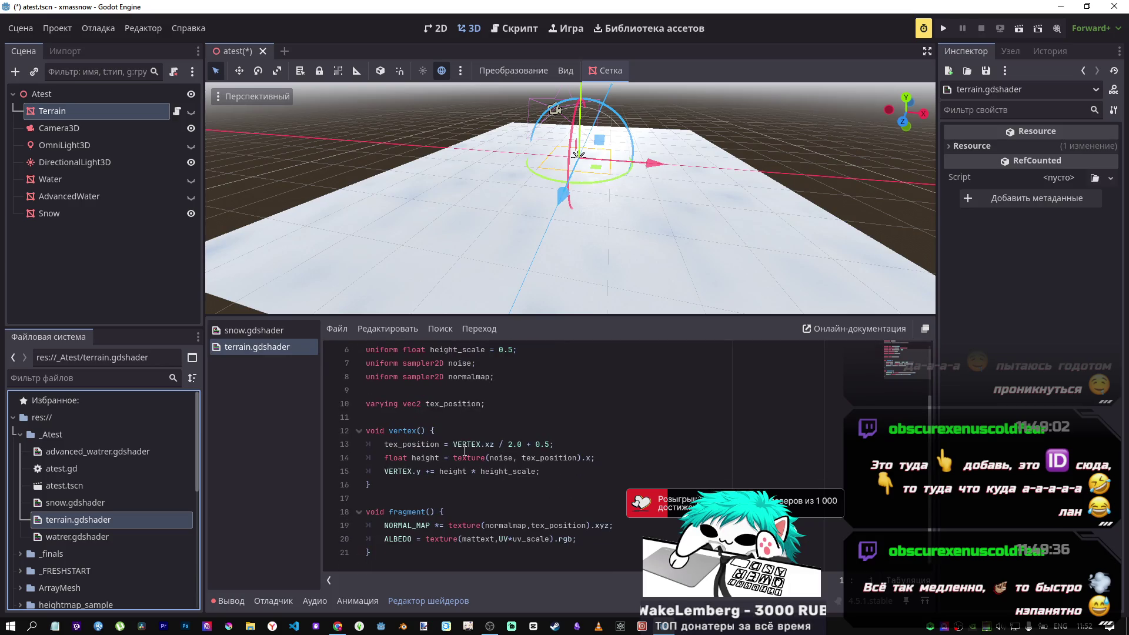
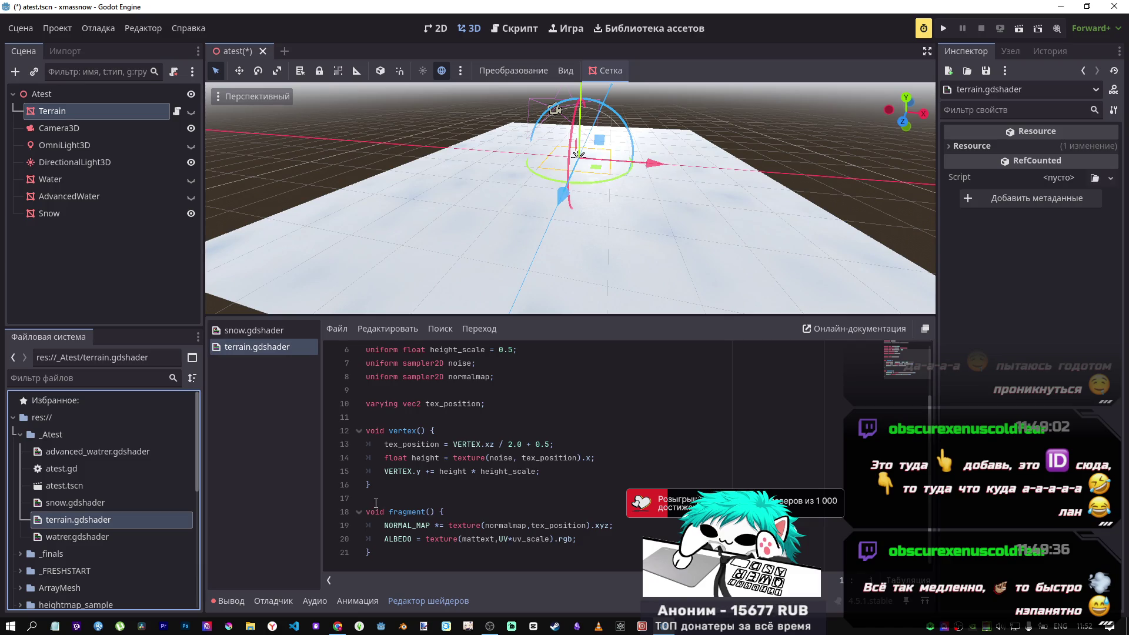
Look over the uniform declarations on lines 5–7 of terrain.gdshader.
scroll(483, 470, "up", 2)
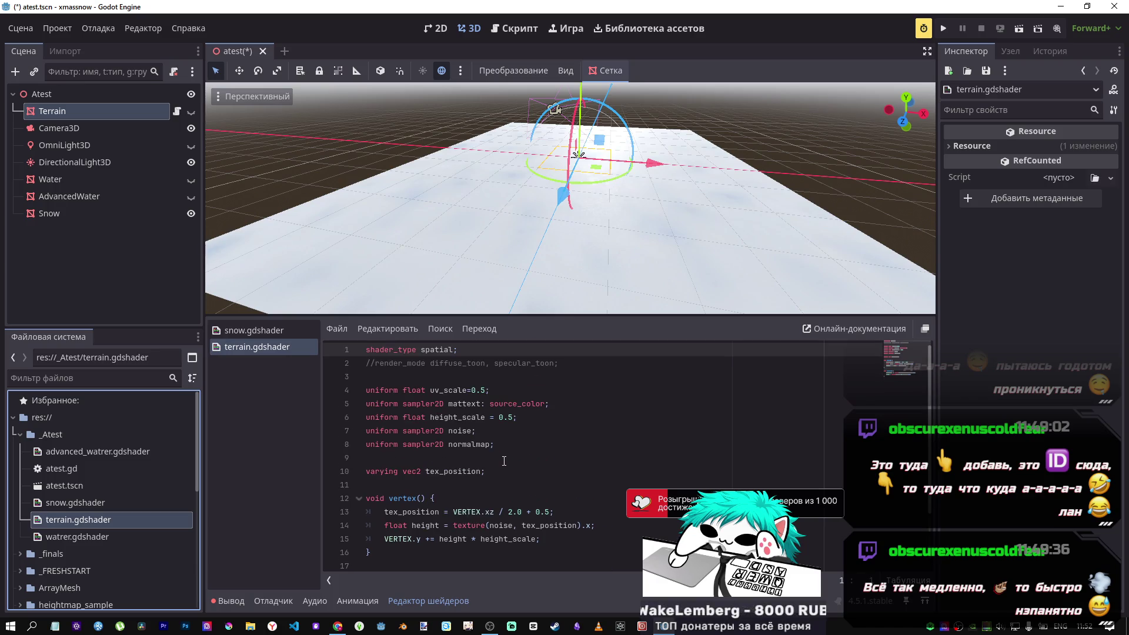
left_click(457, 388)
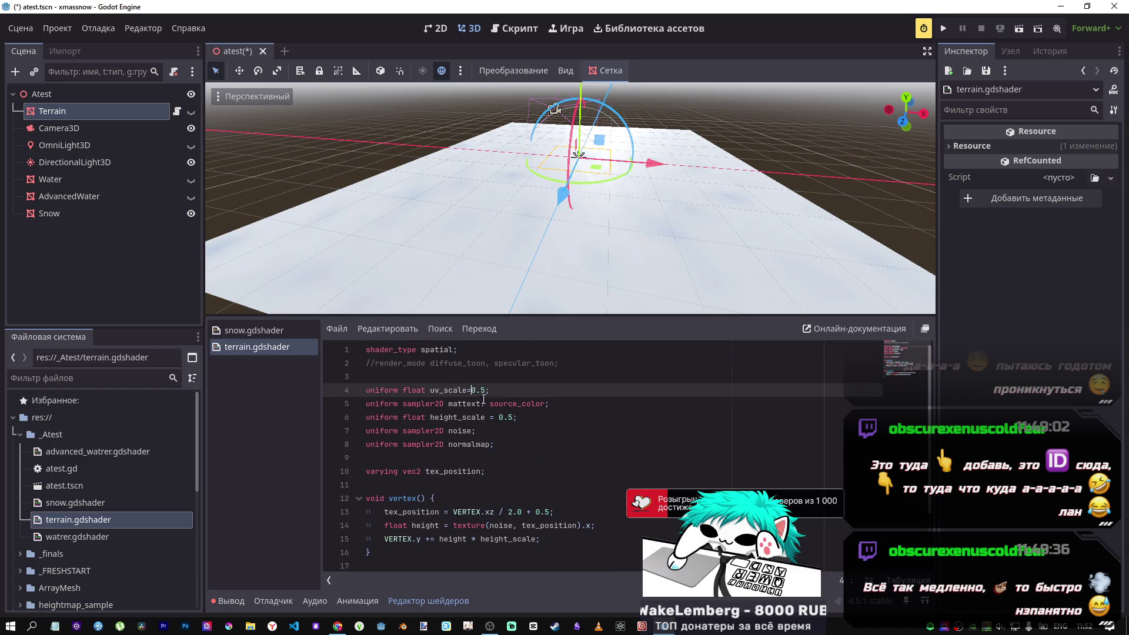
left_click(504, 424)
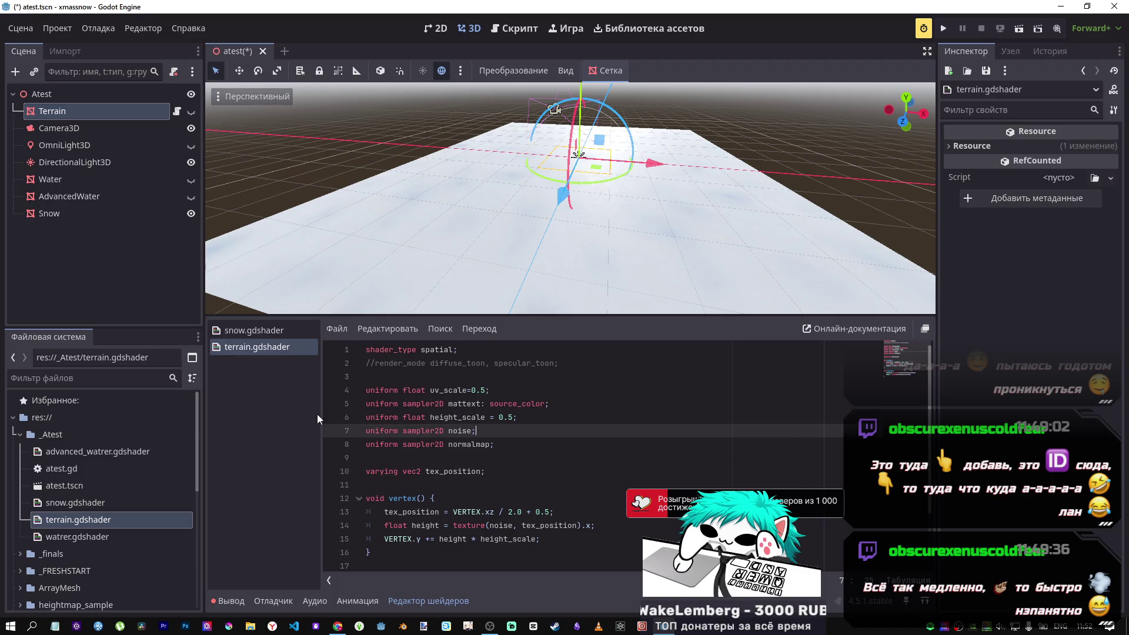
left_click(499, 403)
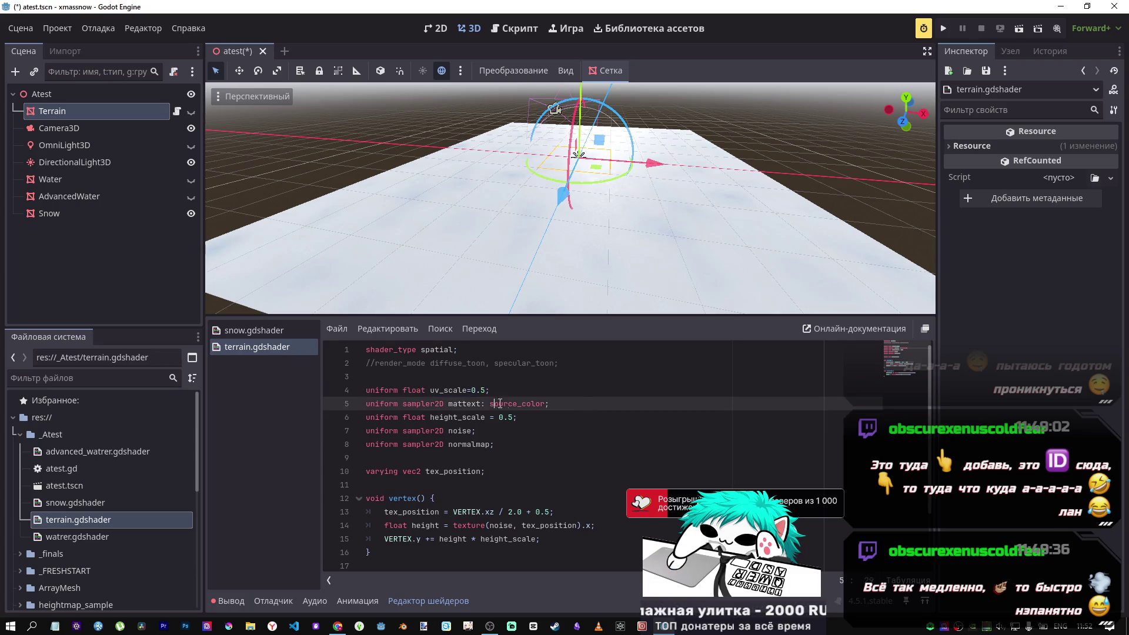
left_click(424, 405)
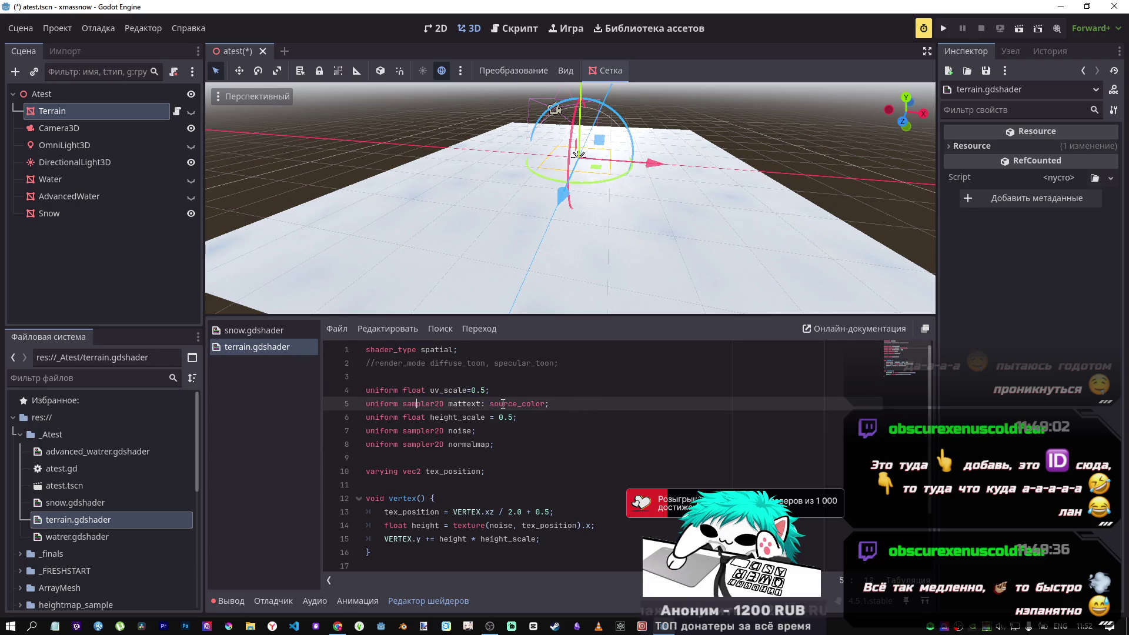
Select terrain.gdshader's whole vertex() function, then bring up snow.gdshader.
left_click(257, 333)
left_click(253, 348)
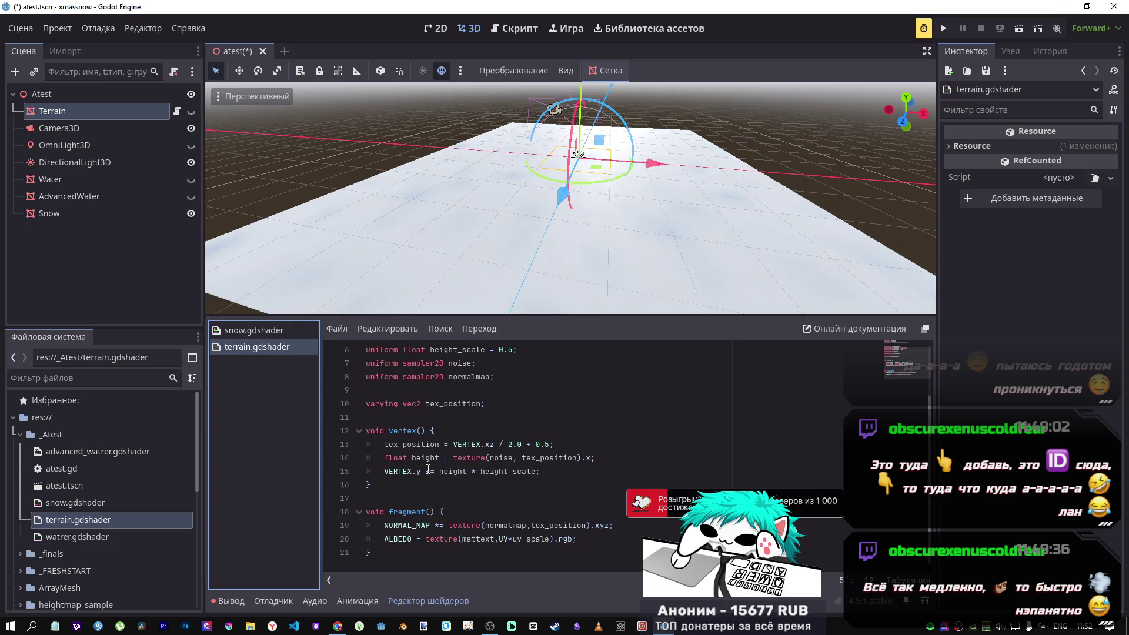
left_click_drag(408, 485, 356, 428)
key("ctrl+c")
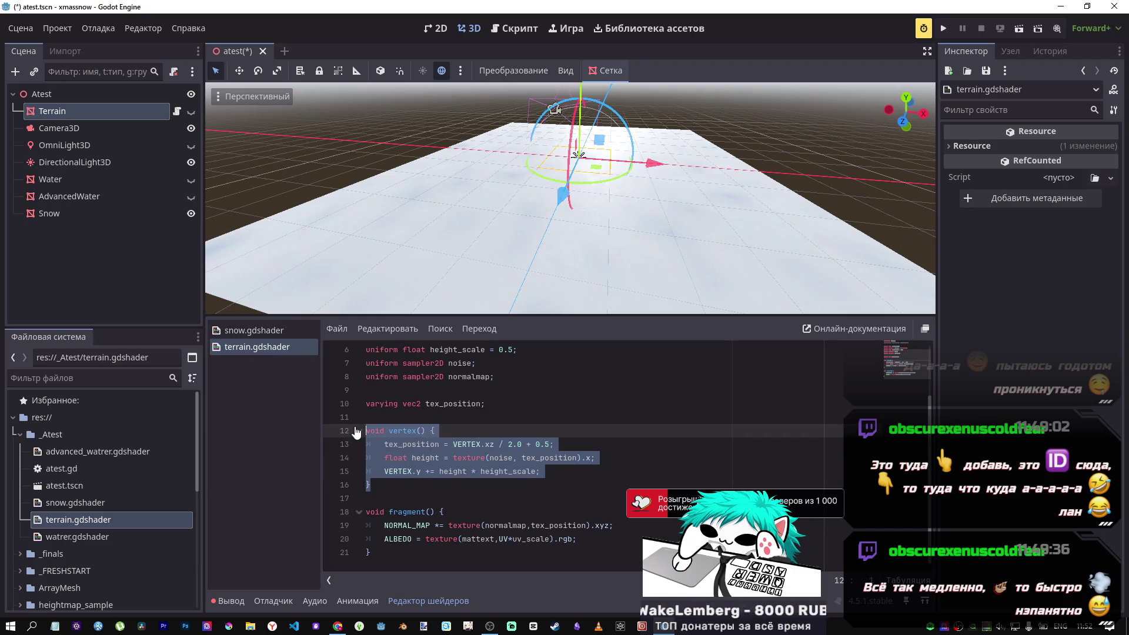
left_click(270, 333)
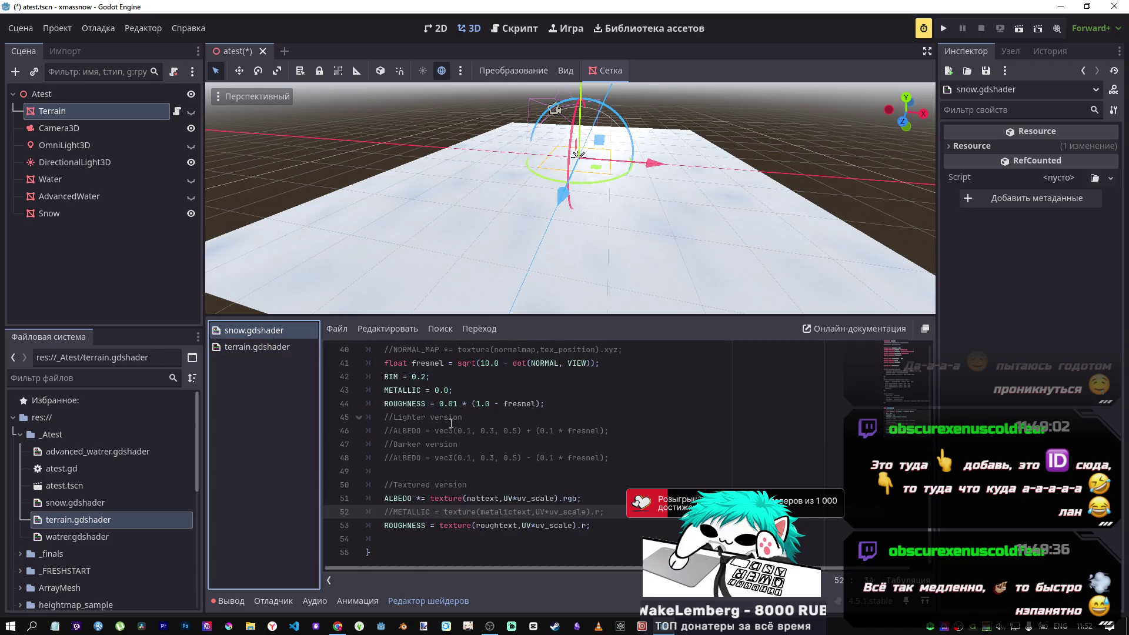
Paste the noise-displacement vertex() function onto line 38 of snow.gdshader and save.
scroll(508, 510, "up", 2)
left_click(420, 523)
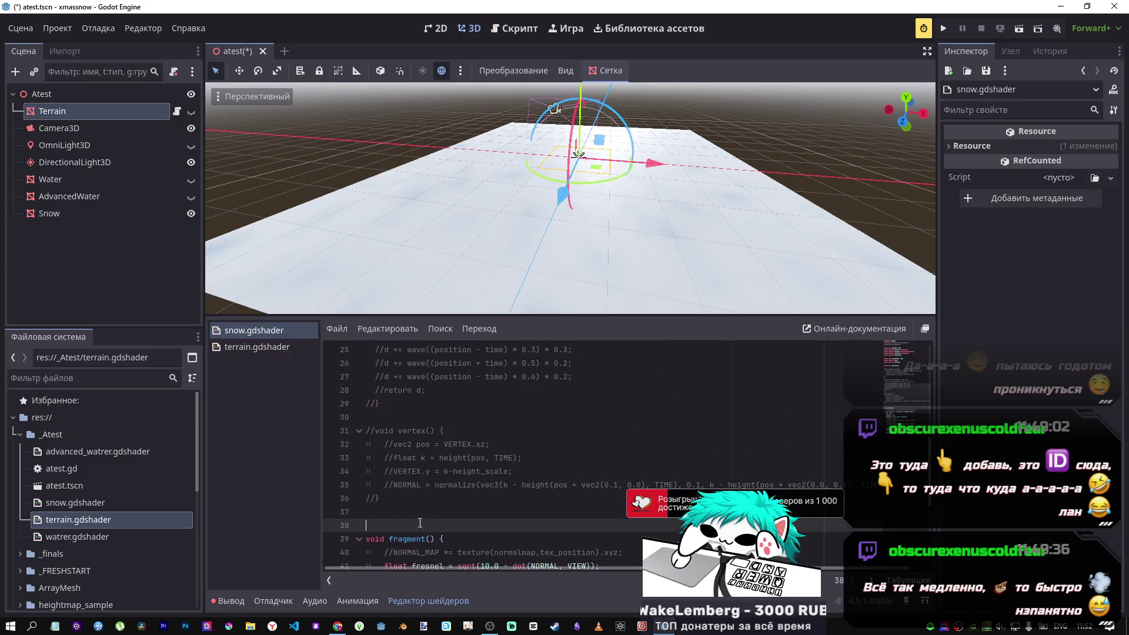
key("ctrl+v")
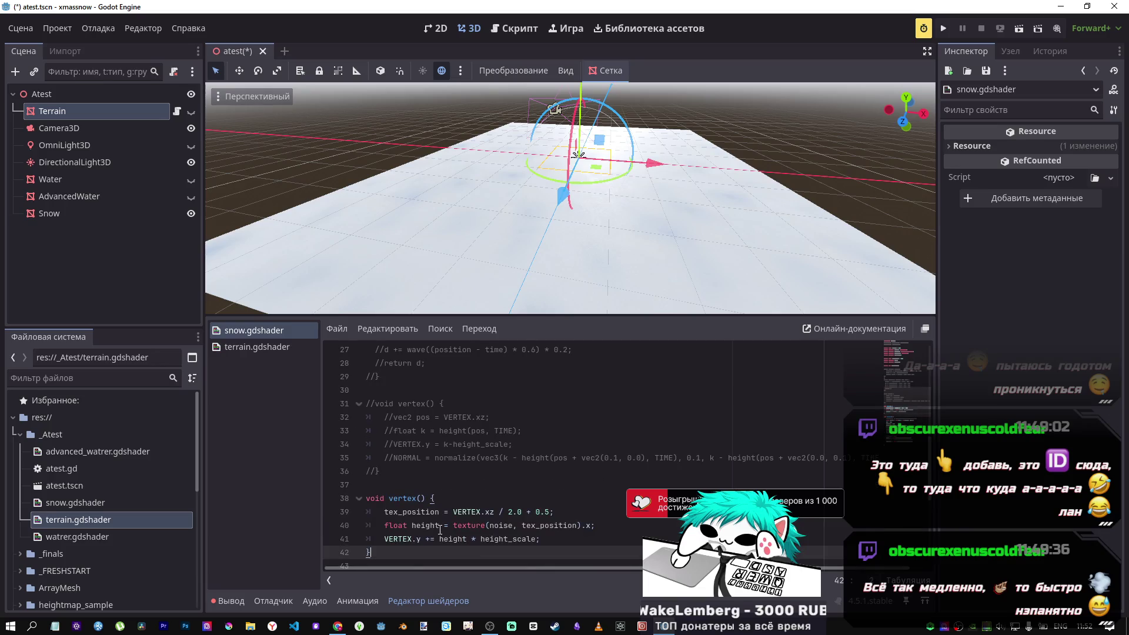
left_click(428, 499)
key("ctrl+s")
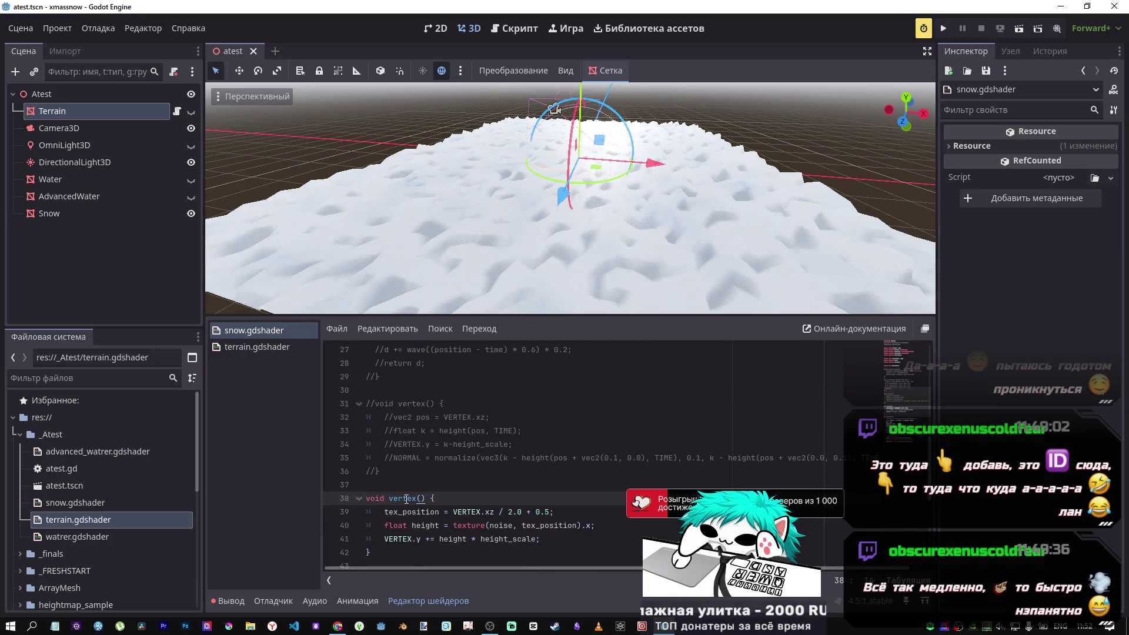
triple_click(382, 498)
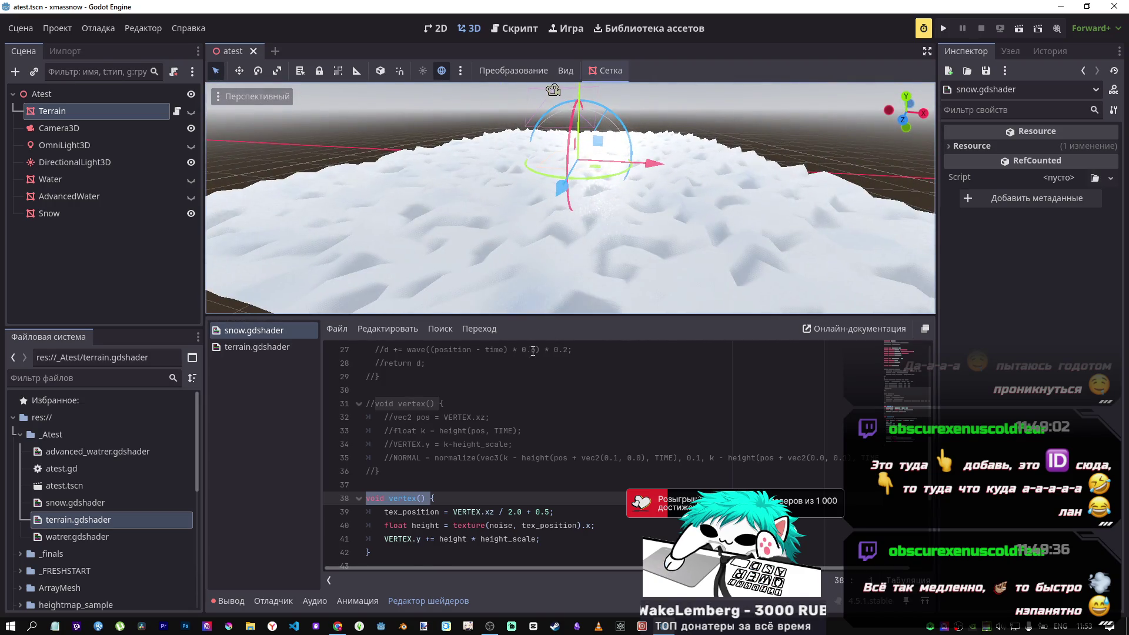
left_click_drag(554, 533, 385, 534)
key("ctrl+k")
key("ctrl+k")
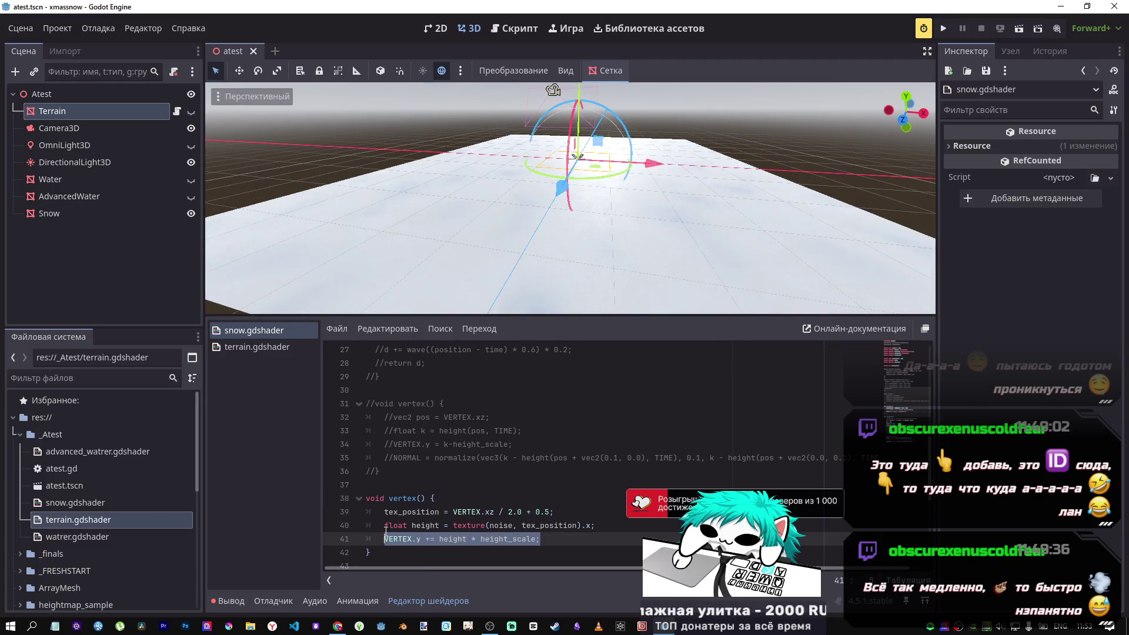
left_click(478, 540)
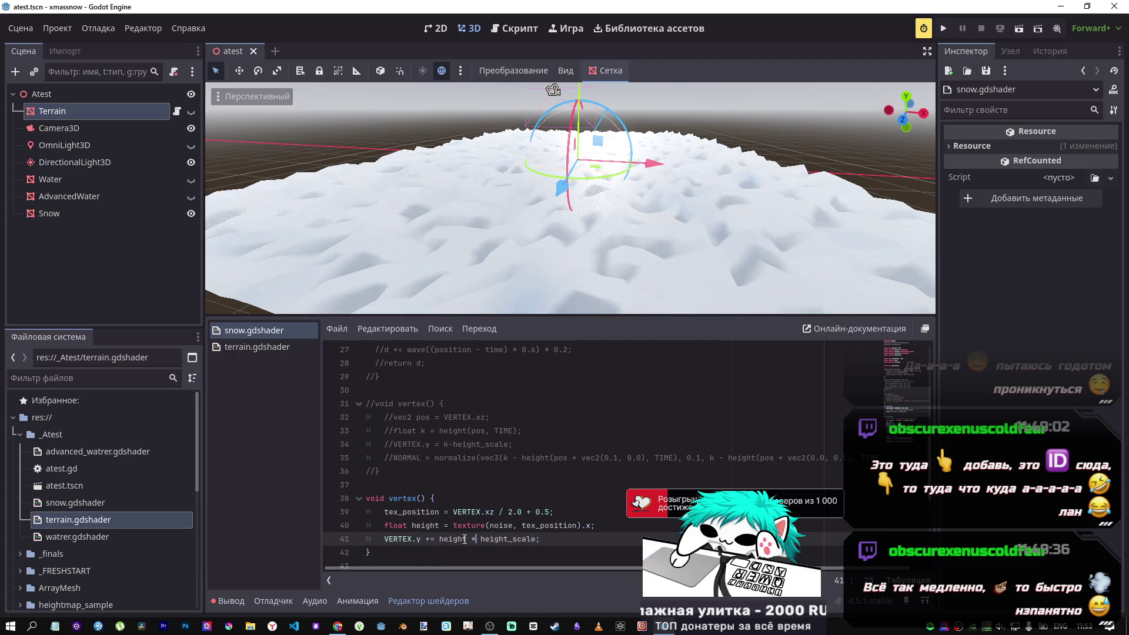
double_click(468, 539)
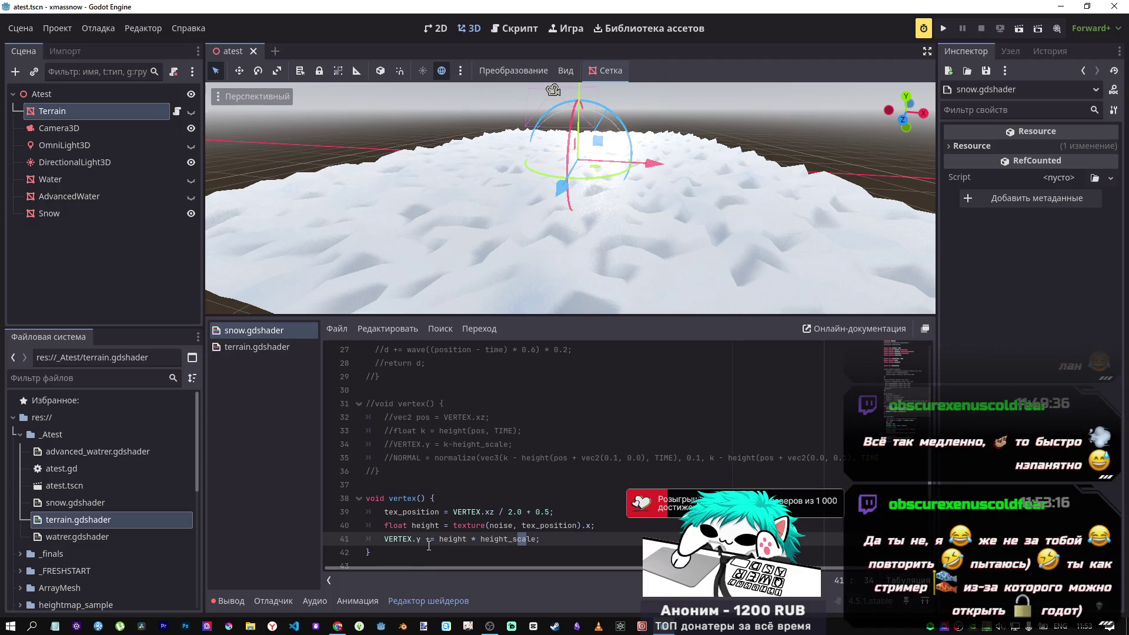
left_click(412, 525)
left_click_drag(412, 526, 594, 523)
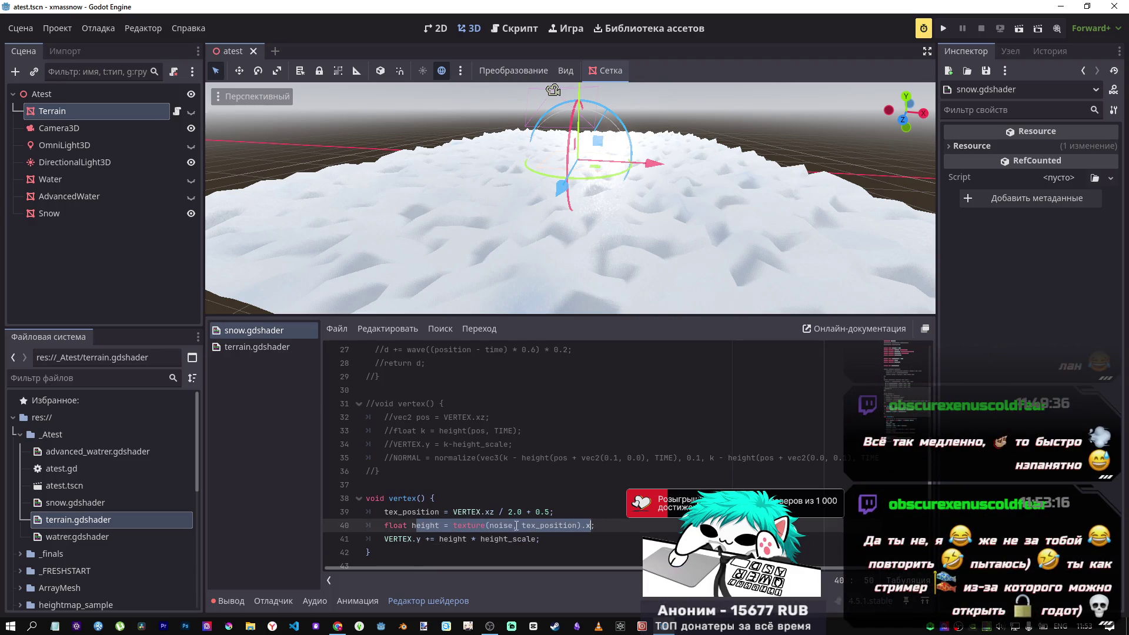
left_click(471, 525)
left_click_drag(500, 525, 495, 525)
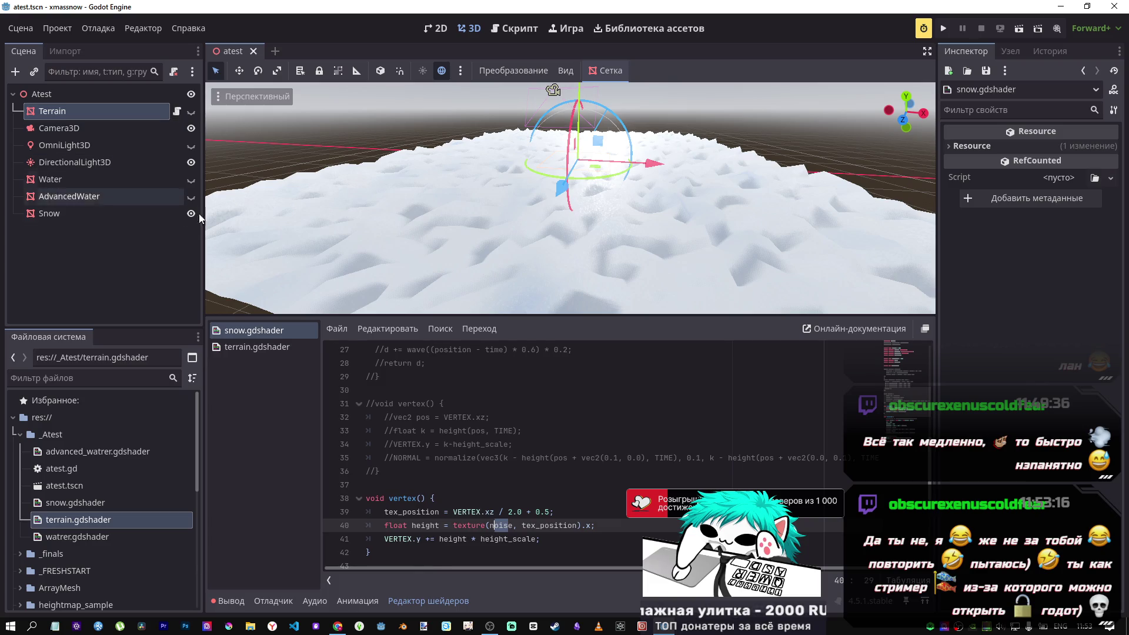
left_click(516, 514)
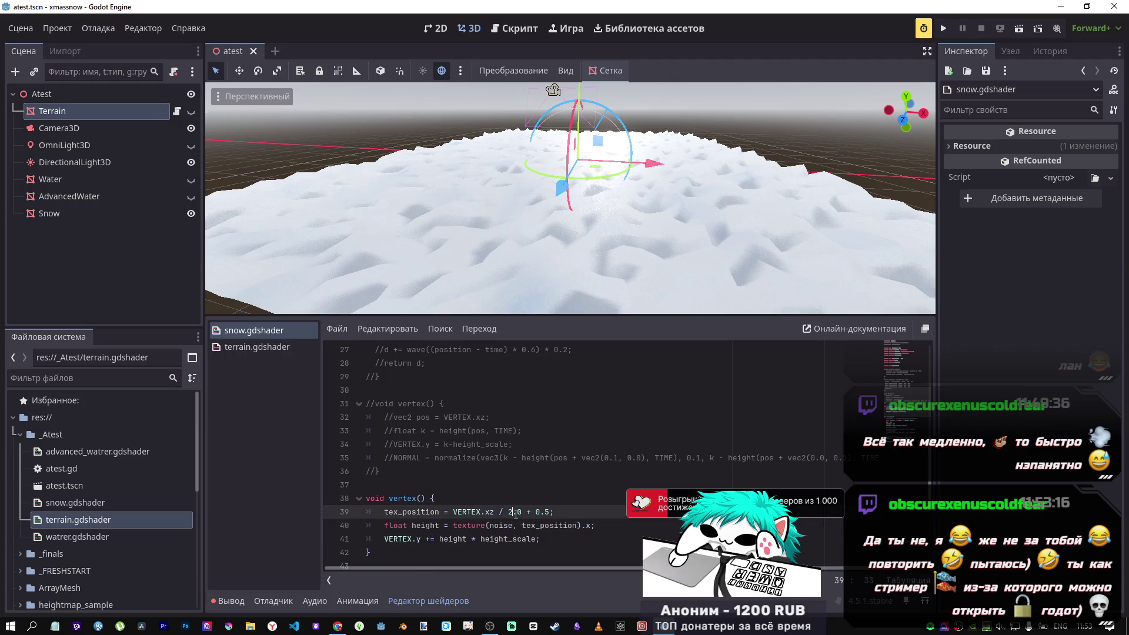
Preview the NORMAL_MAP line 45 uncommented, then comment it out again, saving each time.
scroll(600, 515, "down", 2)
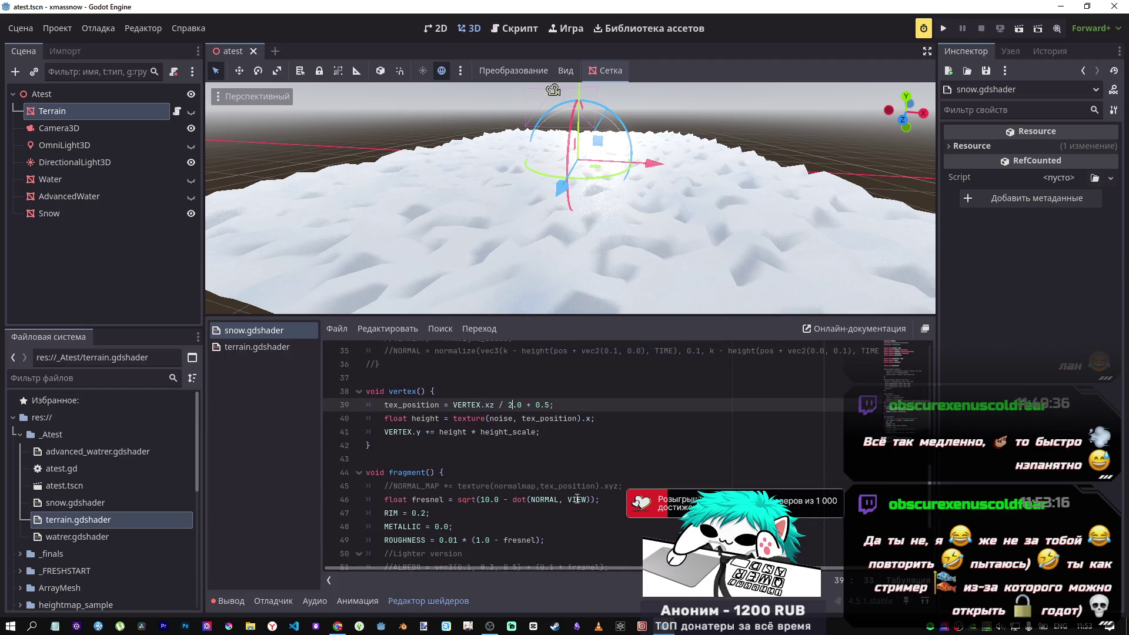
left_click(577, 511)
key("ctrl+k")
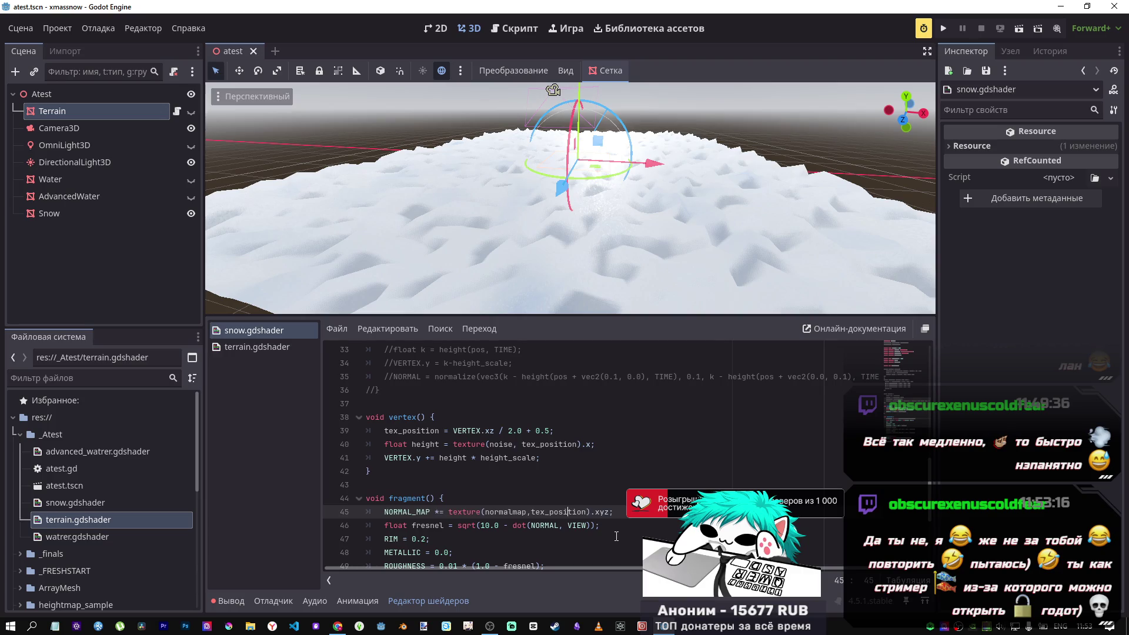
key("ctrl+s")
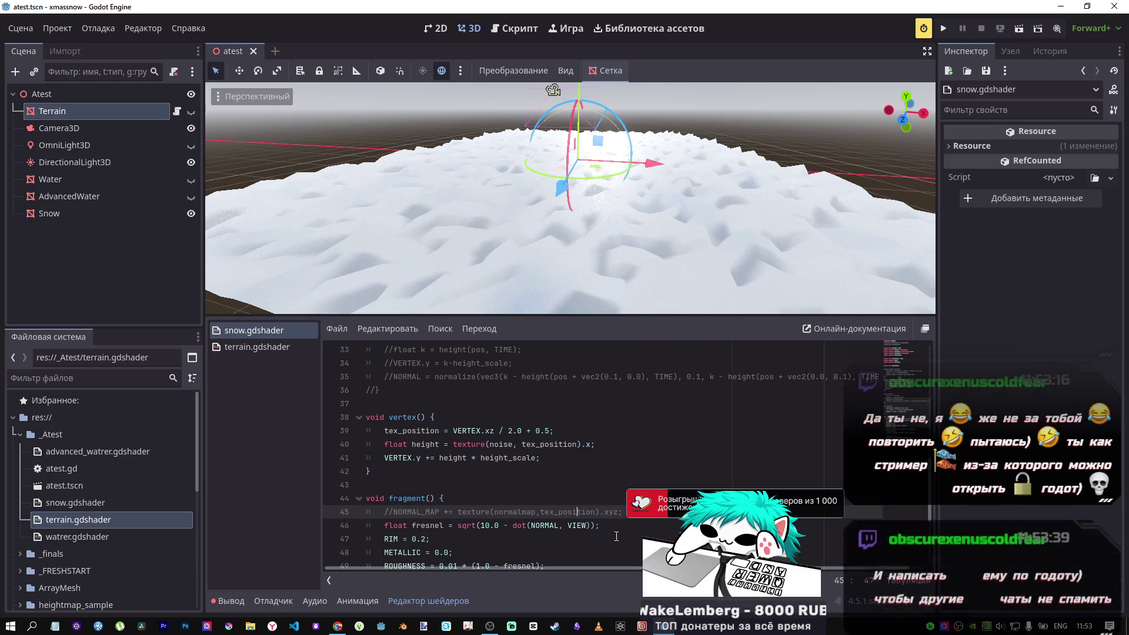
key("ctrl+k")
key("ctrl+s")
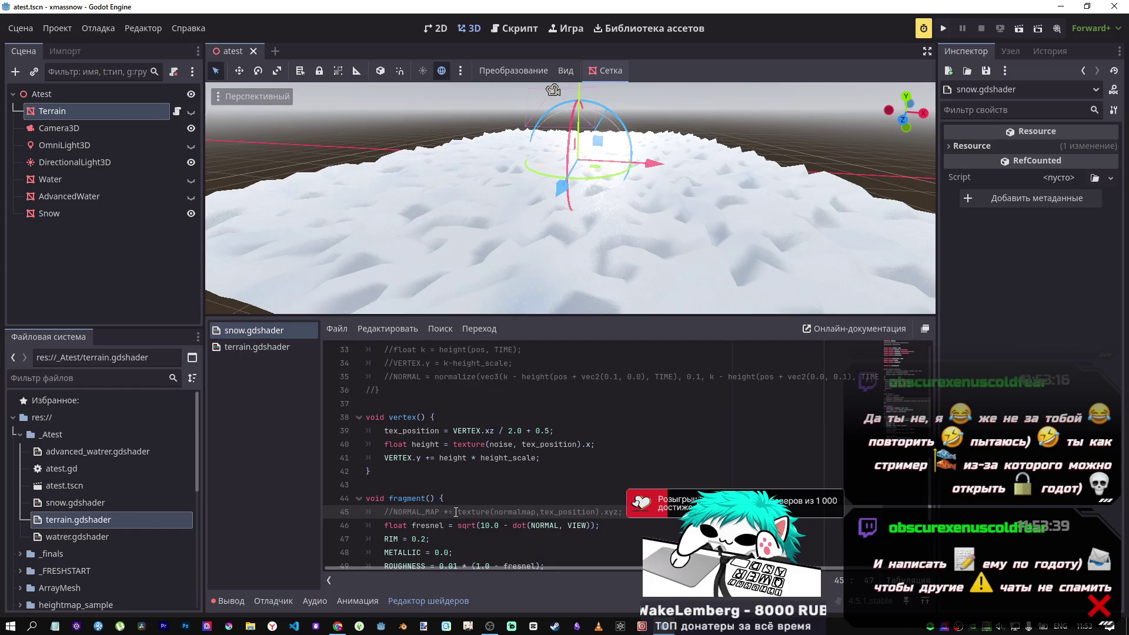
Duplicate the NORMAL_MAP line as line 46 with plain assignment instead of multiply, and save.
left_click_drag(622, 512, 391, 512)
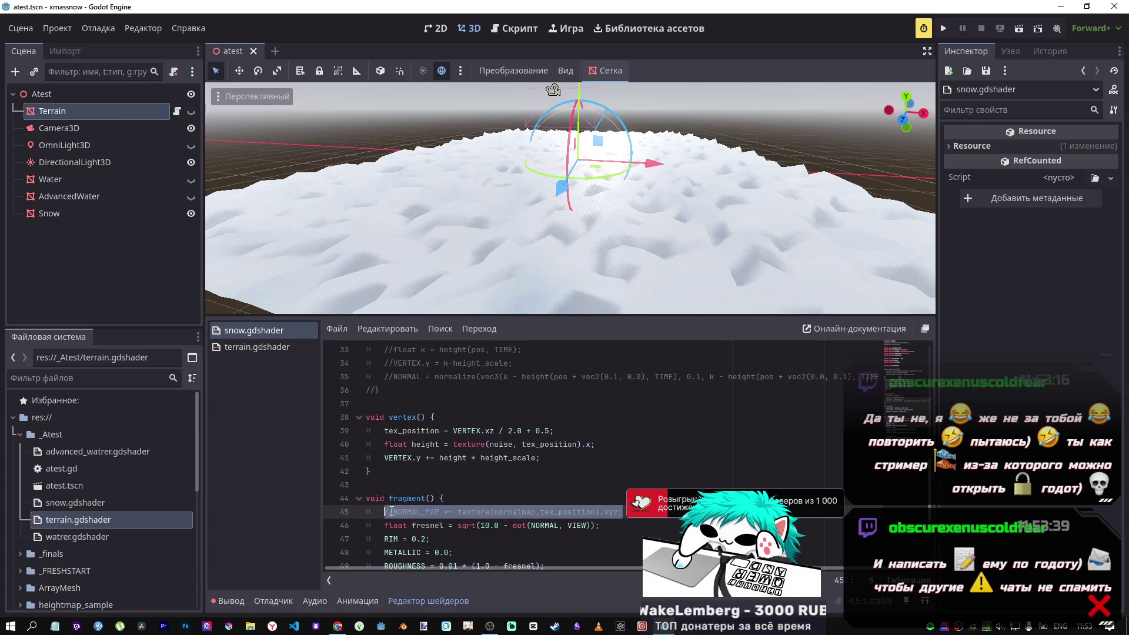
key("ctrl+c")
key("End")
key("Return")
key("ctrl+v")
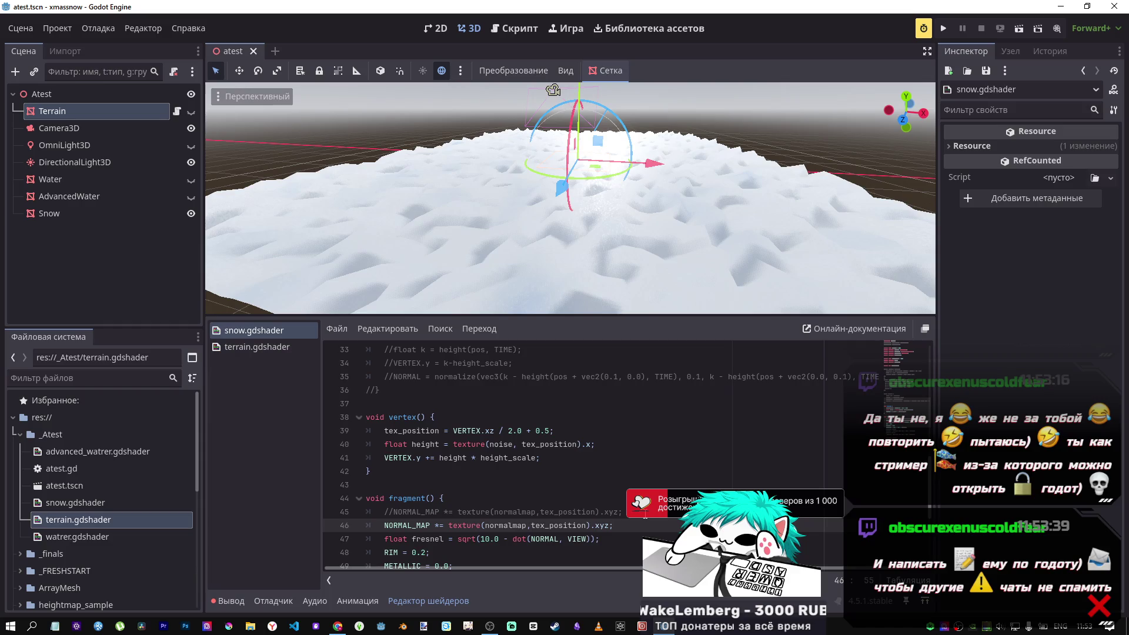
left_click(440, 525)
key("BackSpace")
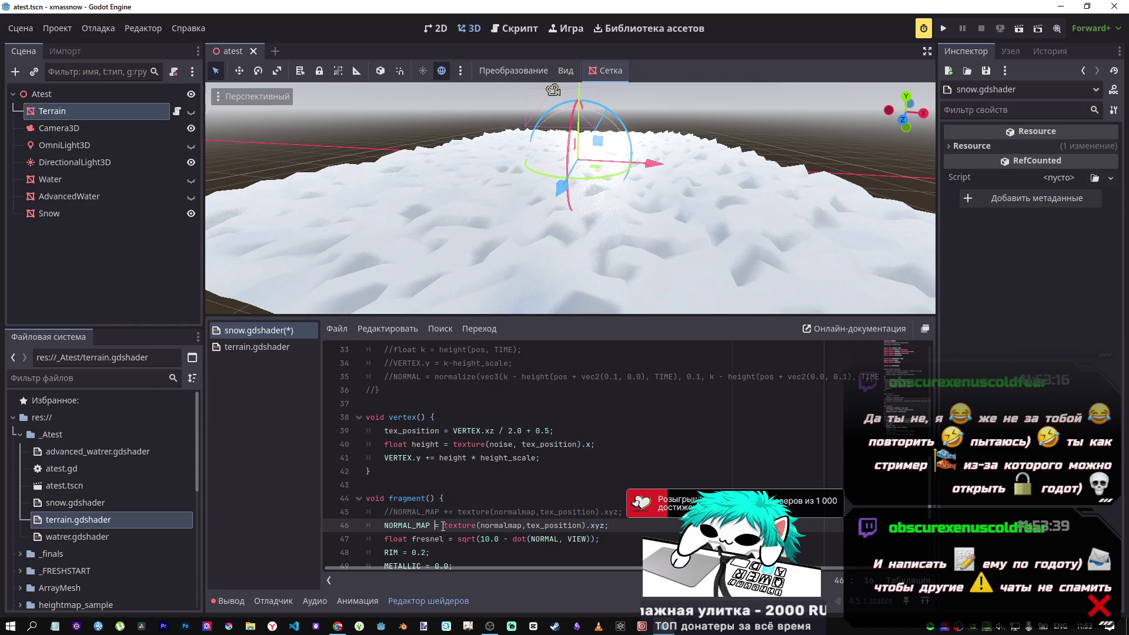
key("ctrl+s")
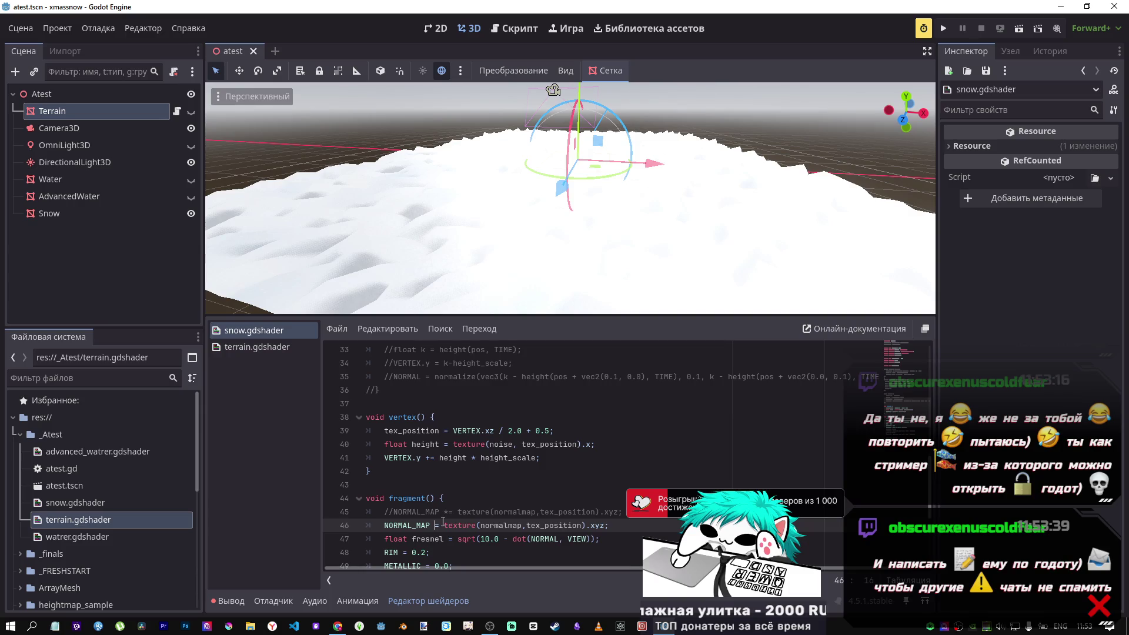
Delete the extra empty line in the fragment code, save, and select the Snow node.
key("End")
key("BackSpace")
key("BackSpace")
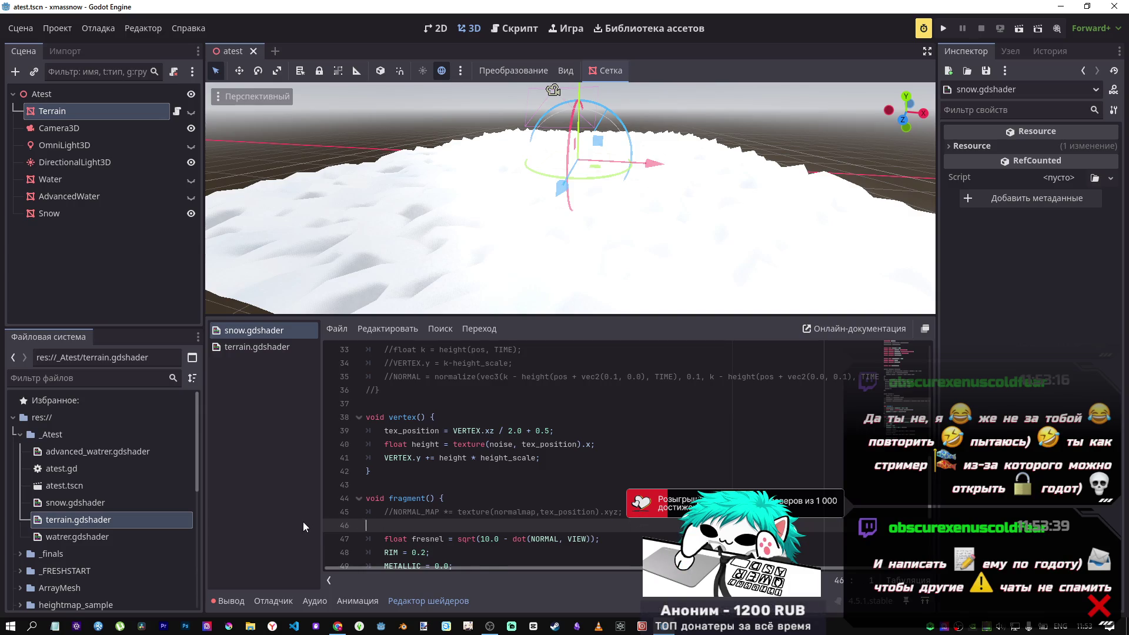
key("ctrl+s")
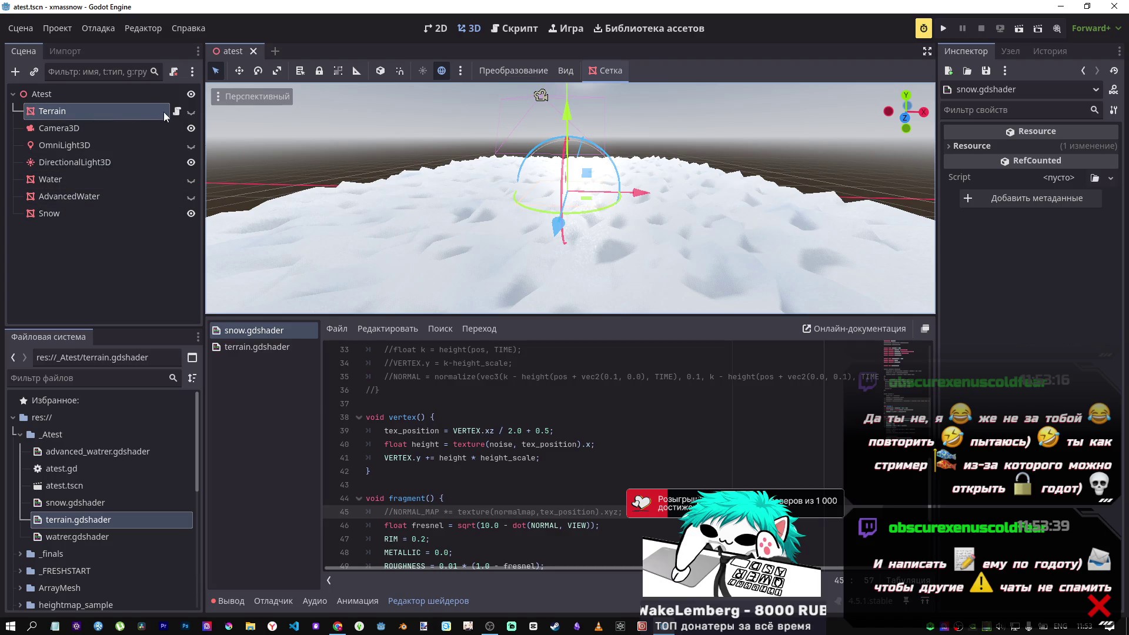
left_click(56, 214)
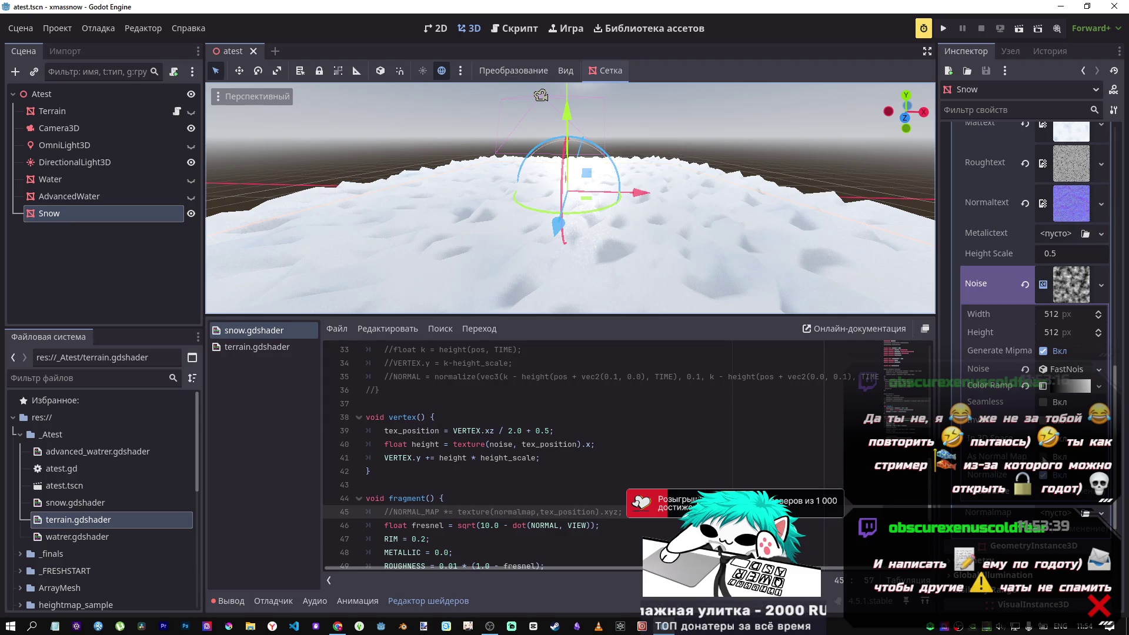
Toggle As Normal Map and Seamless on the Snow noise texture, leave both off, choose Perlin.
left_click(1043, 456)
left_click(1043, 456)
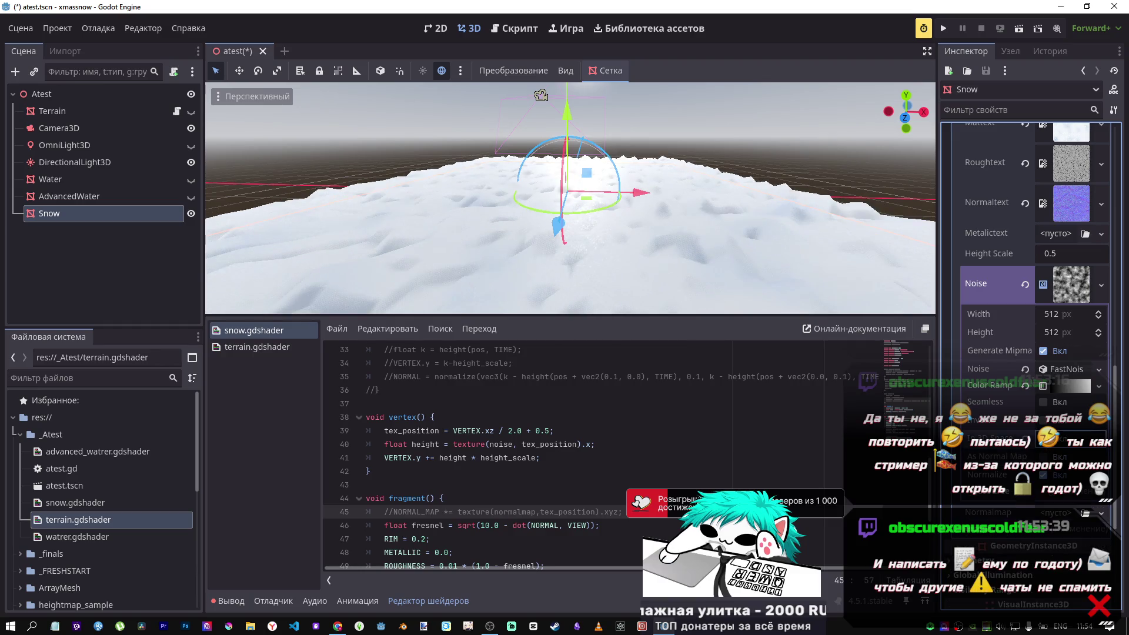
left_click(1044, 405)
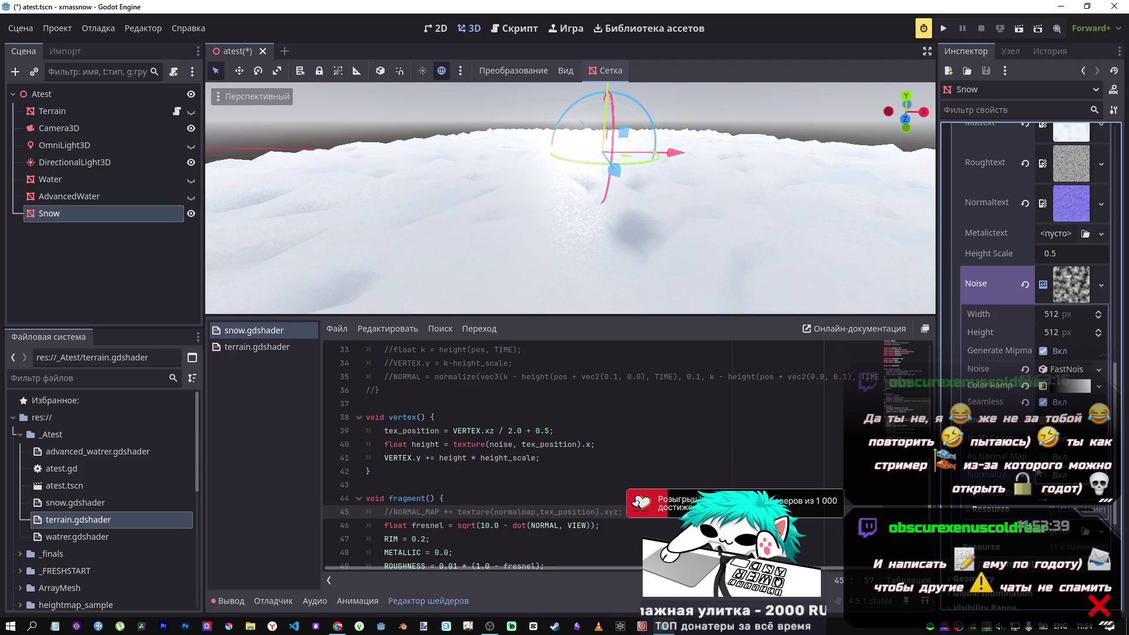
left_click(1043, 402)
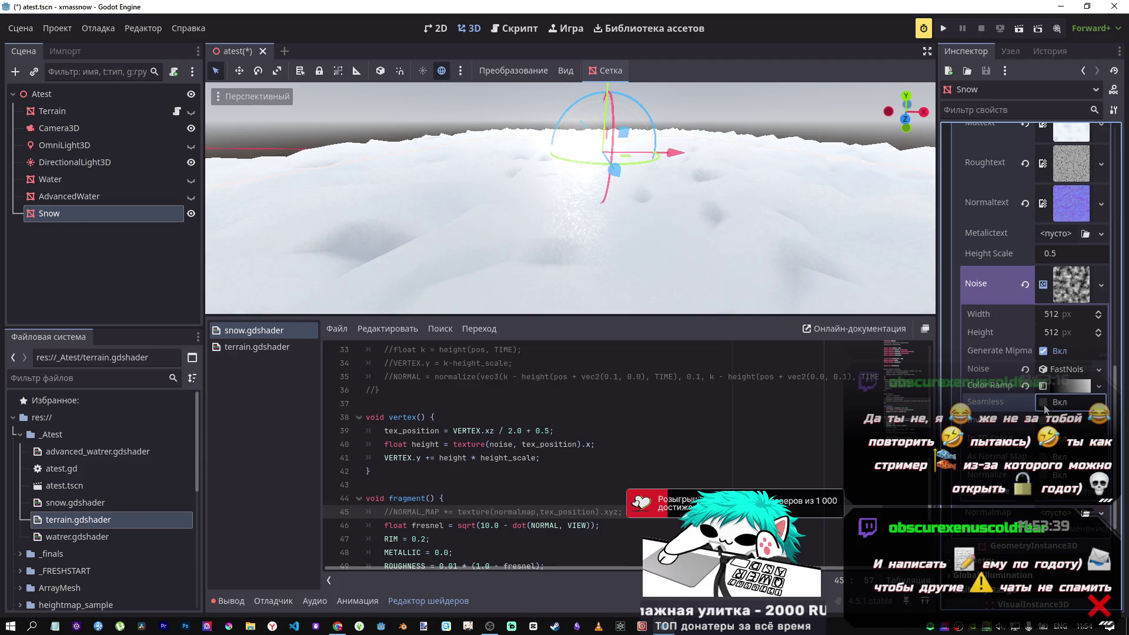
left_click(1044, 402)
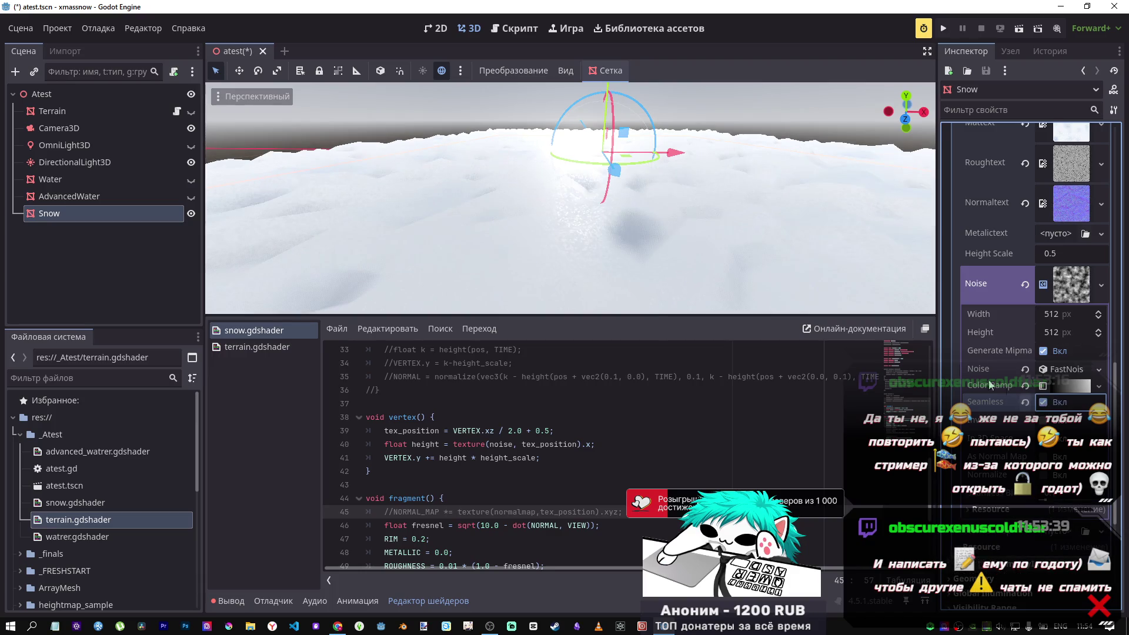
left_click(1043, 403)
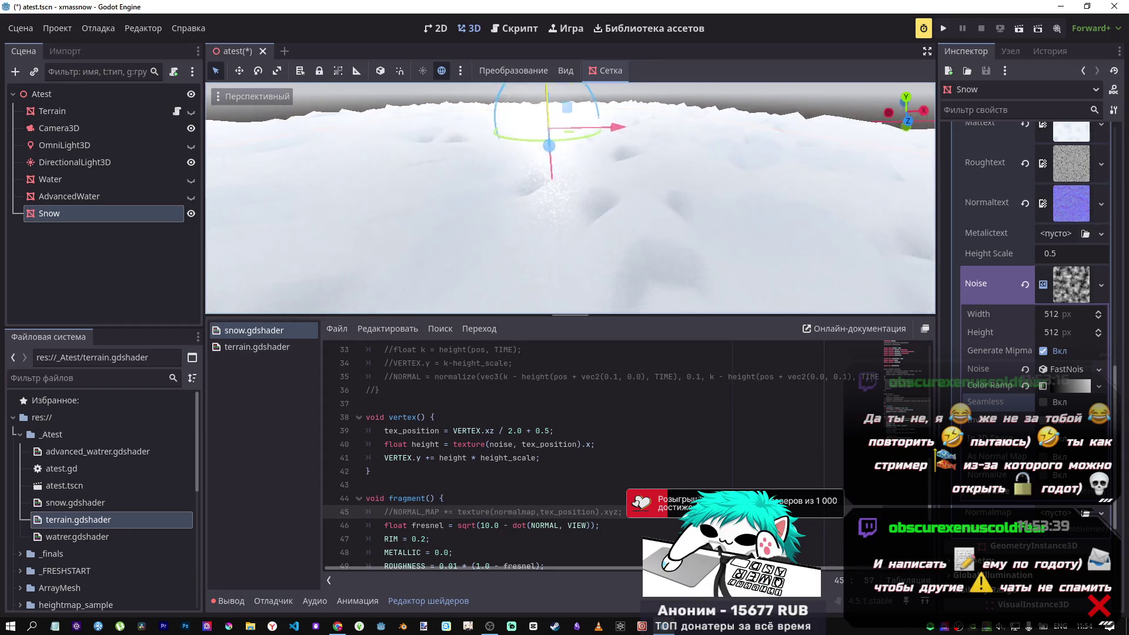
left_click(1062, 284)
left_click(1063, 285)
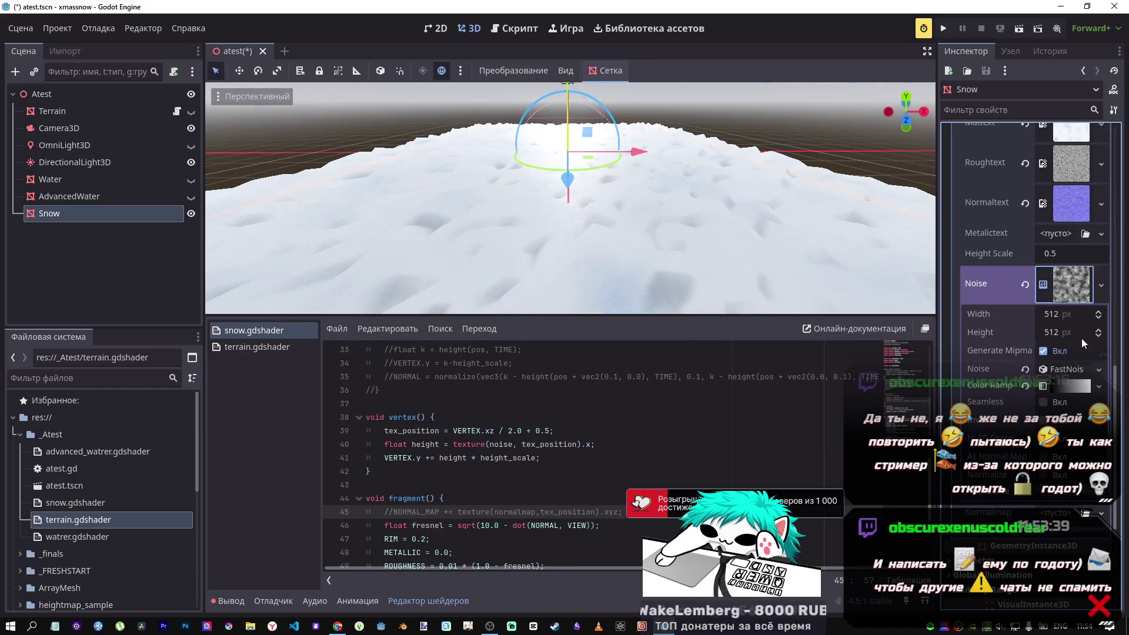
left_click(1070, 478)
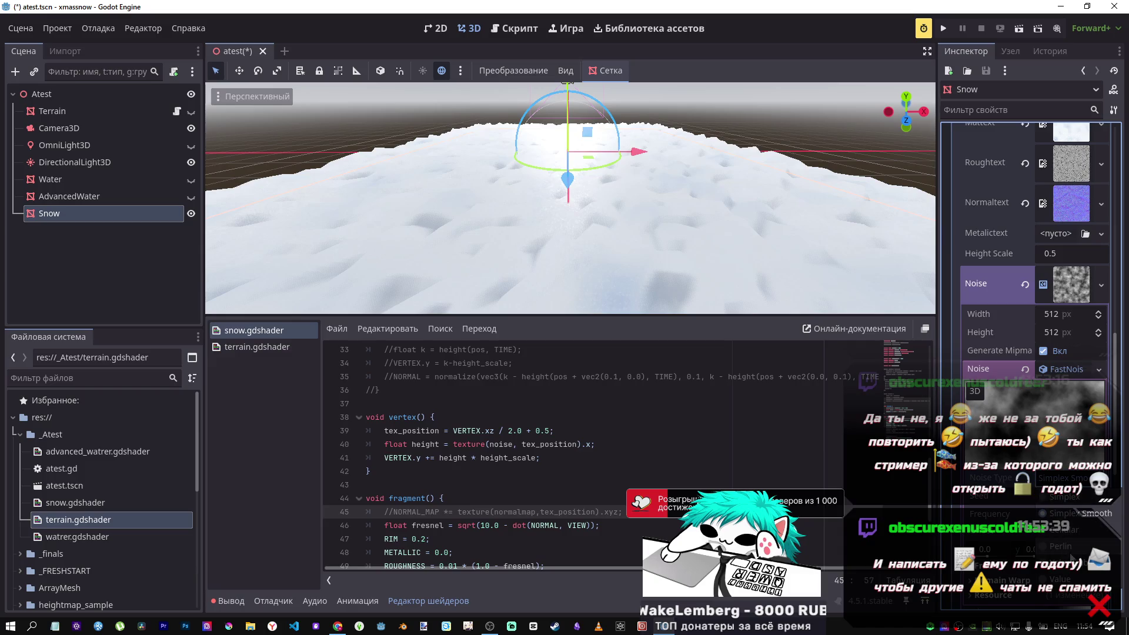
Test '=' instead of '+=' for the displacement with higher Height Scale, then revert both.
key("f")
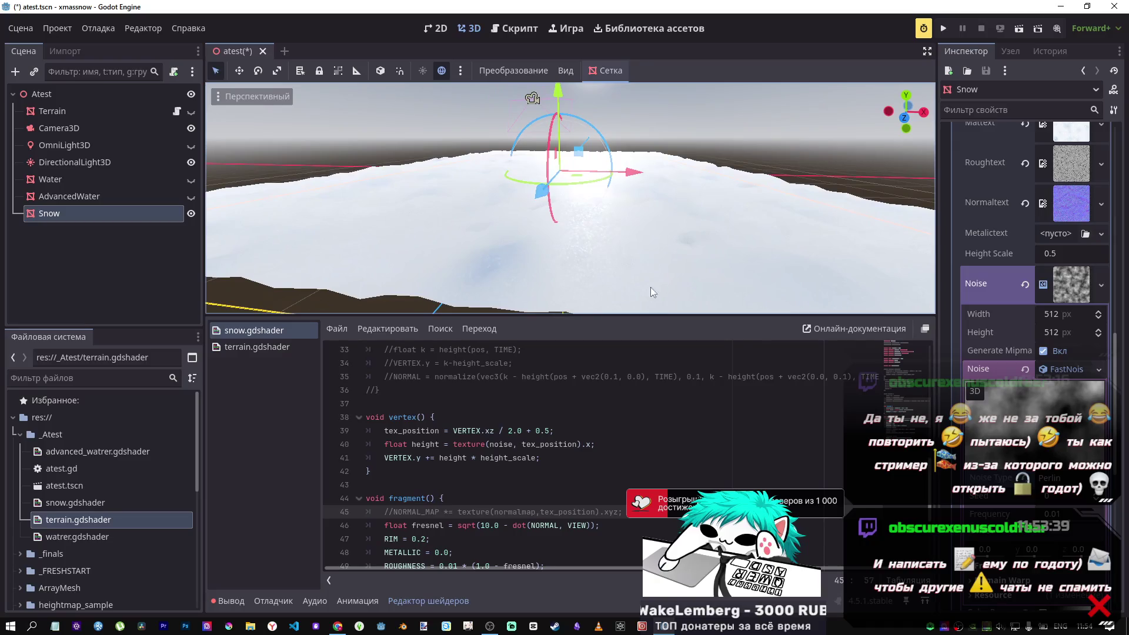
left_click(502, 468)
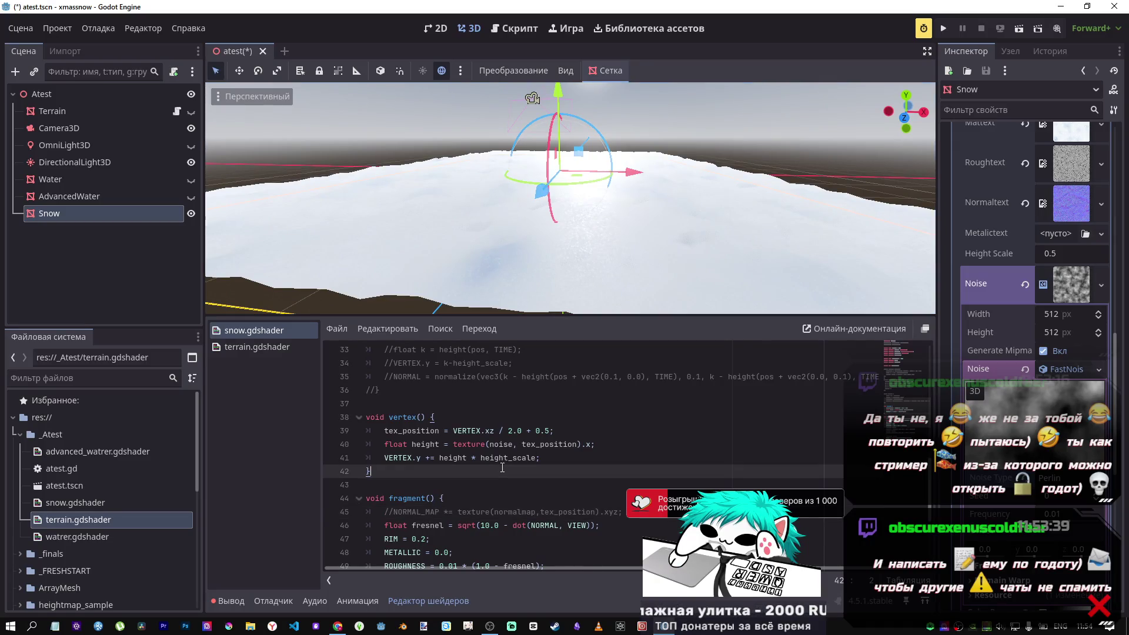
left_click_drag(1065, 254, 1109, 254)
key("ctrl+z")
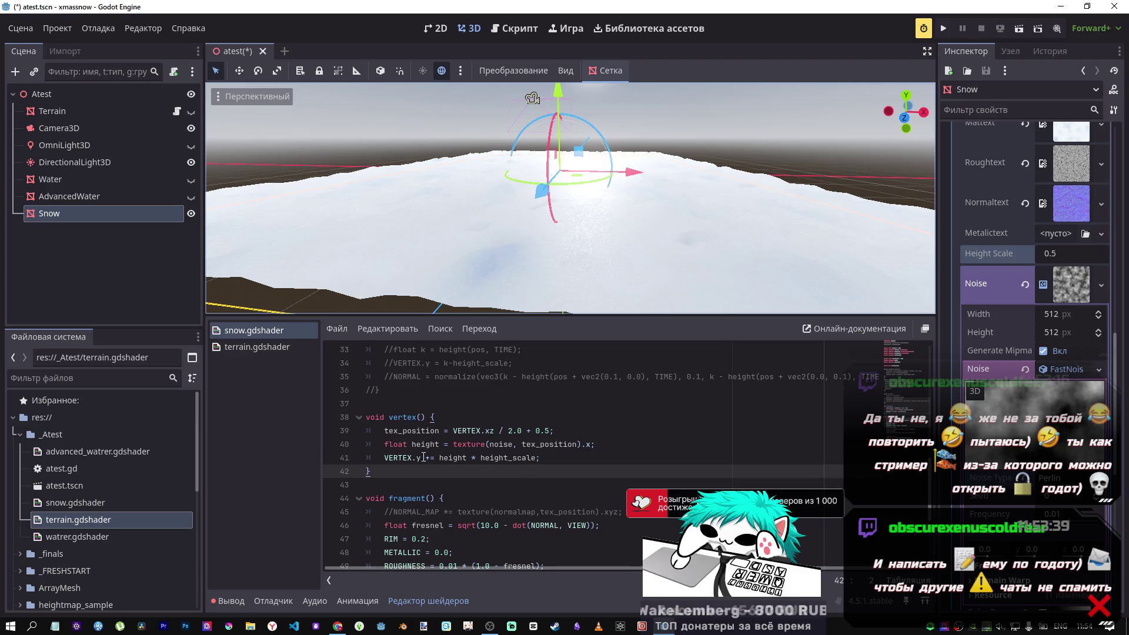
left_click_drag(422, 458, 433, 458)
type("=")
key("ctrl+s")
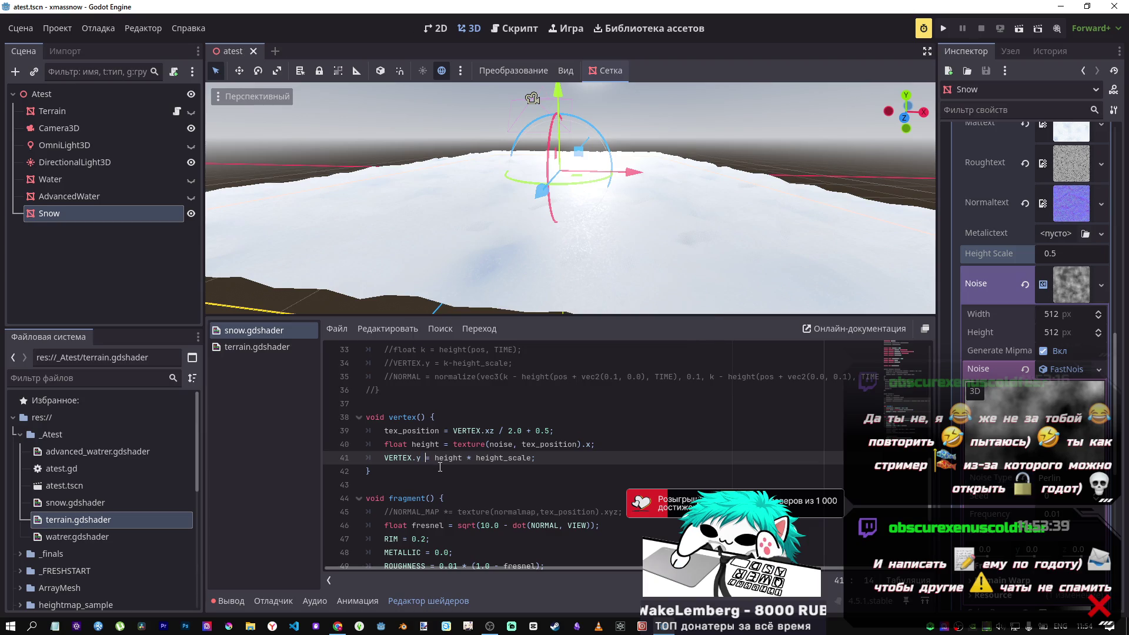
left_click_drag(1050, 257, 1050, 257)
key("ctrl+z")
left_click(546, 460)
key("ctrl+z")
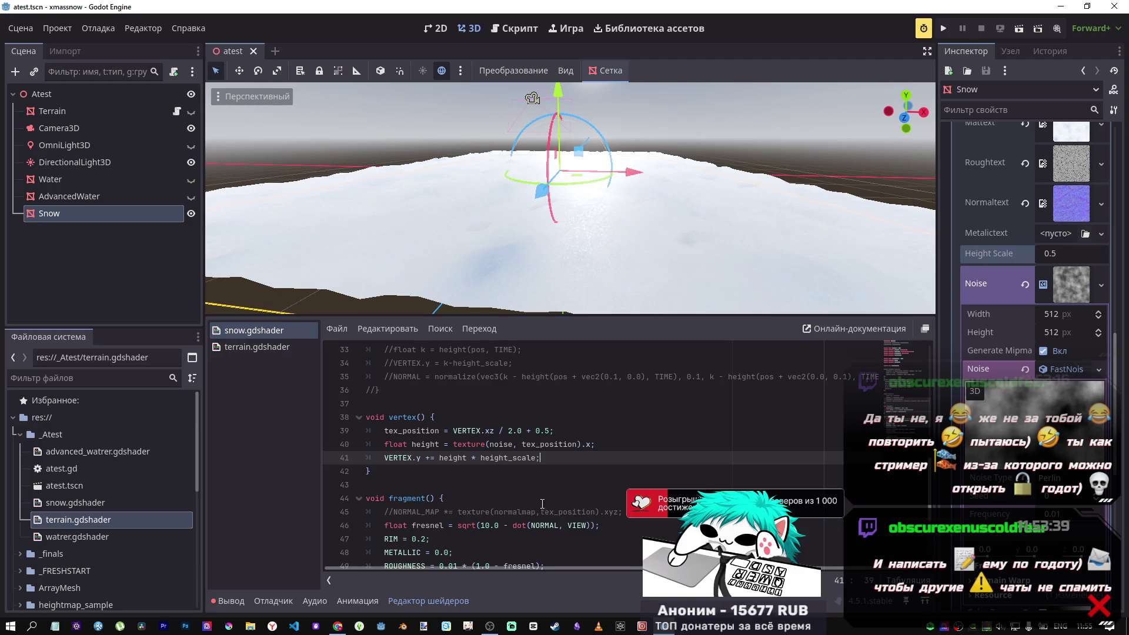
Change the VERTEX.xz divisor on line 39 from 2.0 to 10.0 and save.
left_click(510, 431)
type("10")
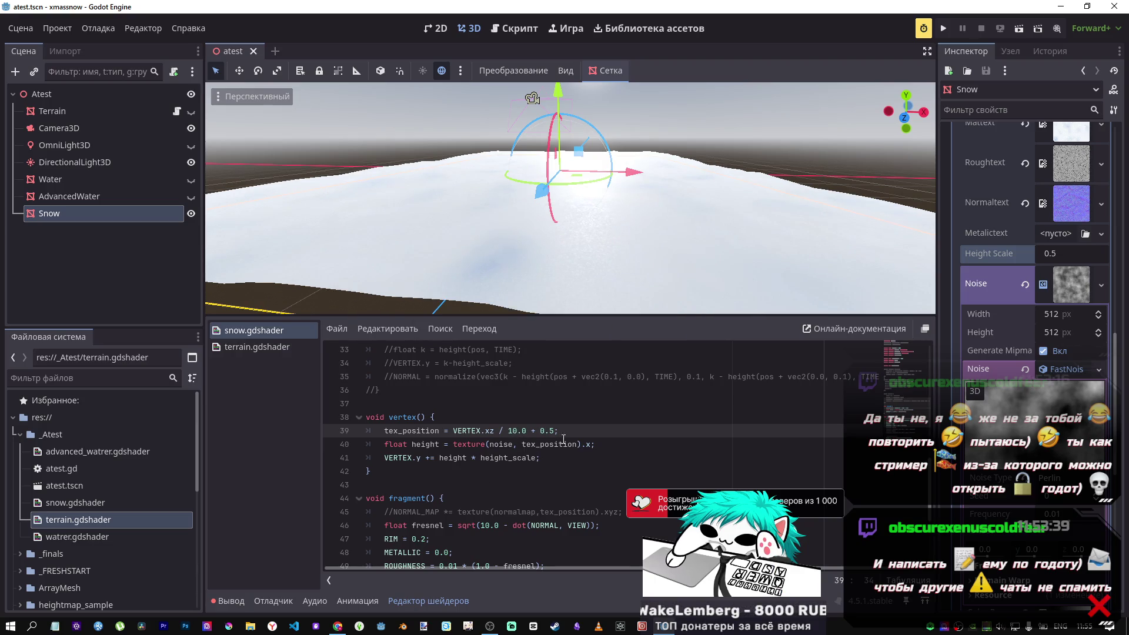
left_click_drag(1059, 253, 1100, 253)
key("ctrl+z")
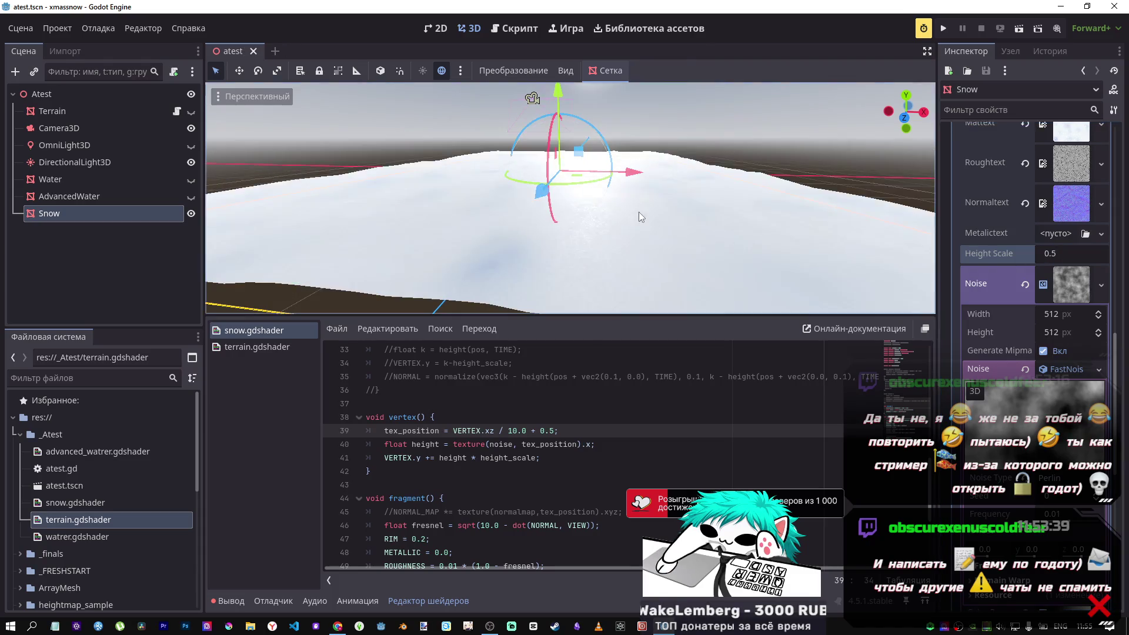
scroll(1022, 241, "up", 5)
scroll(1022, 241, "up", 10)
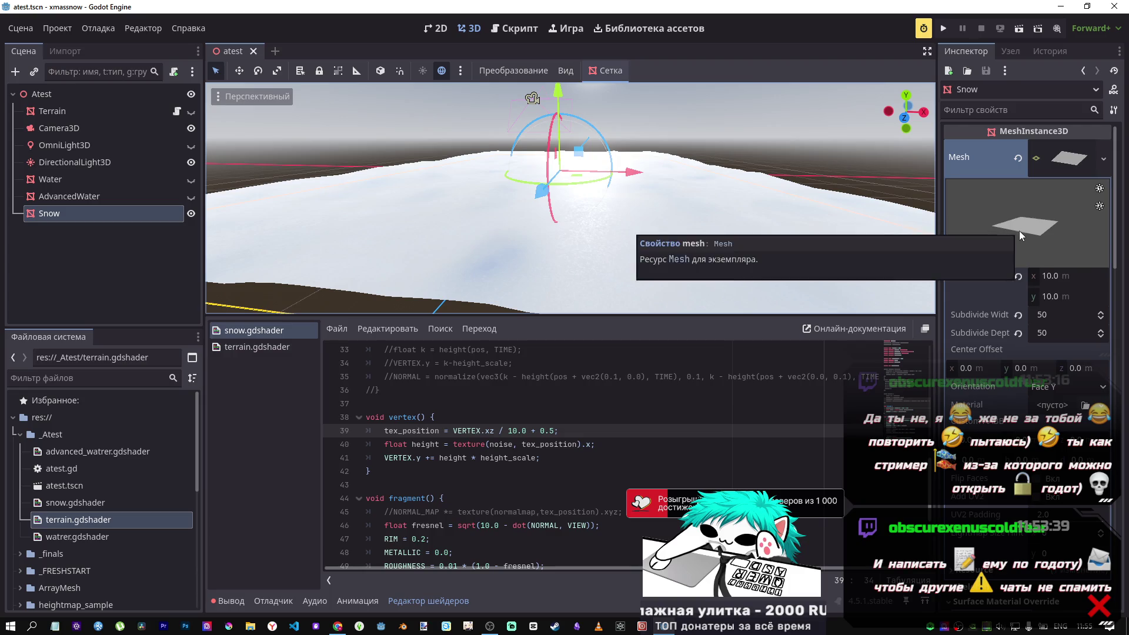
scroll(1019, 230, "down", 15)
key("End")
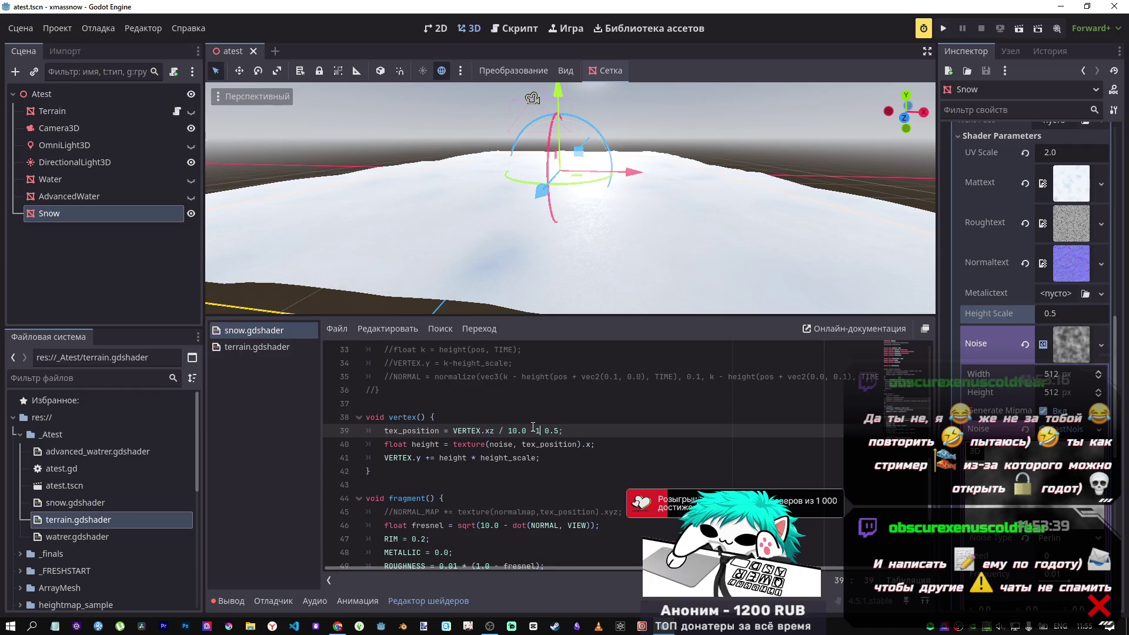
key("ctrl+s")
Review the tex_position calculation and the + 0.5 offset on lines 39–40.
key("Right")
key("Right")
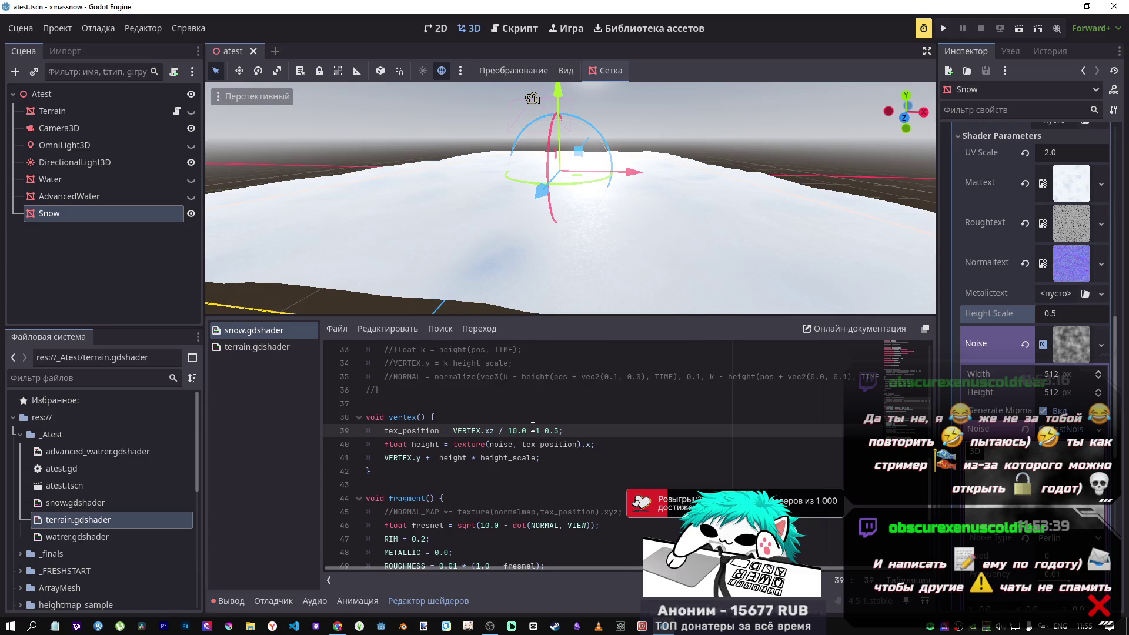
left_click(533, 431)
left_click(548, 427)
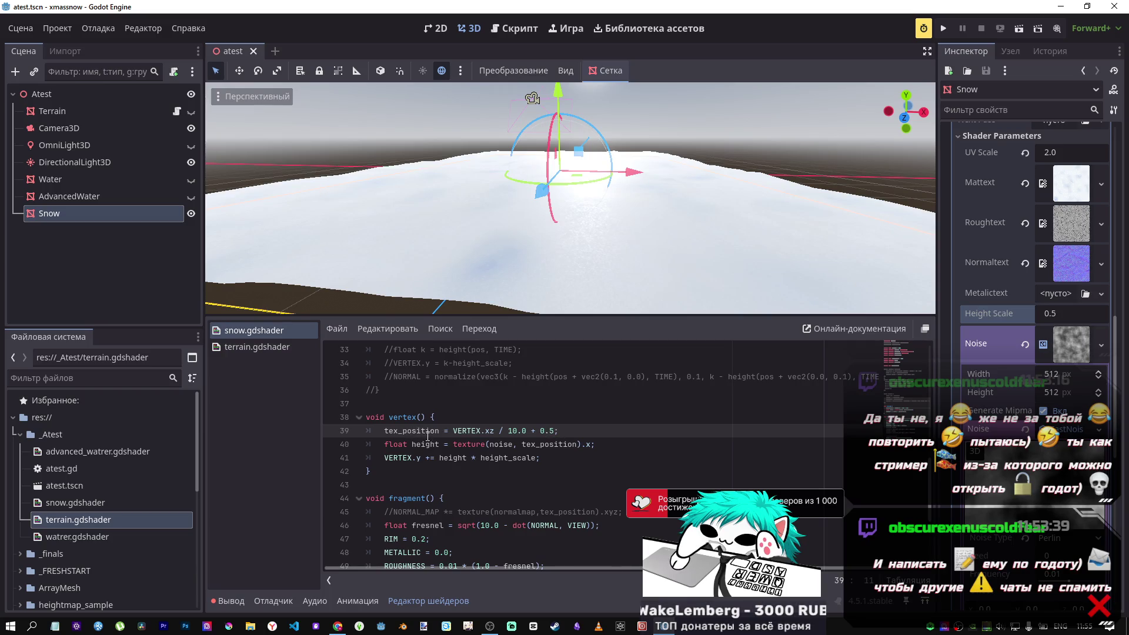
left_click_drag(494, 431, 449, 431)
left_click(486, 431)
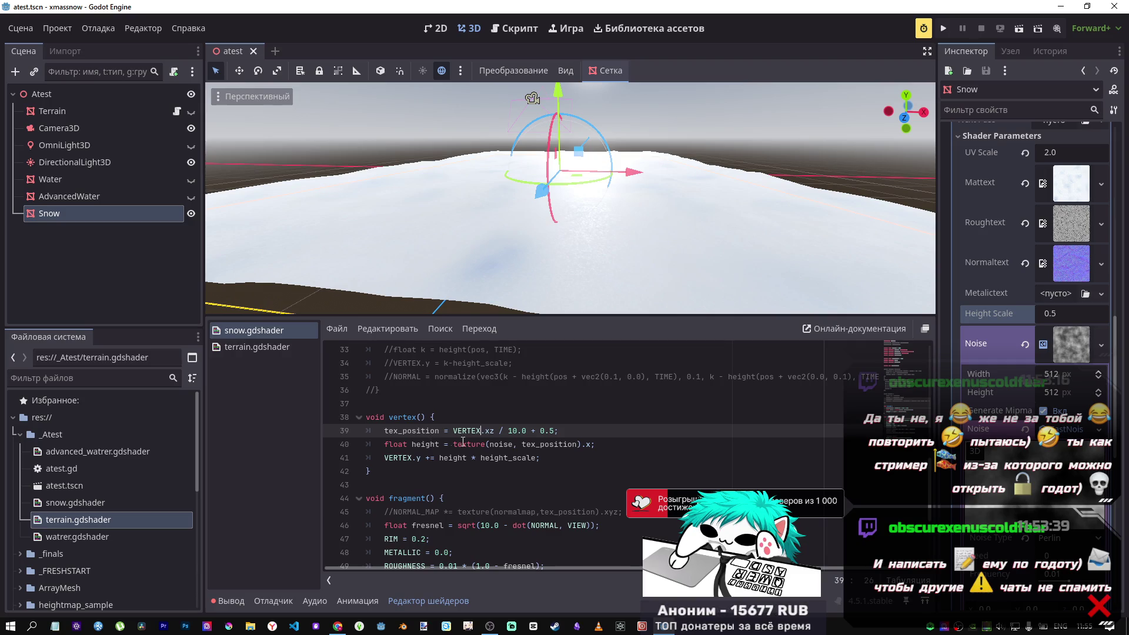
left_click(533, 433)
left_click(563, 444)
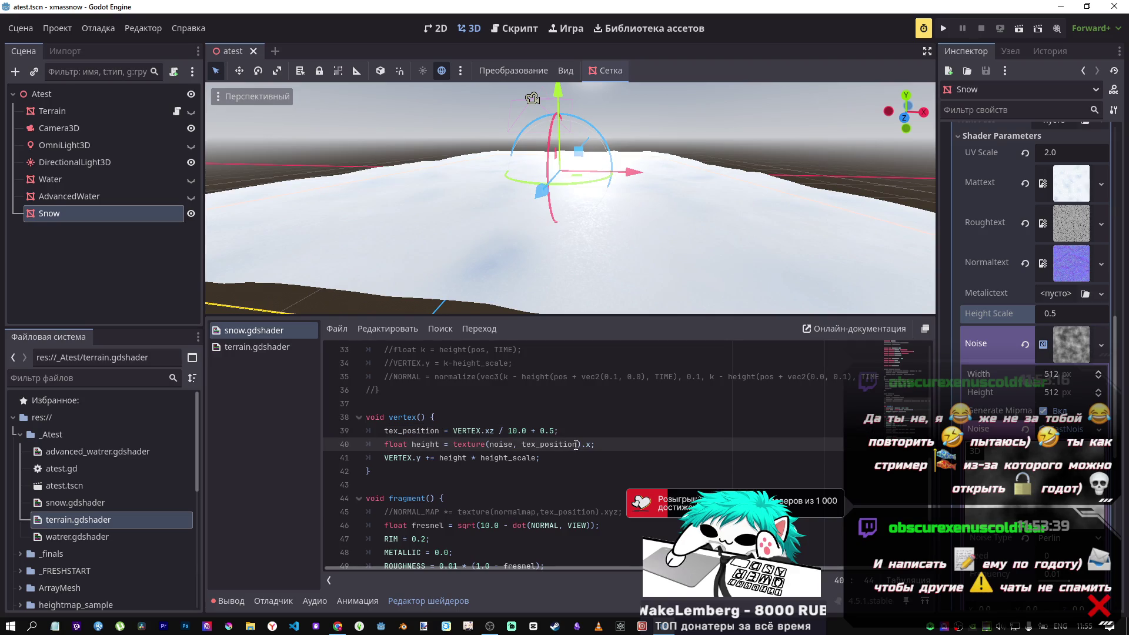
left_click_drag(578, 446, 524, 442)
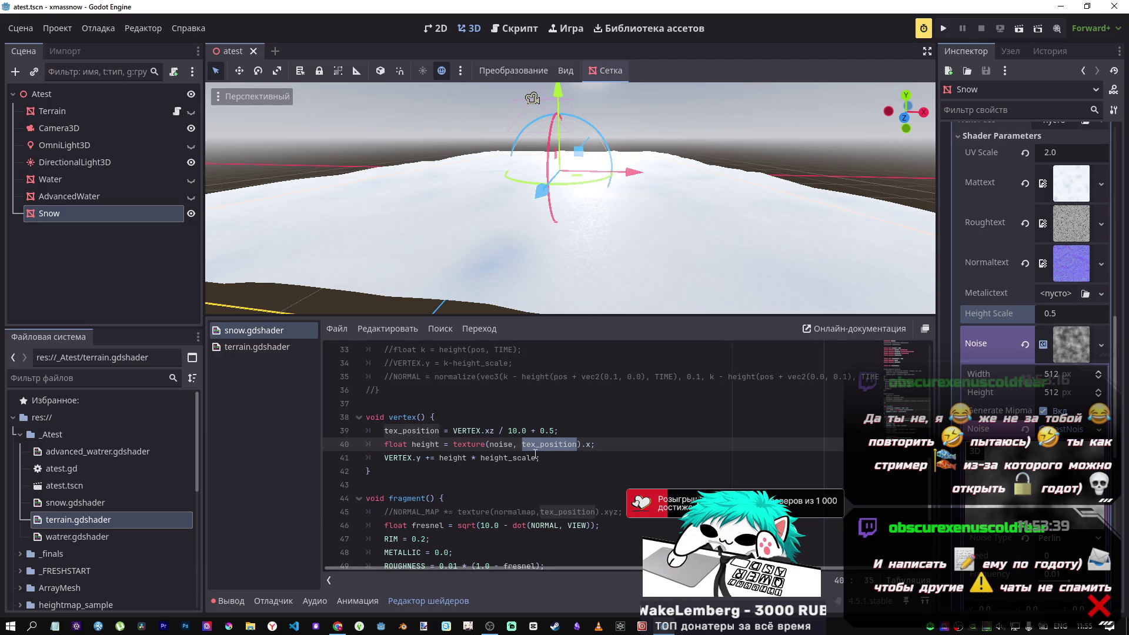
left_click(519, 431)
key("ctrl+k")
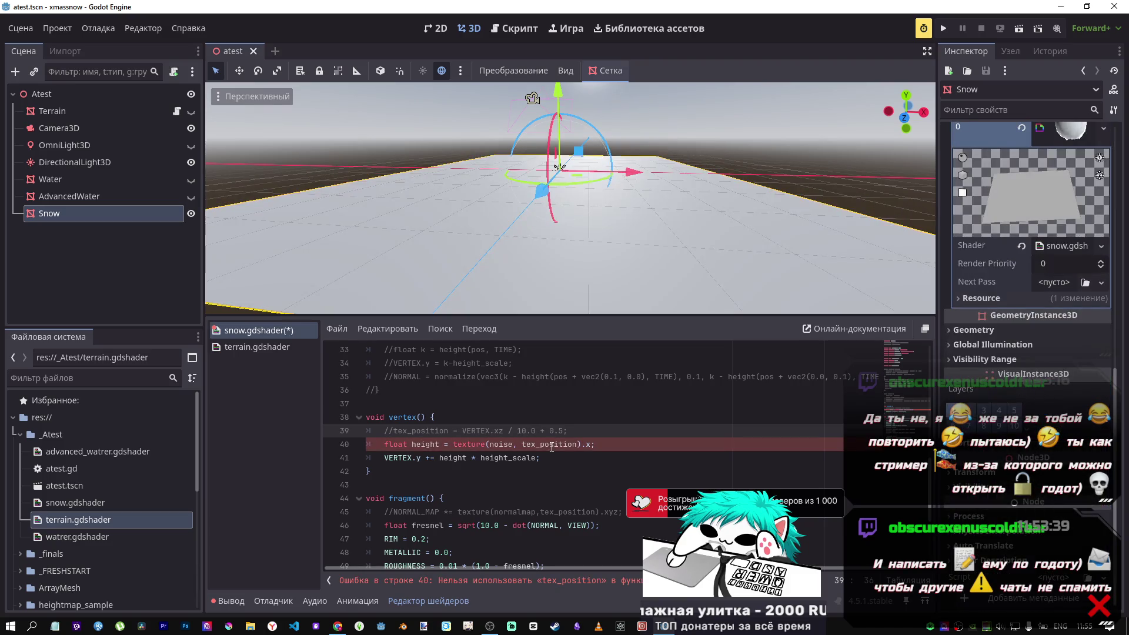
double_click(531, 443)
left_click_drag(531, 443, 523, 442)
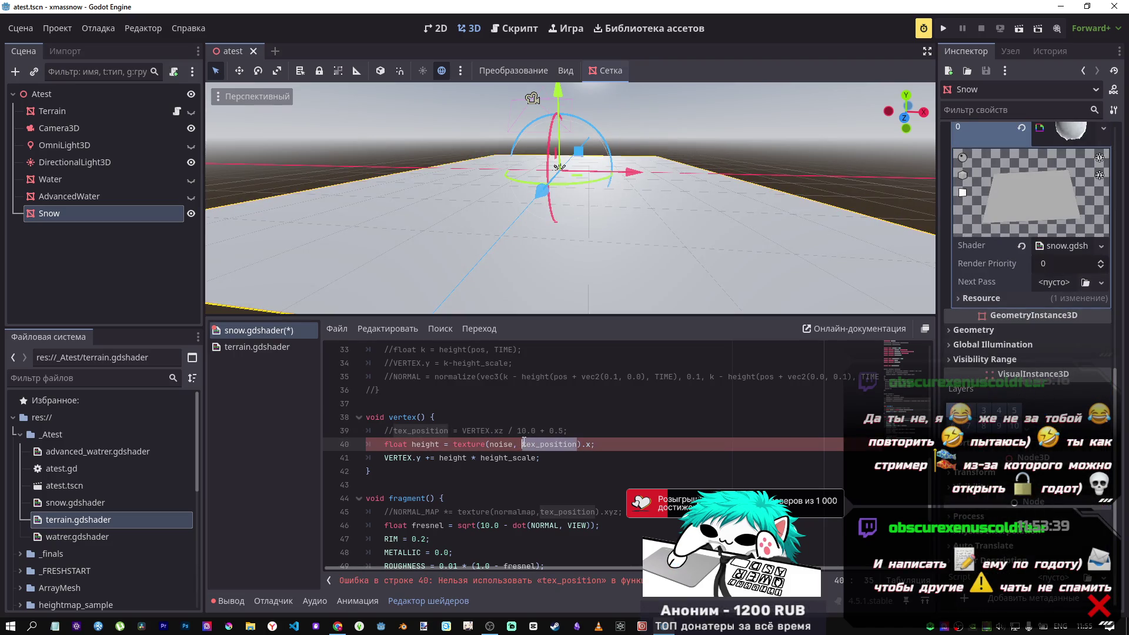
type("MO")
key("Down")
key("Down")
key("Return")
key("ctrl+s")
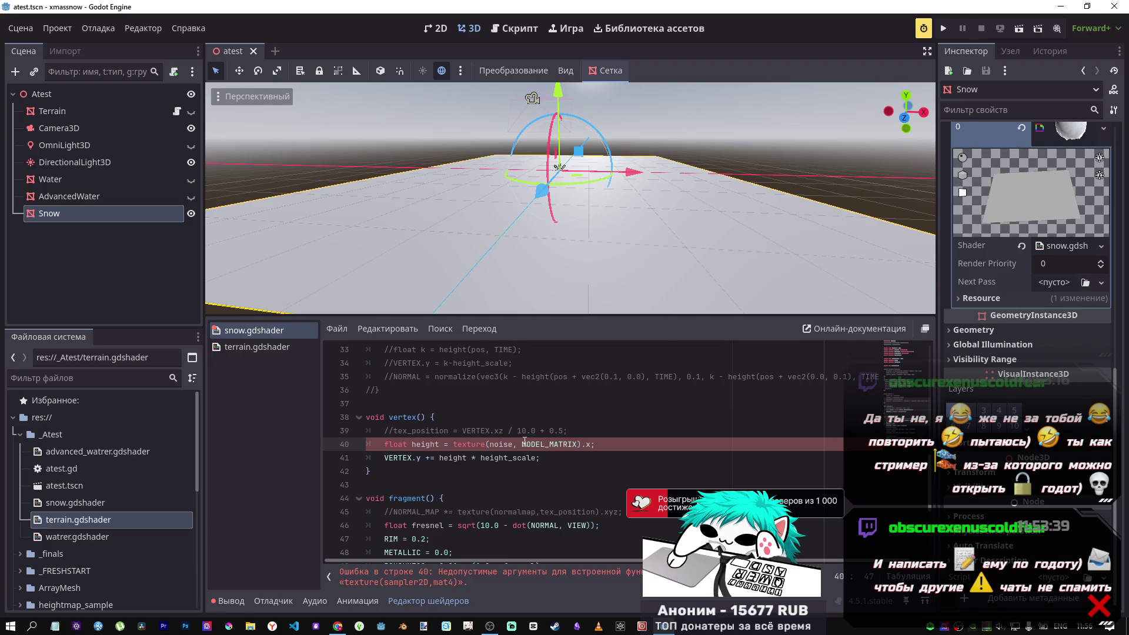
key("ctrl+z")
key("ctrl+s")
left_click(468, 431)
key("ctrl+k")
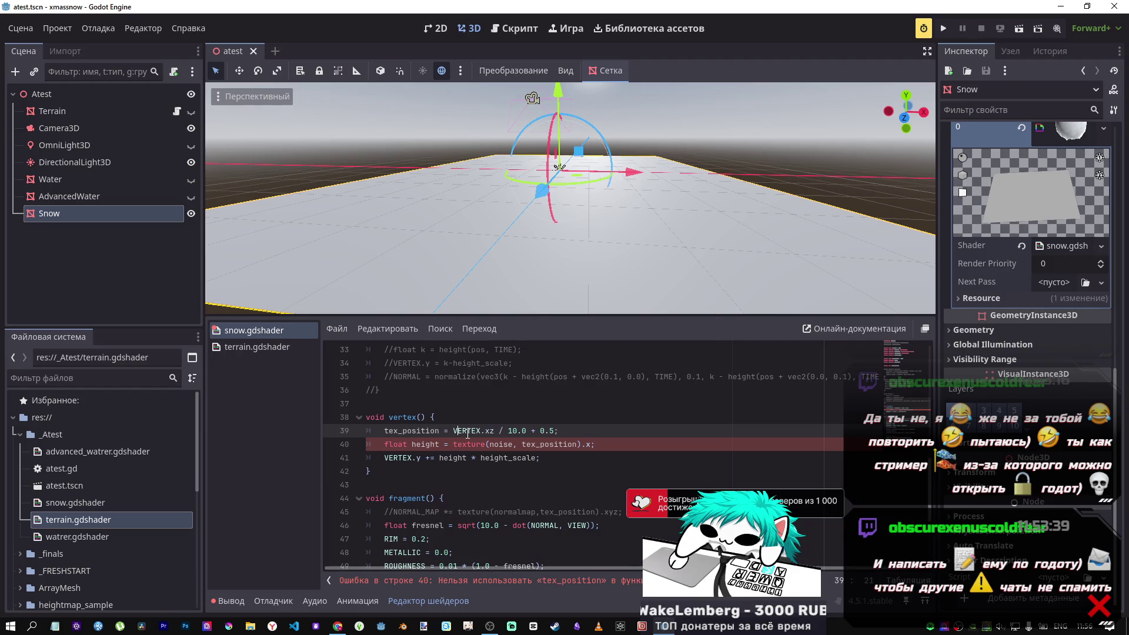
left_click(575, 444)
type("-1.0")
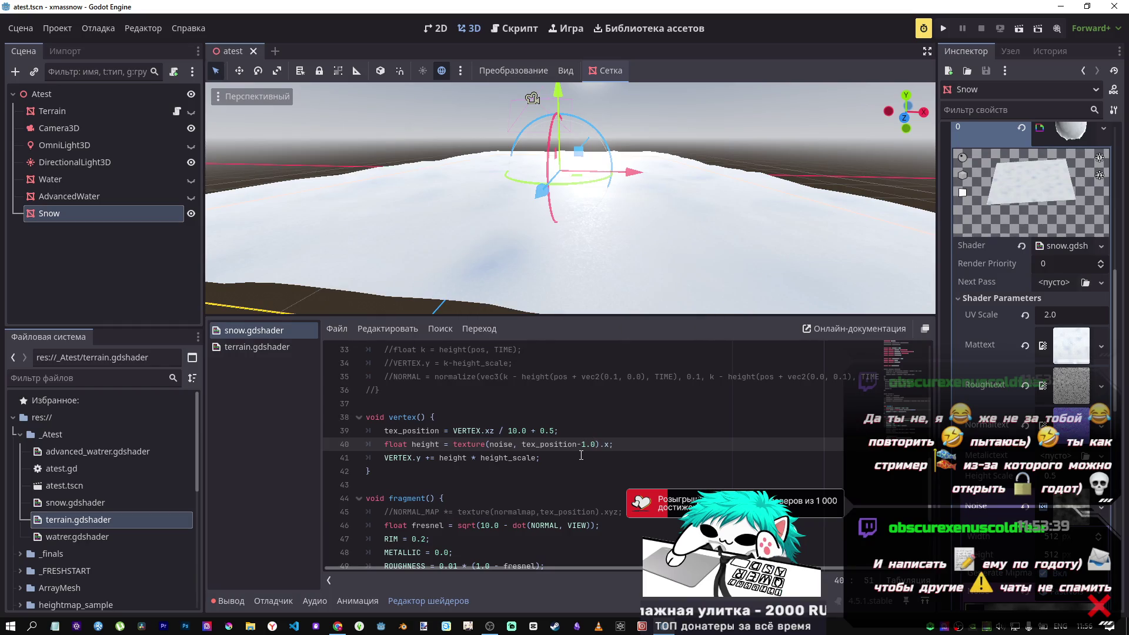
left_click(587, 444)
type("0")
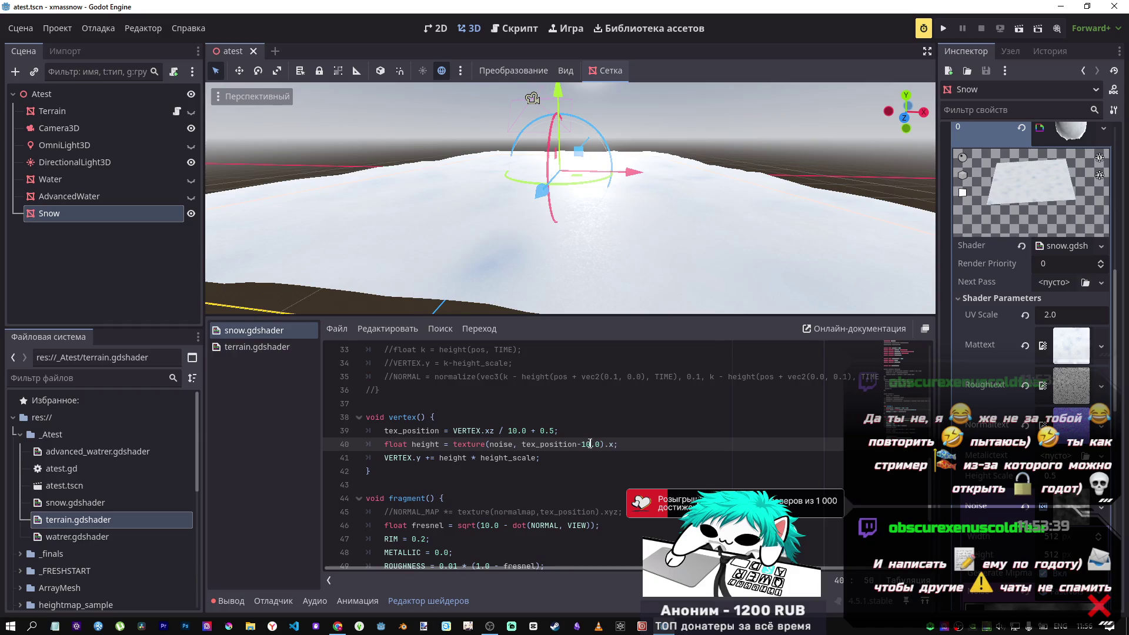
left_click_drag(603, 445, 580, 446)
key("BackSpace")
key("ctrl+s")
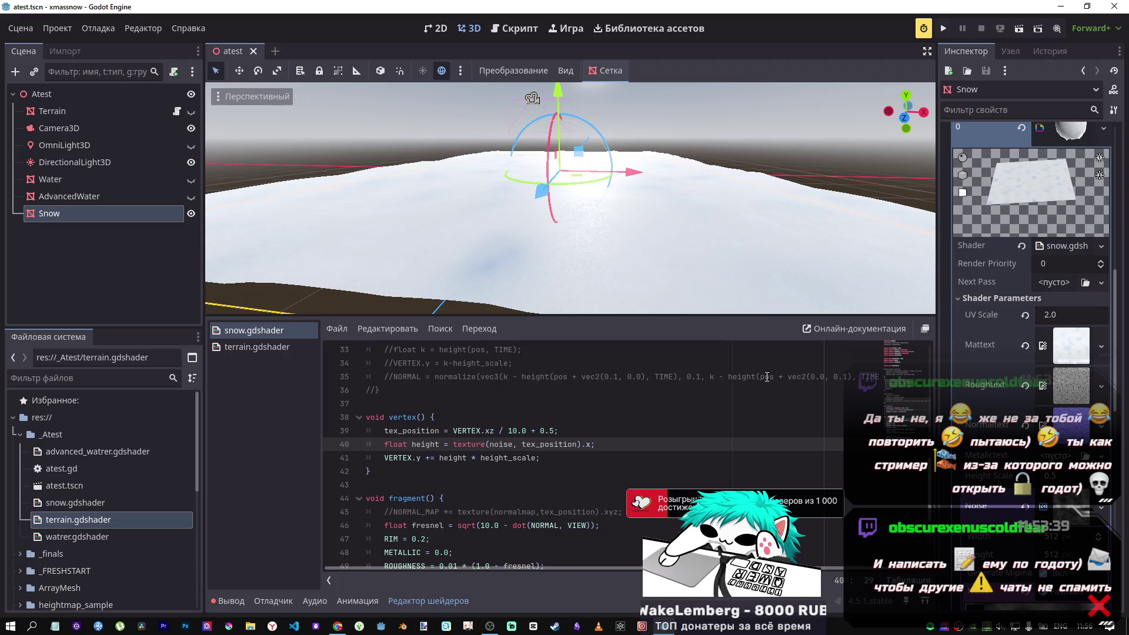
left_click(118, 502)
left_click(118, 513)
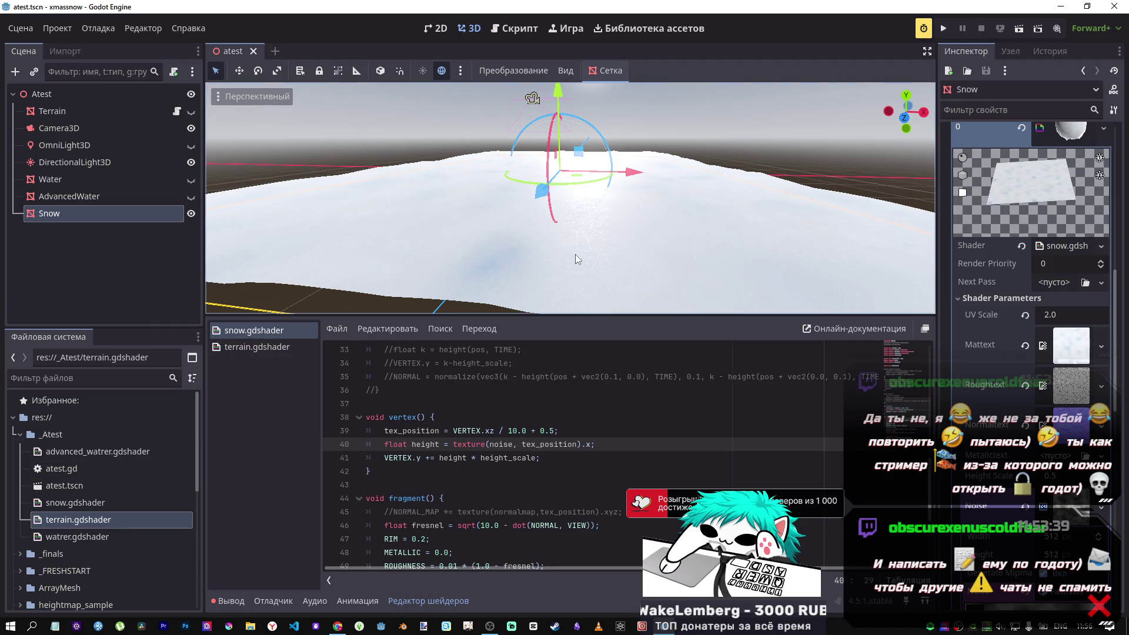
scroll(559, 248, "down", 2)
mouse_move(556, 241)
left_mouse_down()
mouse_move(529, 235)
mouse_move(556, 212)
mouse_move(557, 189)
mouse_move(578, 359)
mouse_move(594, 294)
left_mouse_up()
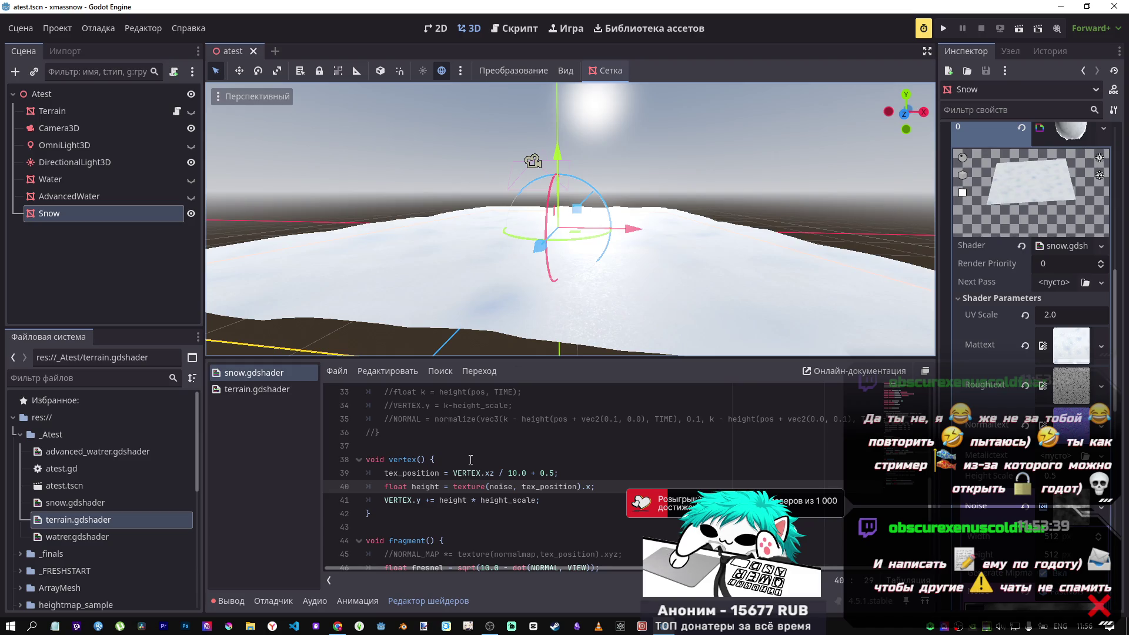
scroll(471, 464, "down", 1)
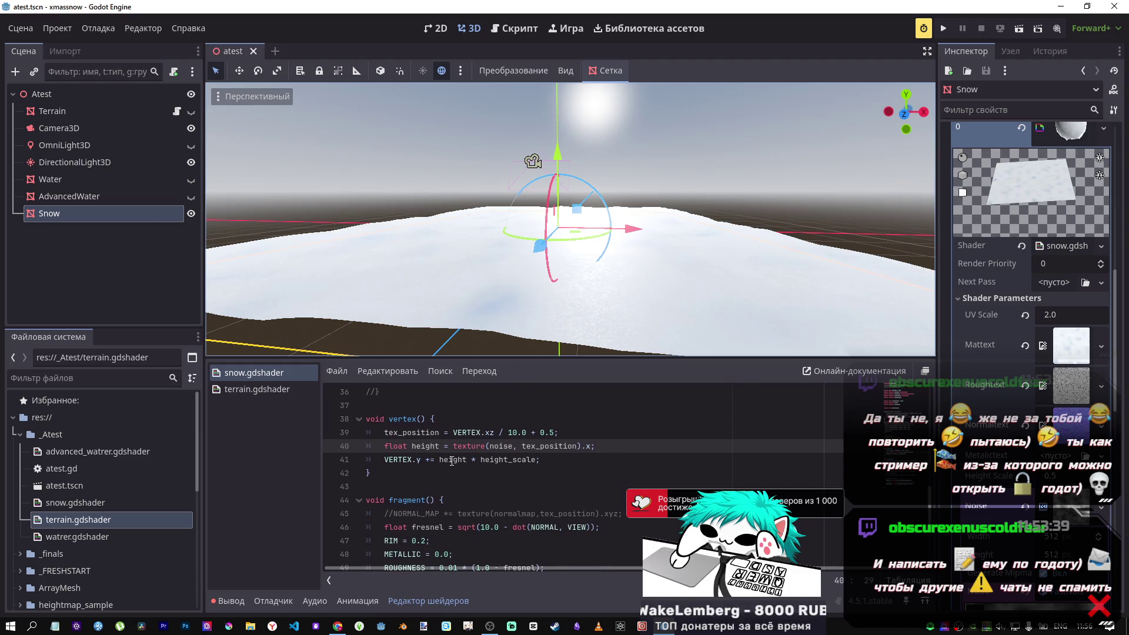
scroll(91, 486, "down", 3)
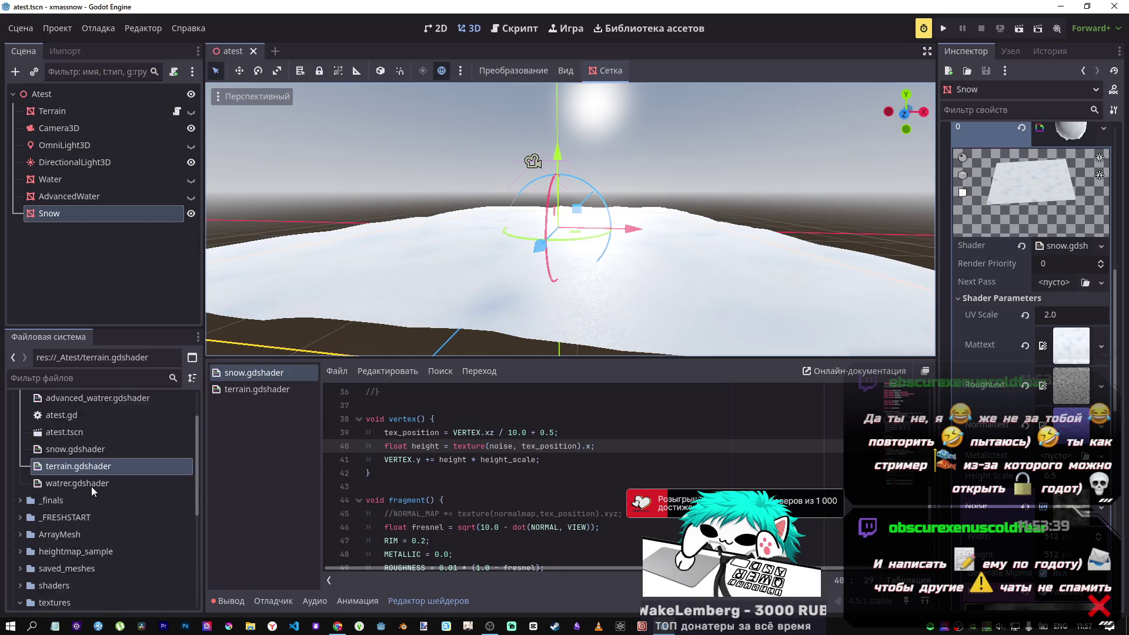
scroll(94, 481, "up", 4)
scroll(563, 507, "down", 4)
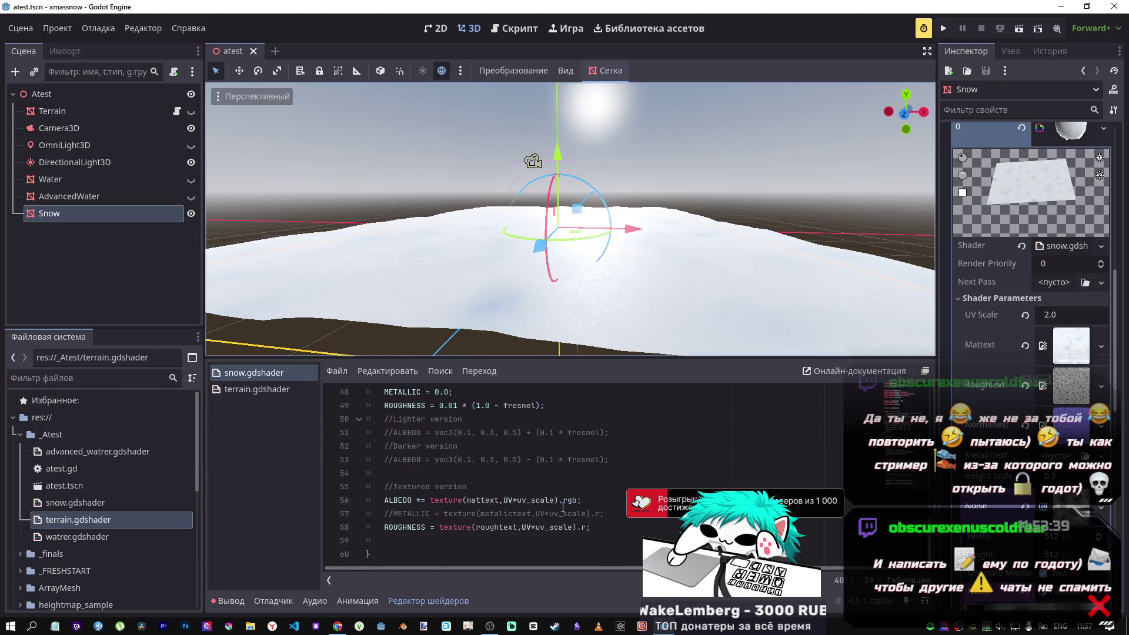
scroll(563, 507, "up", 3)
scroll(547, 497, "down", 3)
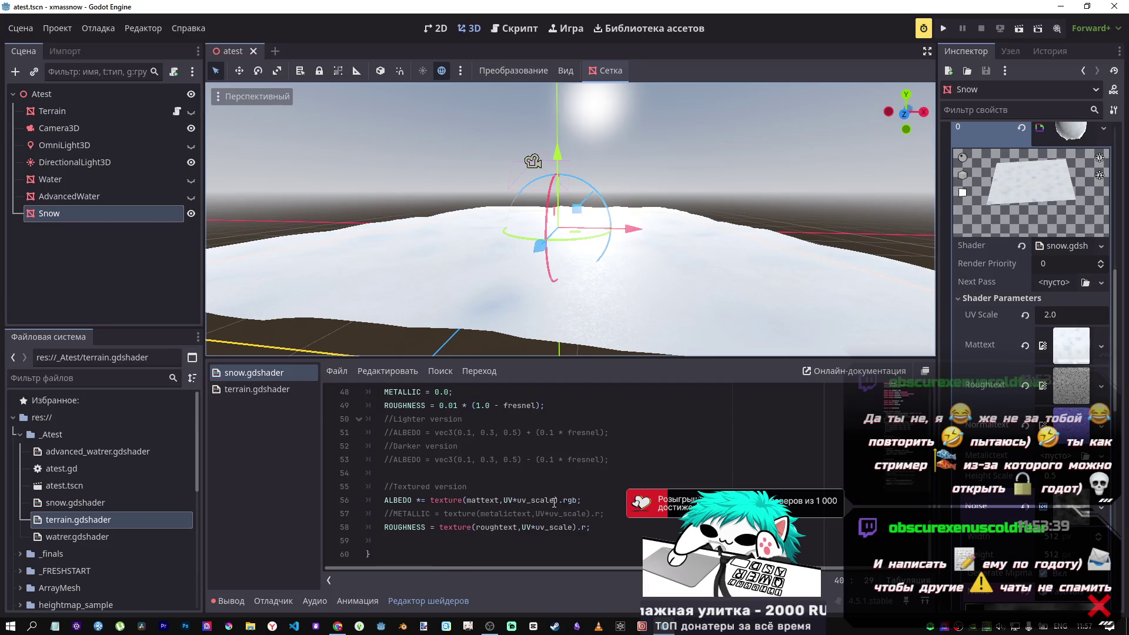
scroll(537, 491, "up", 10)
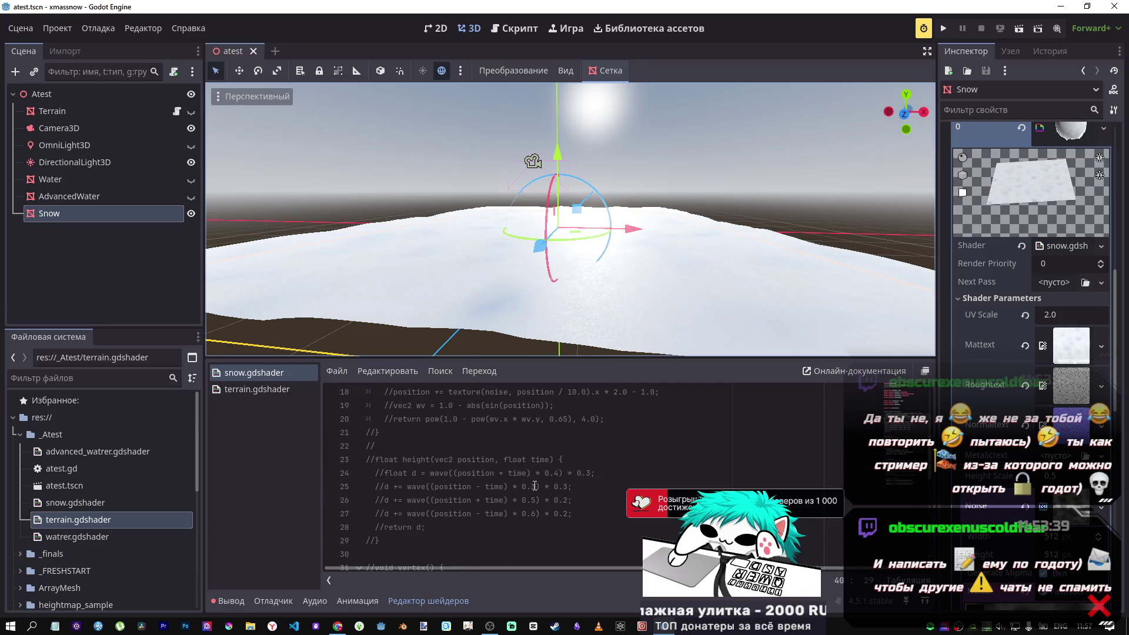
scroll(535, 479, "down", 5)
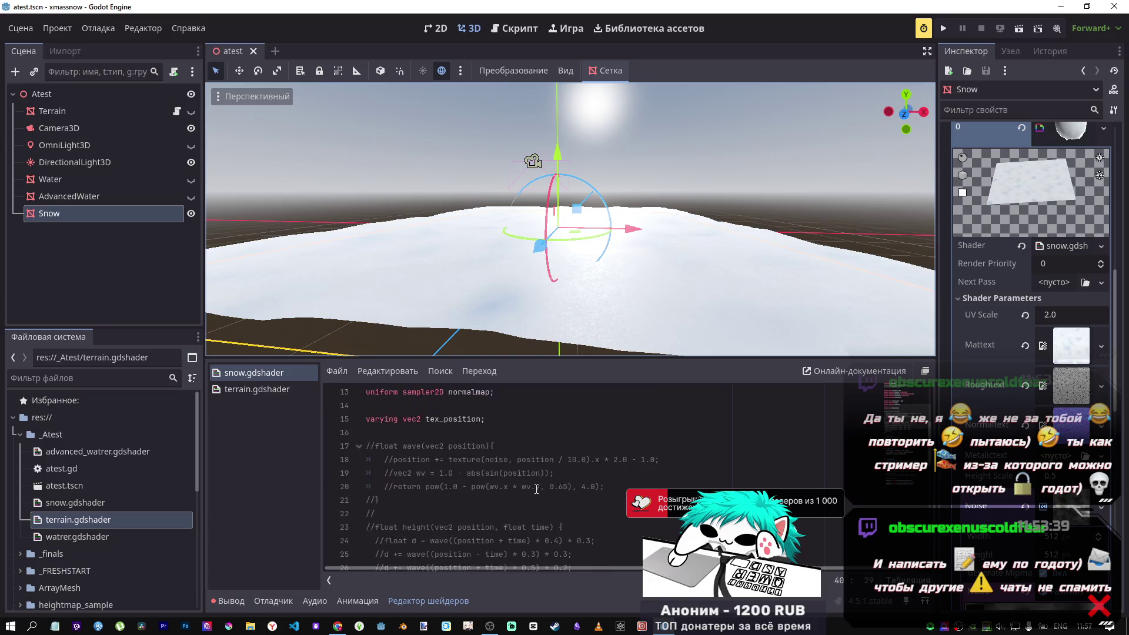
scroll(533, 491, "down", 2)
left_click(533, 458)
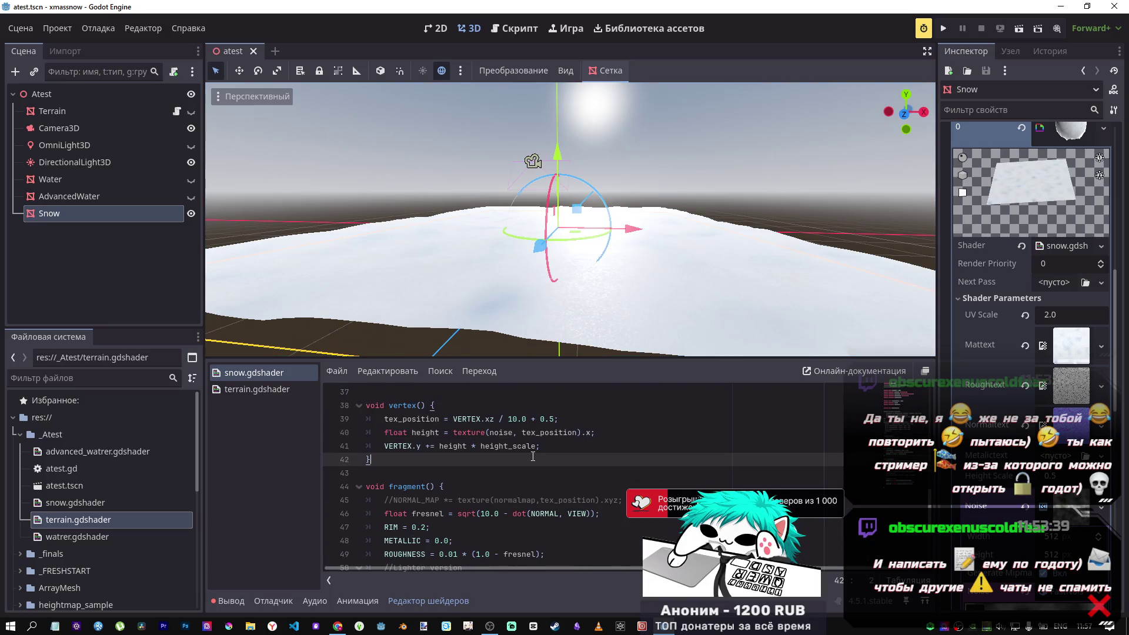
left_click_drag(504, 445, 384, 418)
scroll(135, 525, "down", 5)
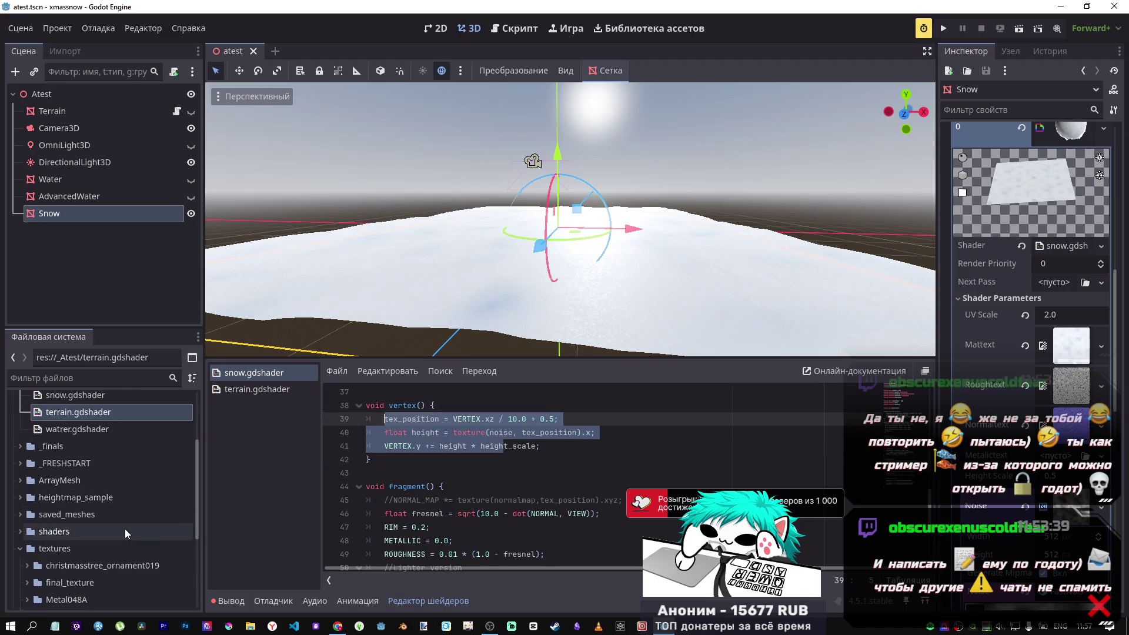
double_click(125, 528)
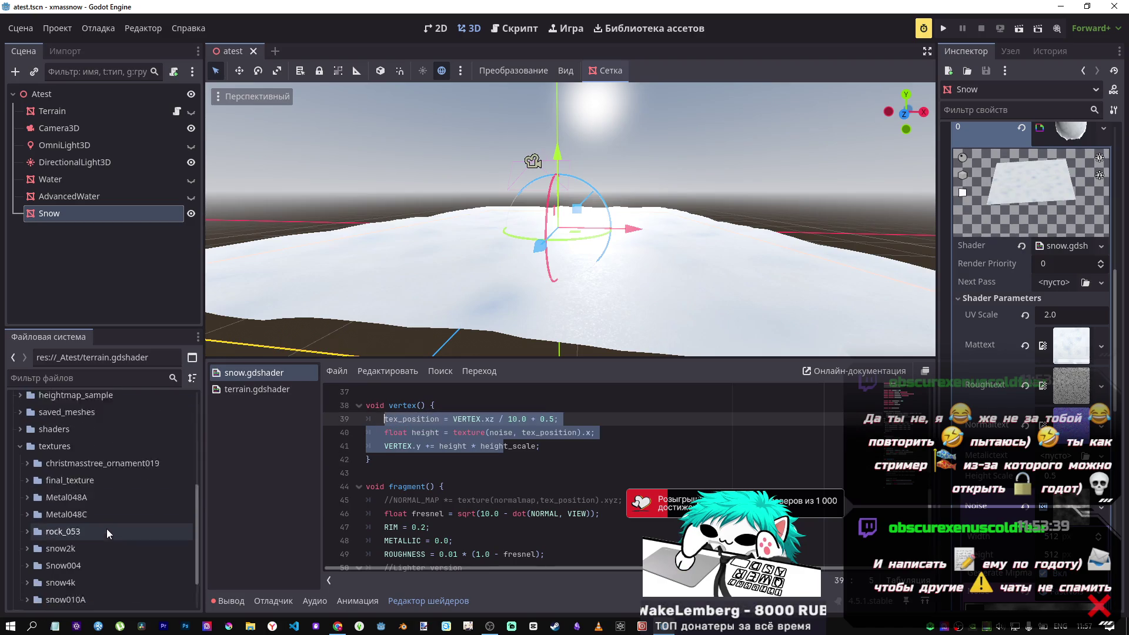
scroll(21, 509, "down", 3)
scroll(23, 453, "up", 2)
left_click(21, 454)
scroll(35, 462, "up", 2)
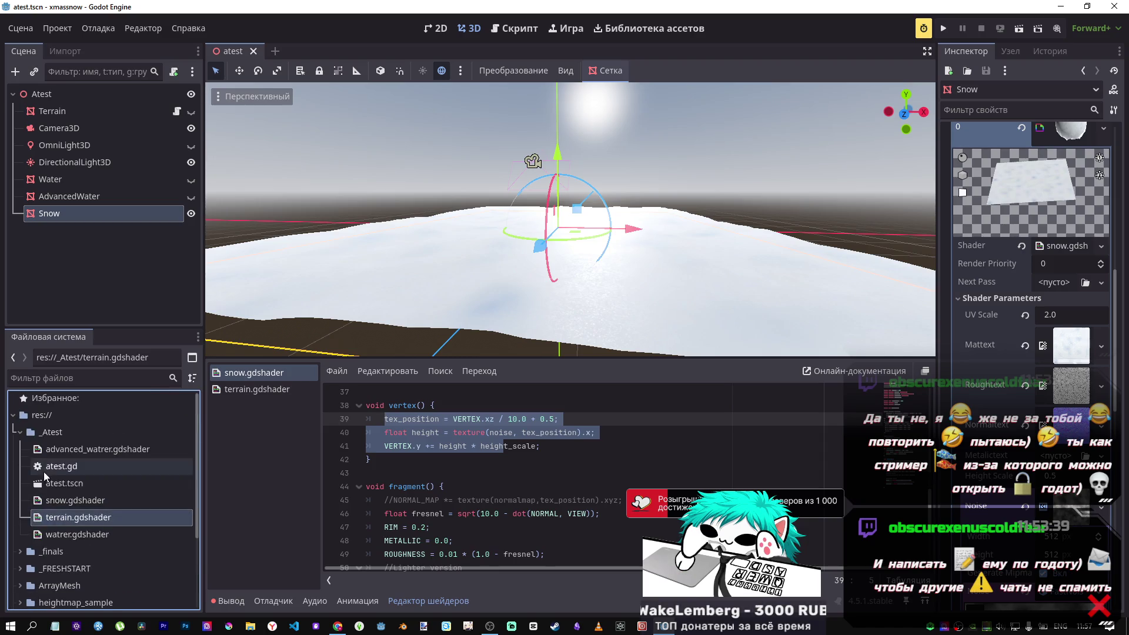
left_click(20, 551)
Consult the finished _finals/snow.gdshader, then close terrain.gdshader and the extra snow copy.
scroll(24, 546, "down", 3)
double_click(63, 468)
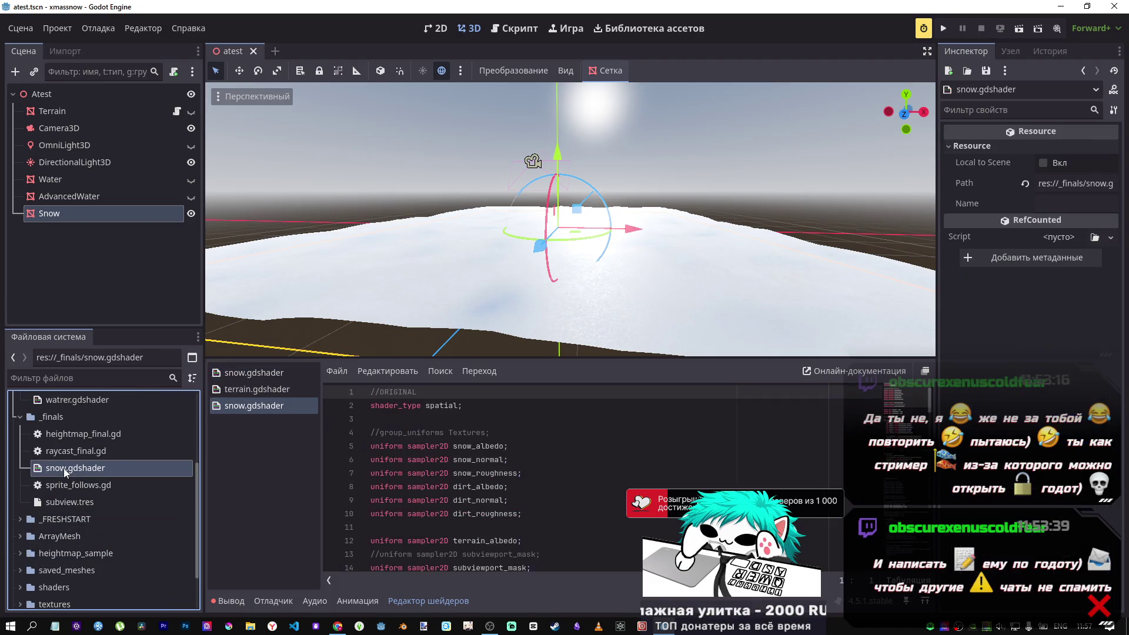
scroll(523, 515, "down", 9)
scroll(523, 516, "up", 3)
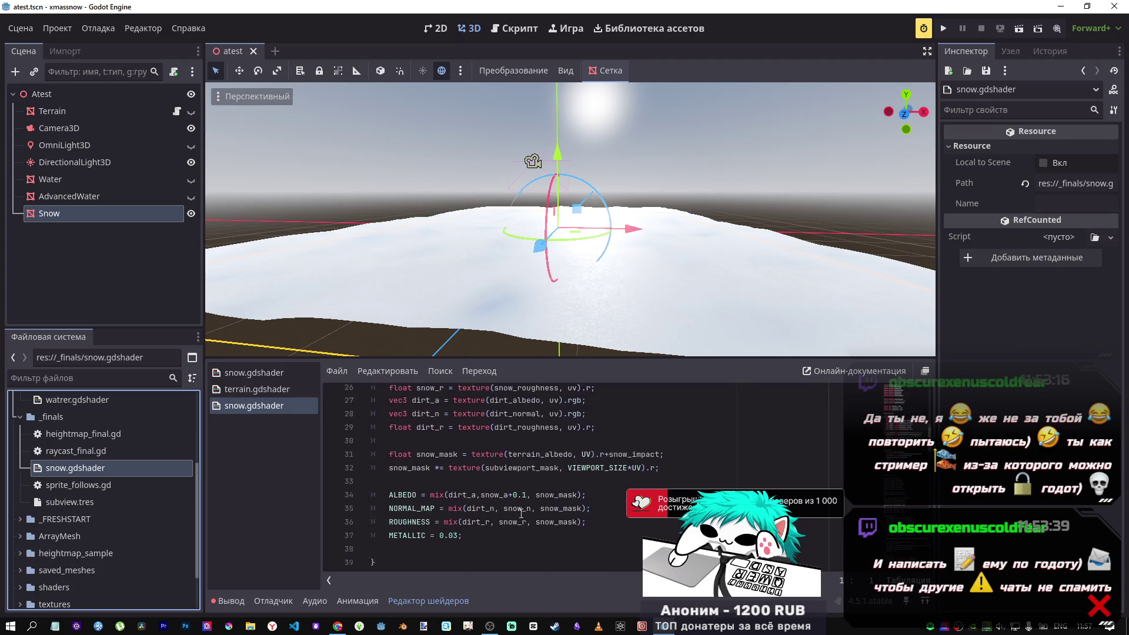
scroll(518, 500, "down", 1)
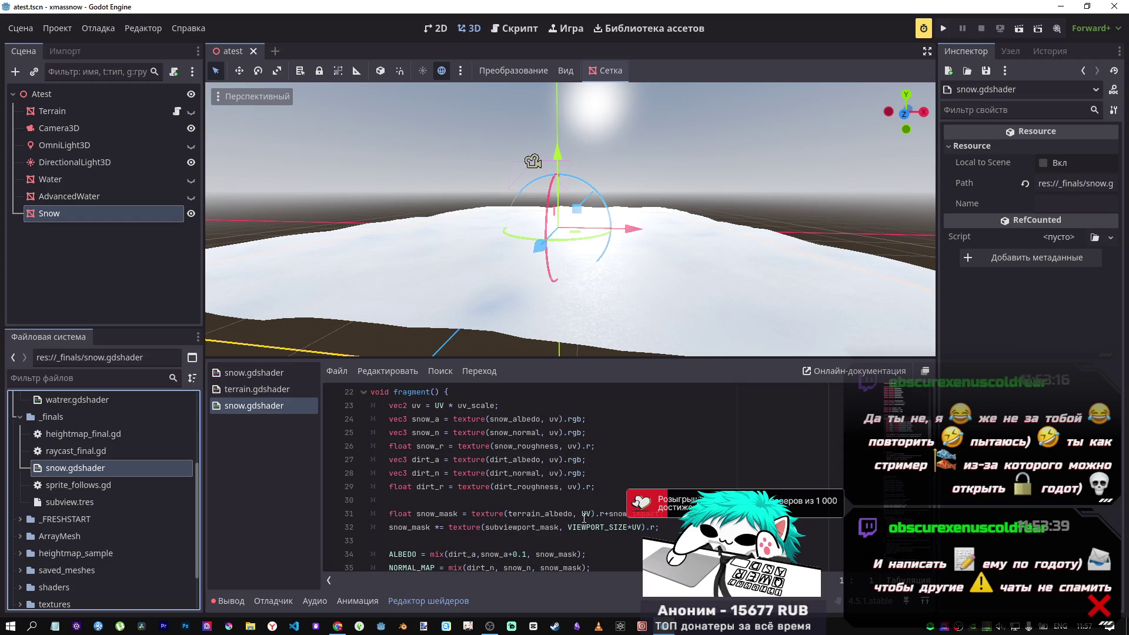
left_click(586, 514)
key("Right")
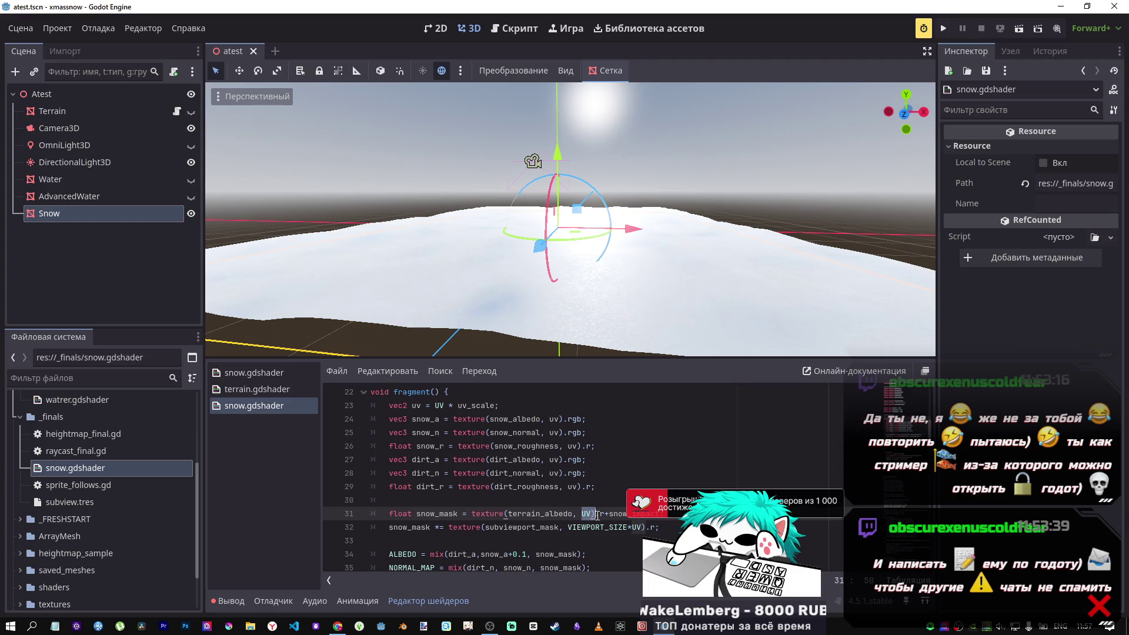
left_click(290, 373)
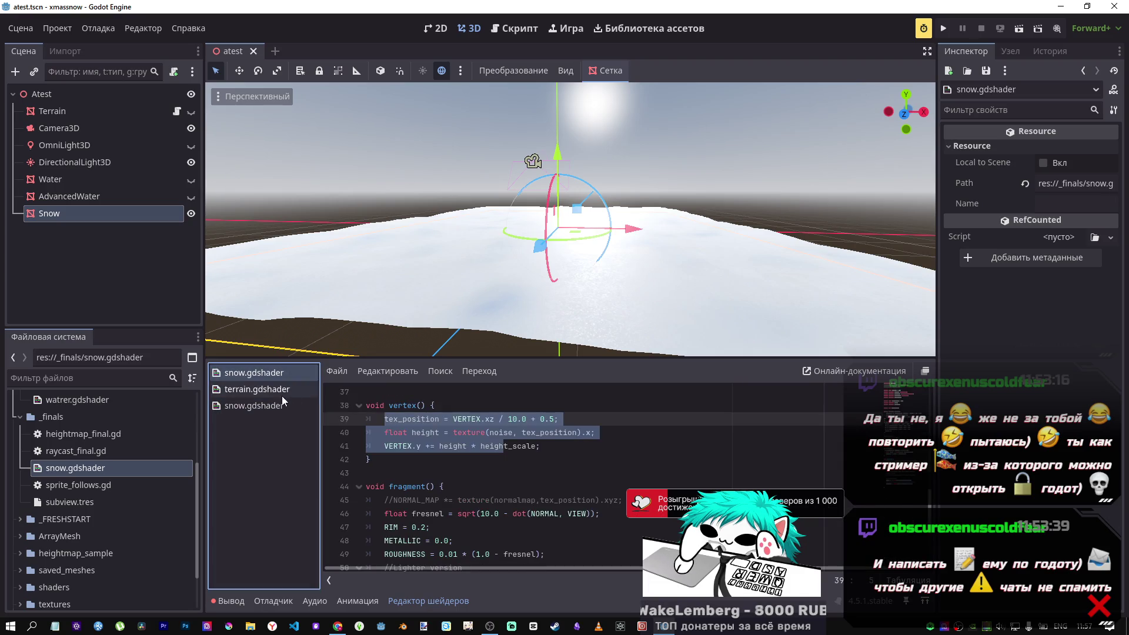
middle_click(277, 397)
middle_click(273, 393)
Replace tex_position with UV in the noise lookup and comment out the tex_position line.
left_click(515, 433)
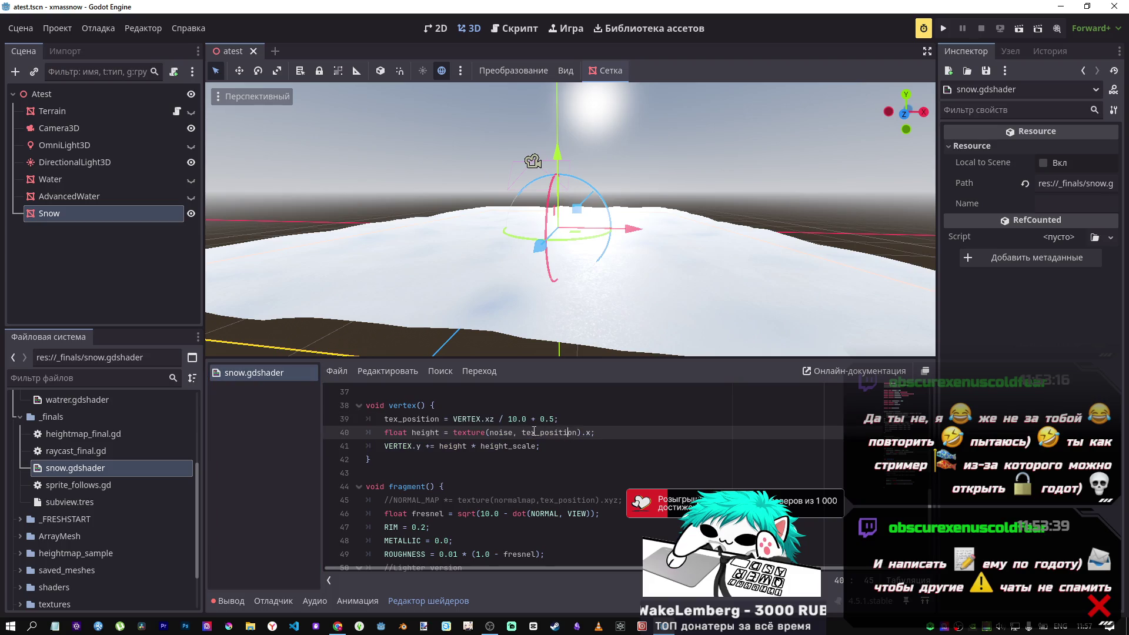
double_click(521, 433)
type("UV")
key("ctrl+s")
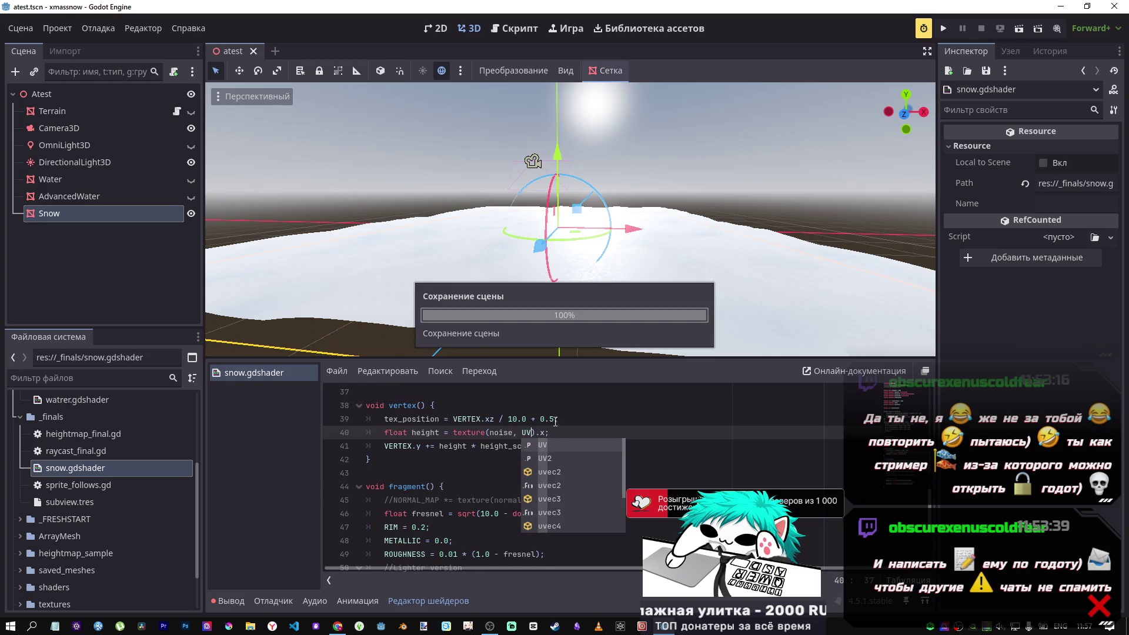
left_click_drag(567, 419, 468, 419)
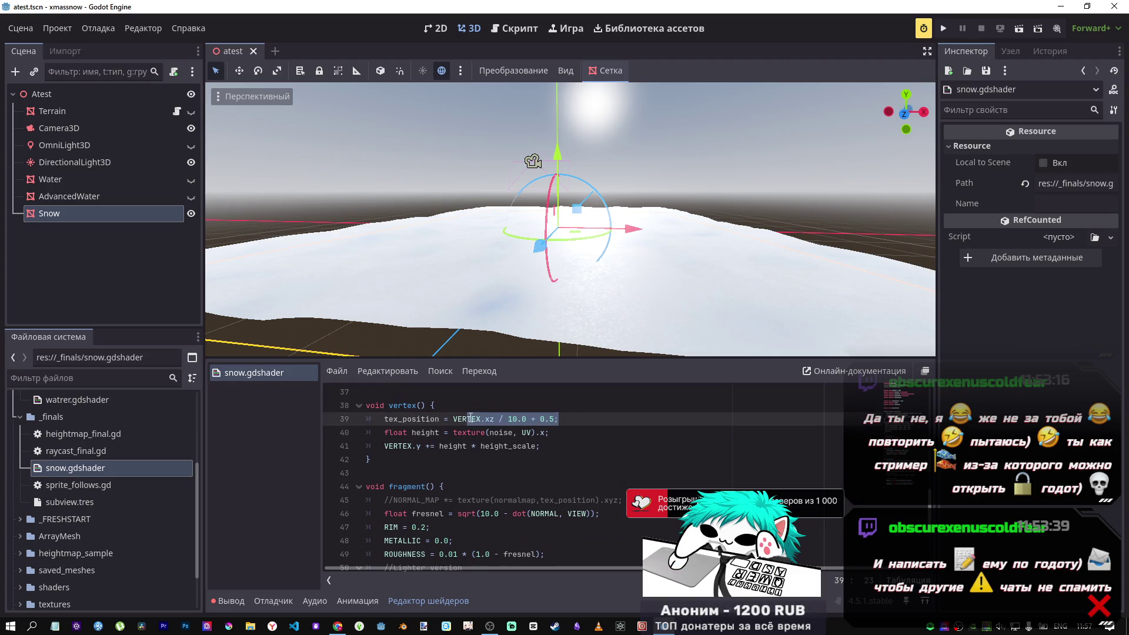
key("ctrl+k")
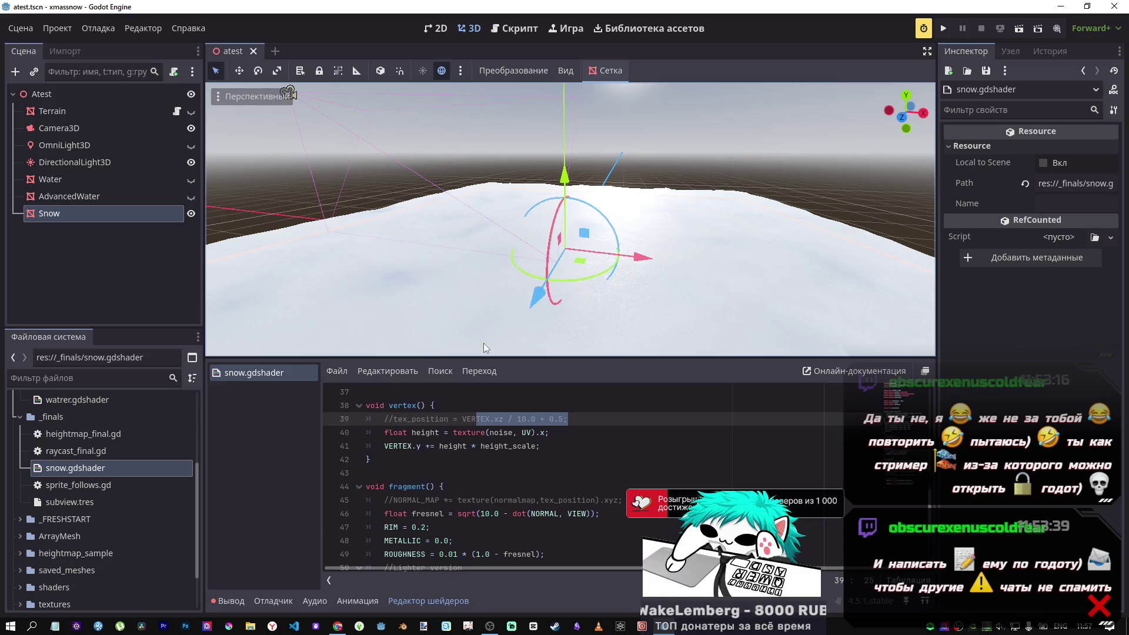
mouse_move(290, 92)
left_mouse_down()
mouse_move(596, 150)
mouse_move(570, 156)
mouse_move(635, 157)
mouse_move(612, 156)
mouse_move(612, 177)
left_mouse_up()
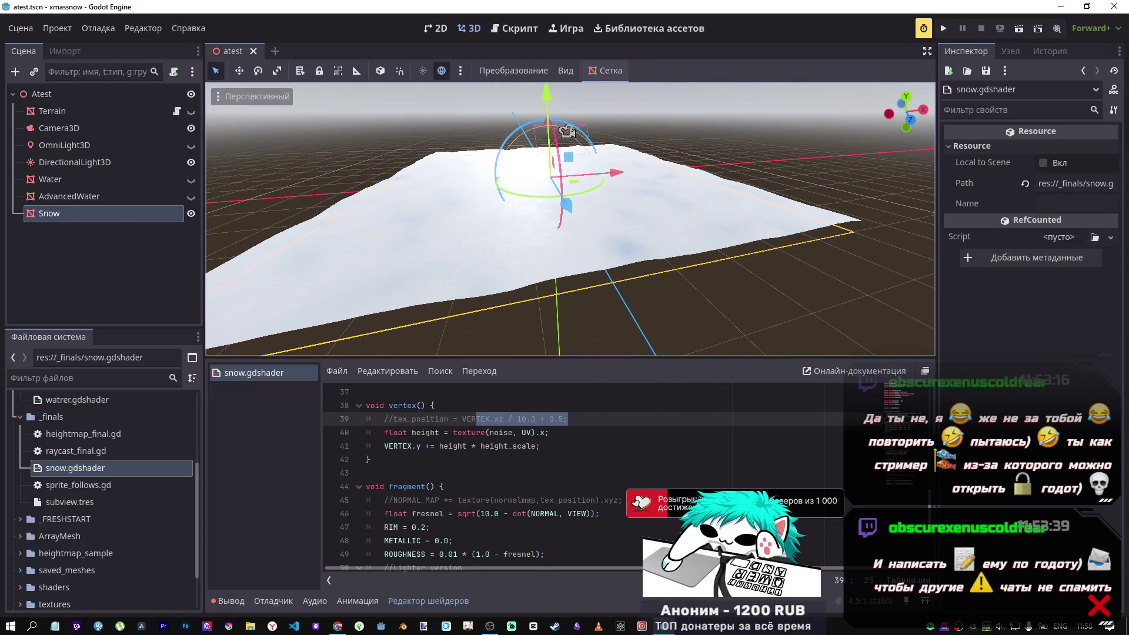
Select the Snow mesh and bring up res://_Atest/advanced_snow.gdshader in the script list.
left_click(119, 457)
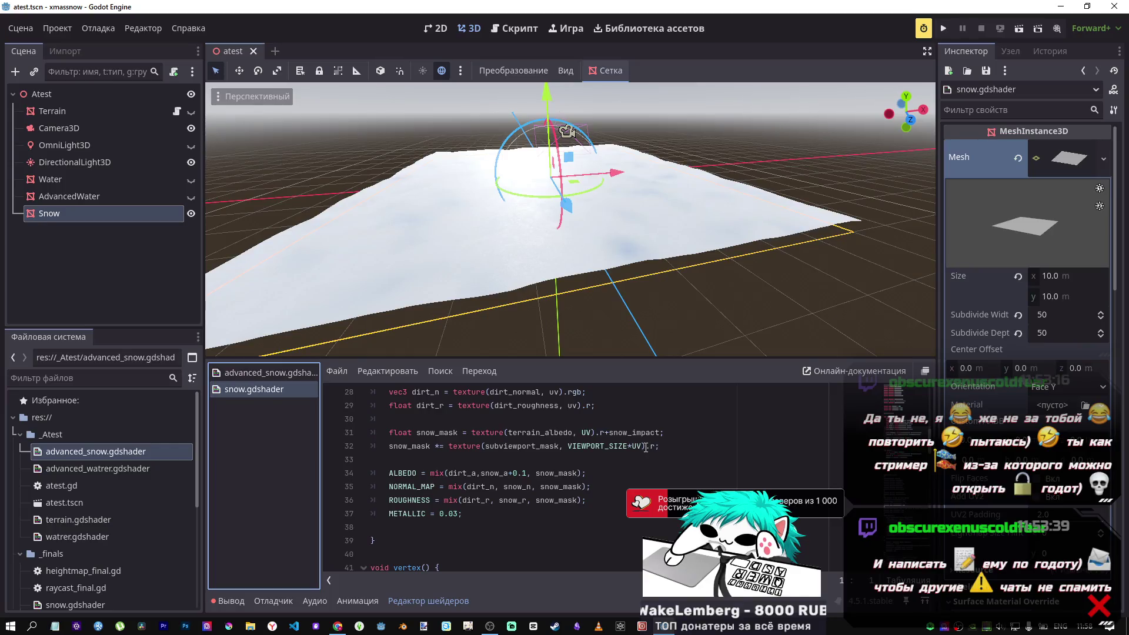
scroll(668, 436, "up", 6)
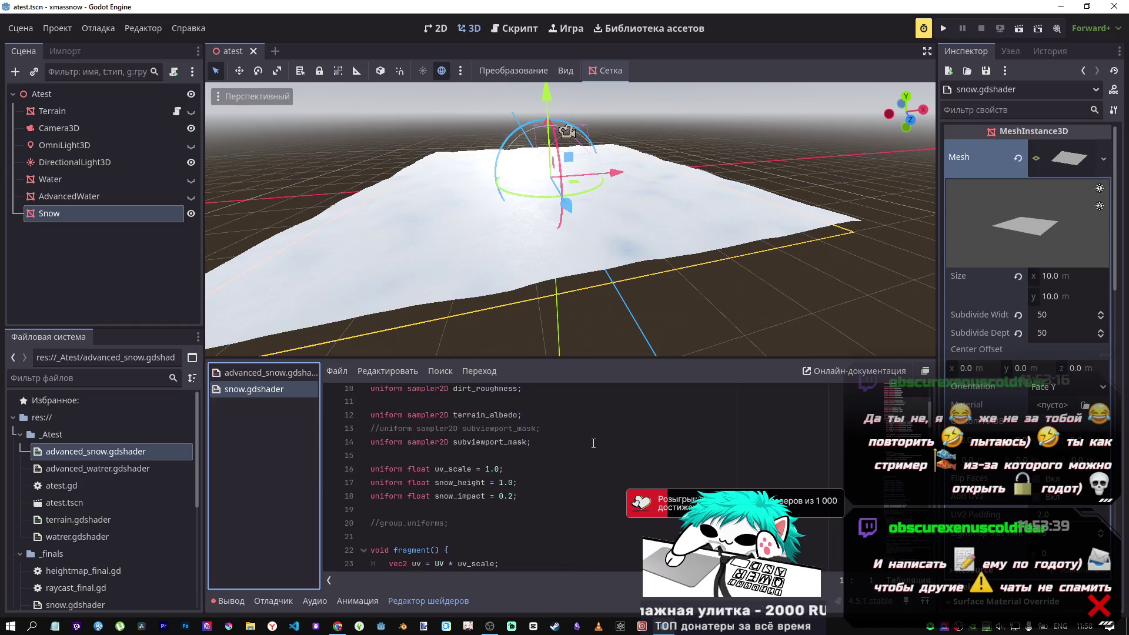
left_click(284, 391)
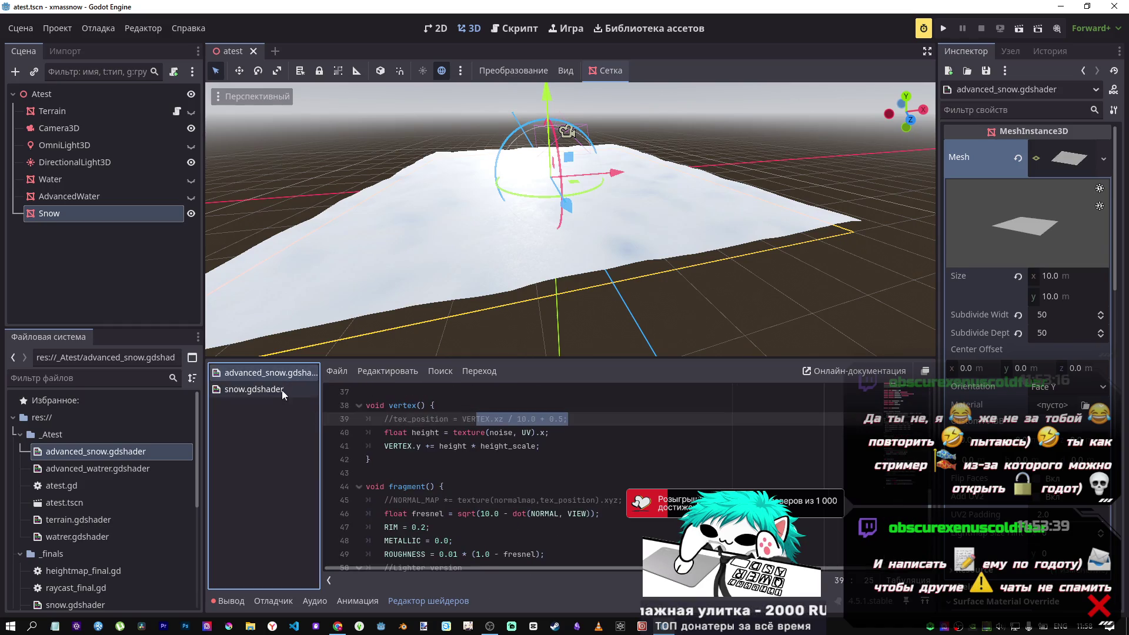
Close snow.gdshader and reselect the Snow node to reach its Shader Parameters.
middle_click(282, 391)
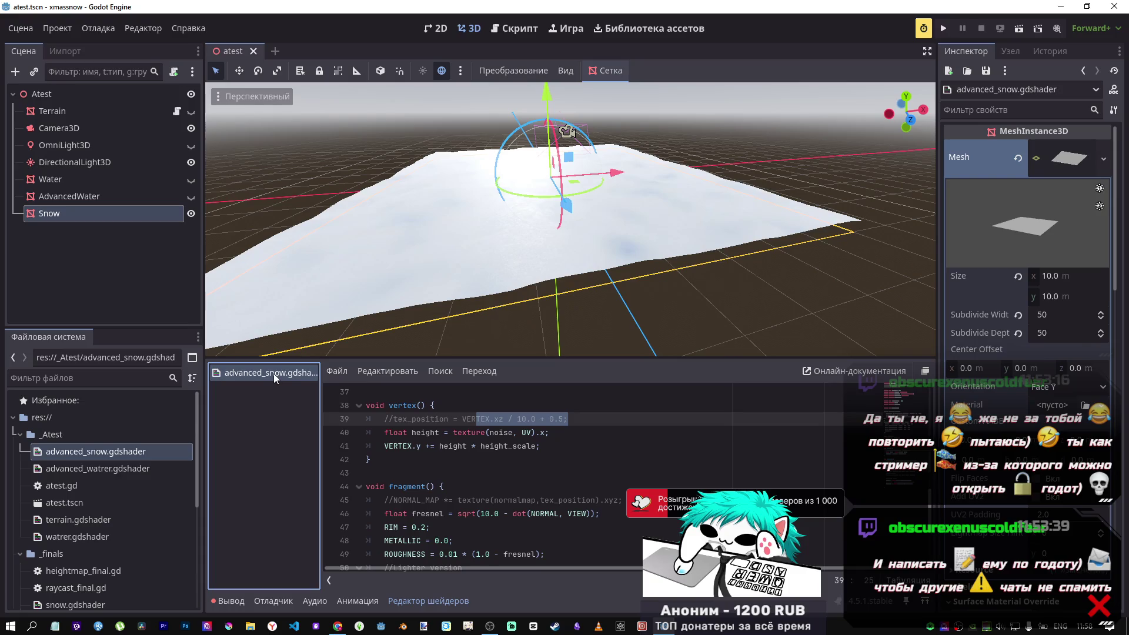
left_click(370, 460)
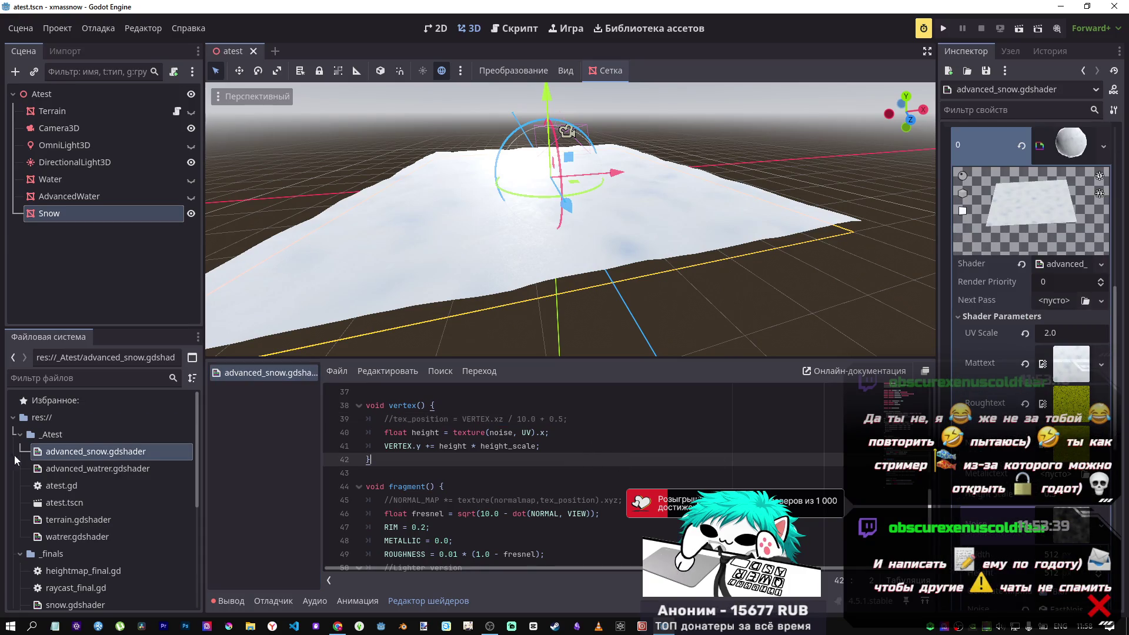
left_click(70, 199)
left_click(70, 211)
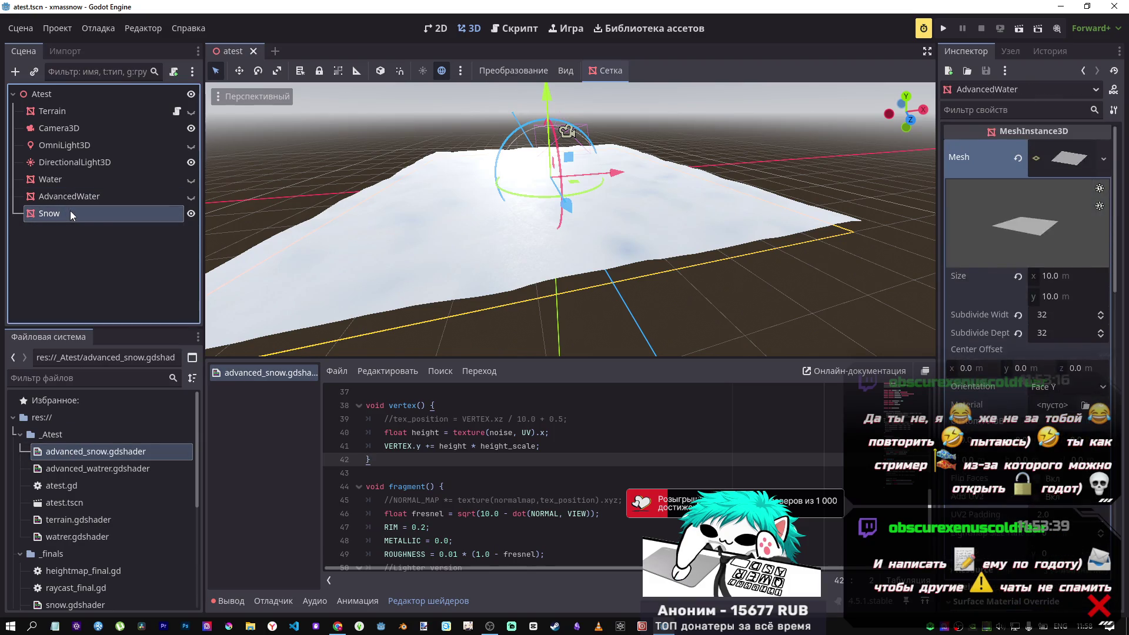
scroll(1028, 400, "down", 5)
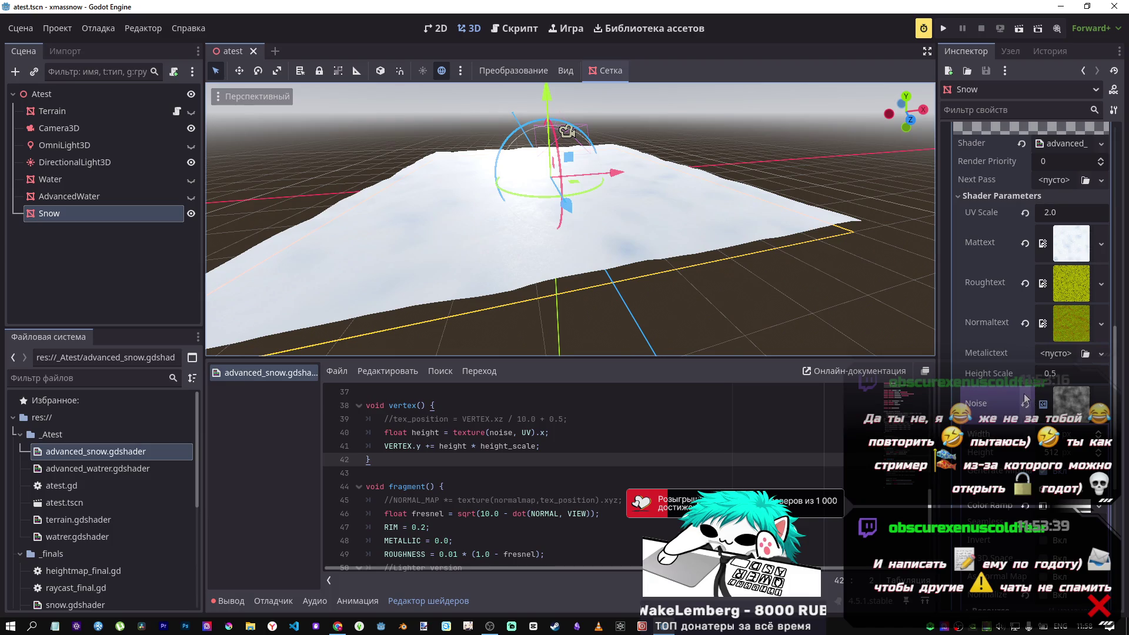
Orbit the viewport low over the snow drifts while reviewing the displacement lines.
mouse_move(556, 264)
left_mouse_down()
mouse_move(612, 230)
mouse_move(560, 364)
left_mouse_up()
left_click(560, 447)
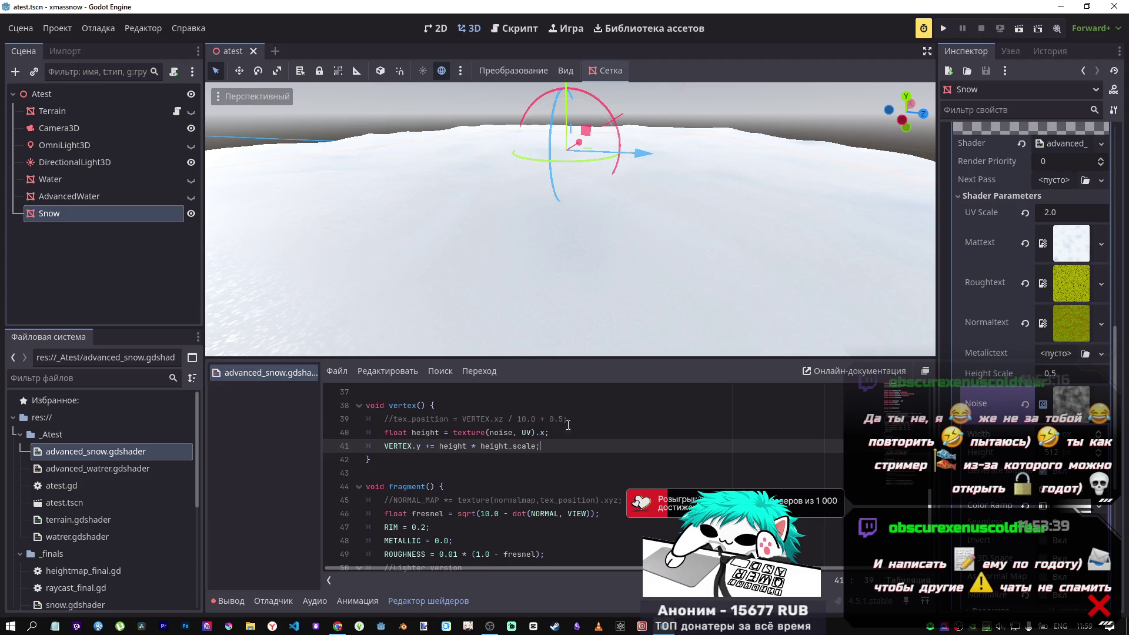
left_click(557, 433)
mouse_move(682, 211)
left_mouse_down()
mouse_move(687, 157)
mouse_move(771, 180)
mouse_move(735, 200)
mouse_move(723, 174)
mouse_move(706, 200)
left_mouse_up()
scroll(582, 435, "up", 12)
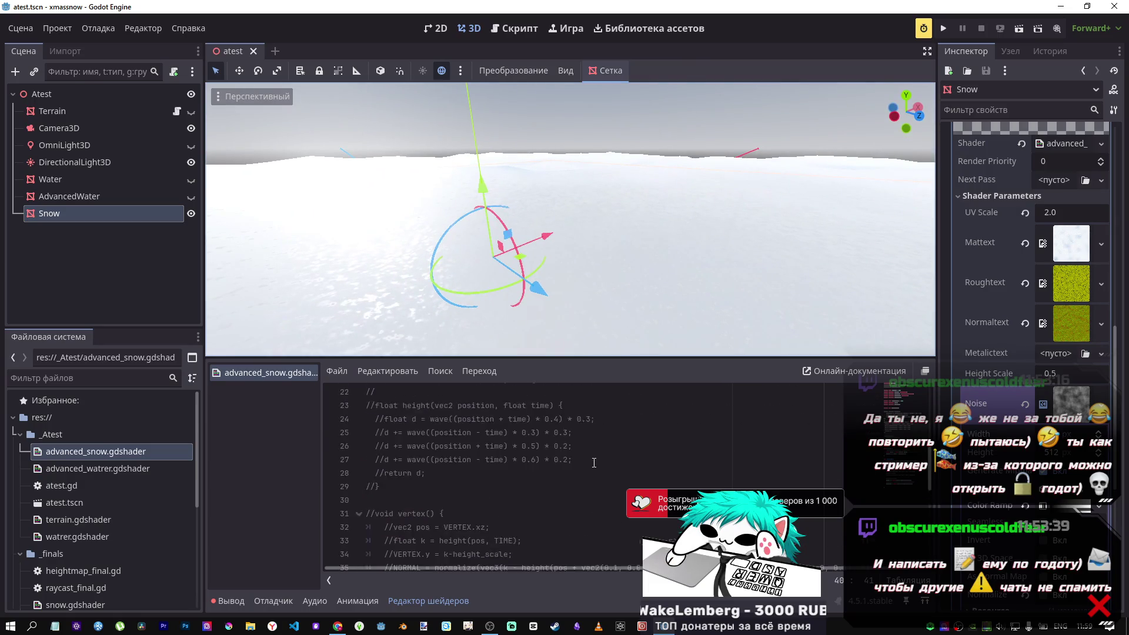
Start line 4 with 'uniform vec3 pressure_point', reusing the copied word uniform.
scroll(591, 447, "down", 3)
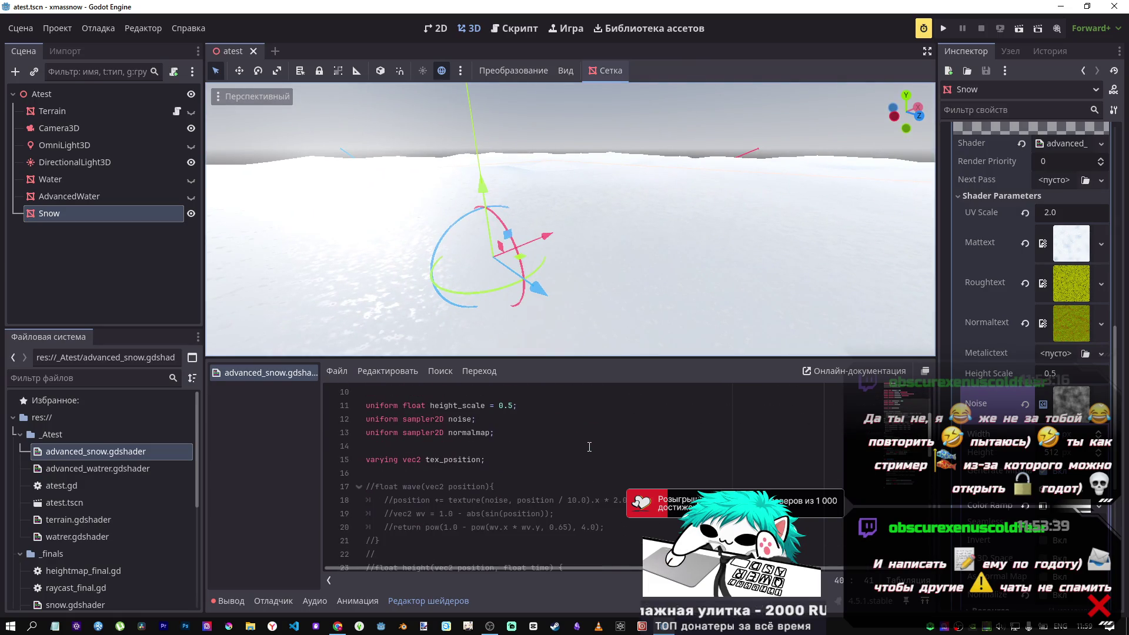
scroll(590, 447, "down", 2)
scroll(529, 441, "up", 5)
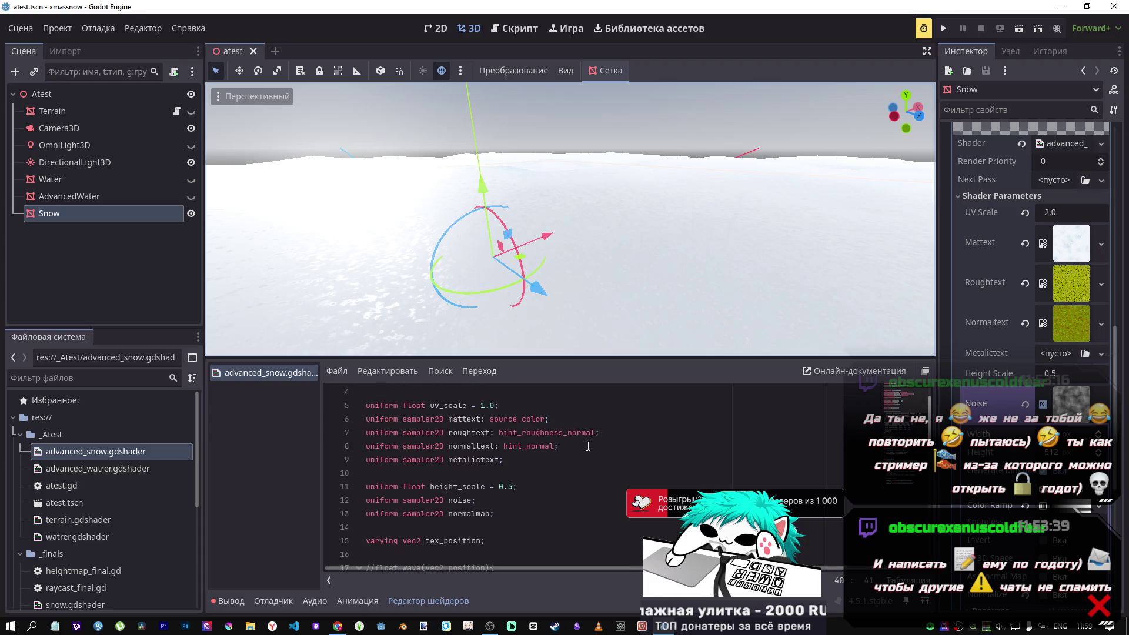
left_click(372, 434)
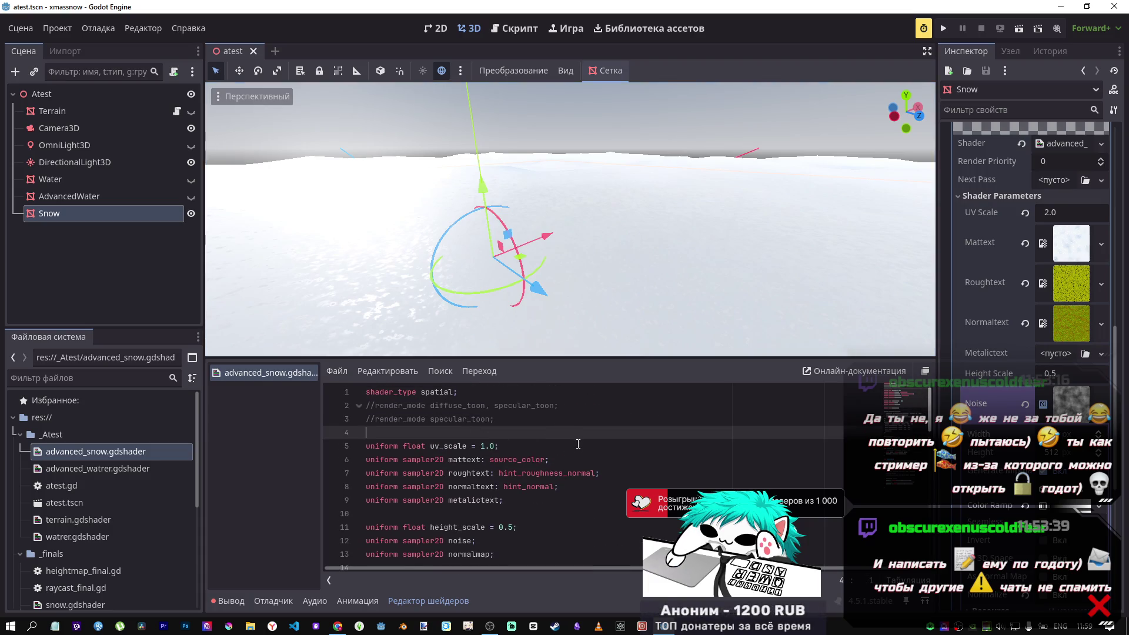
double_click(382, 446)
key("ctrl+c")
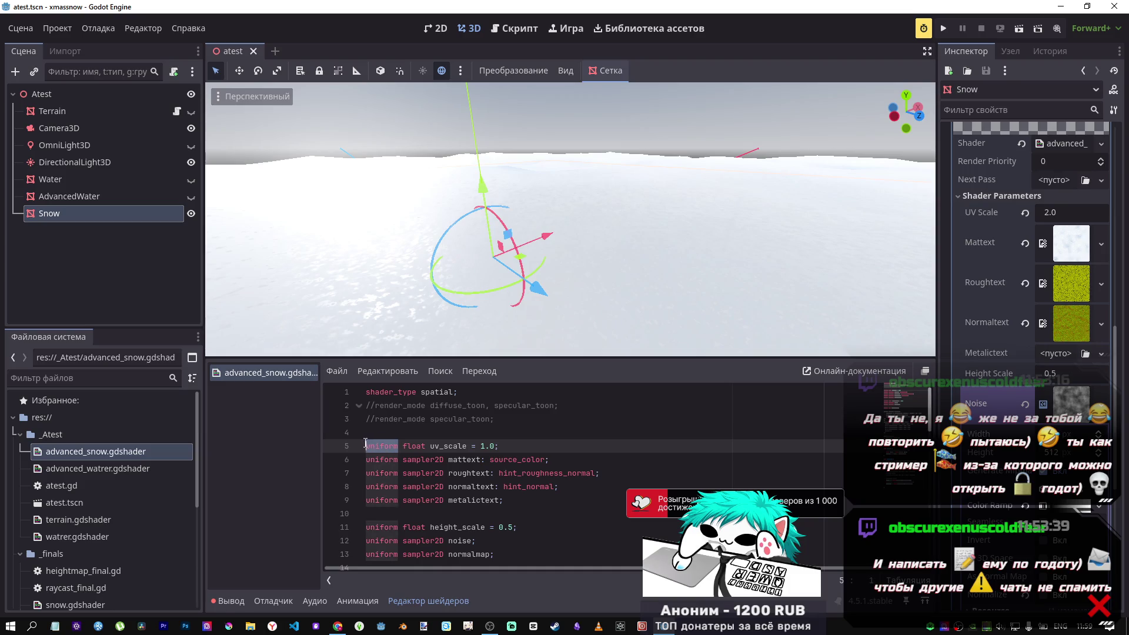
left_click(449, 435)
key("ctrl+v")
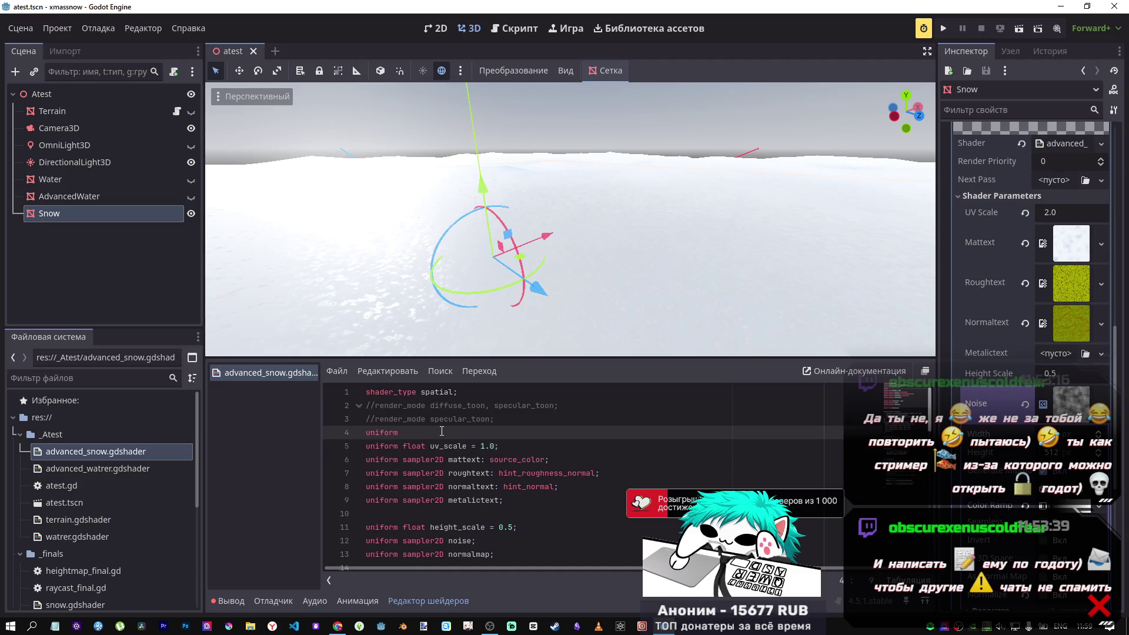
type("vec")
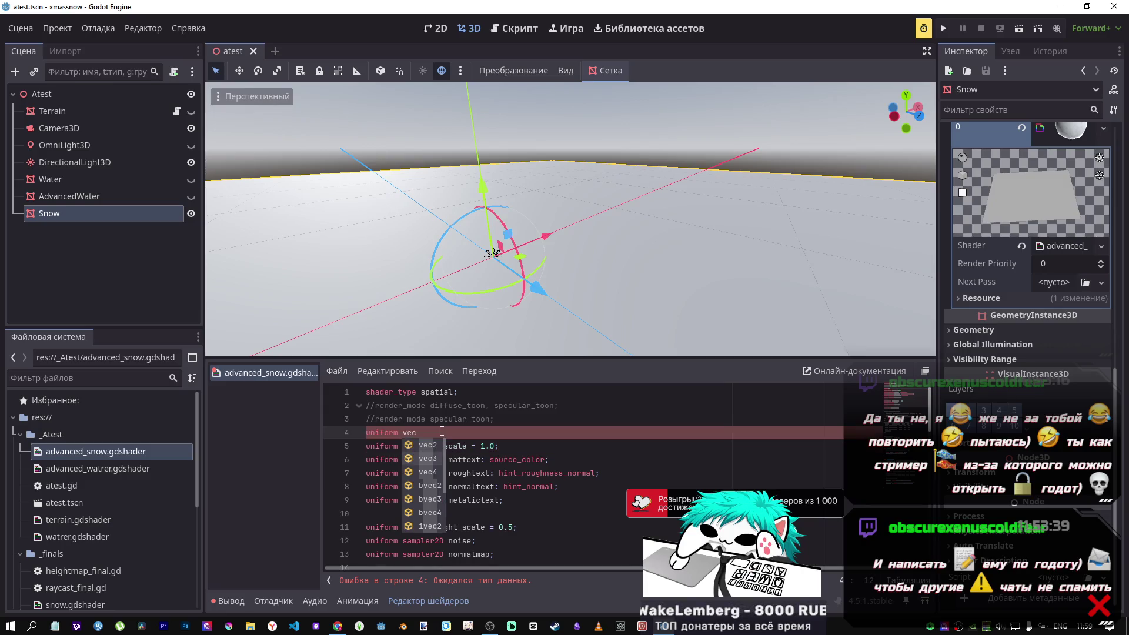
type("3")
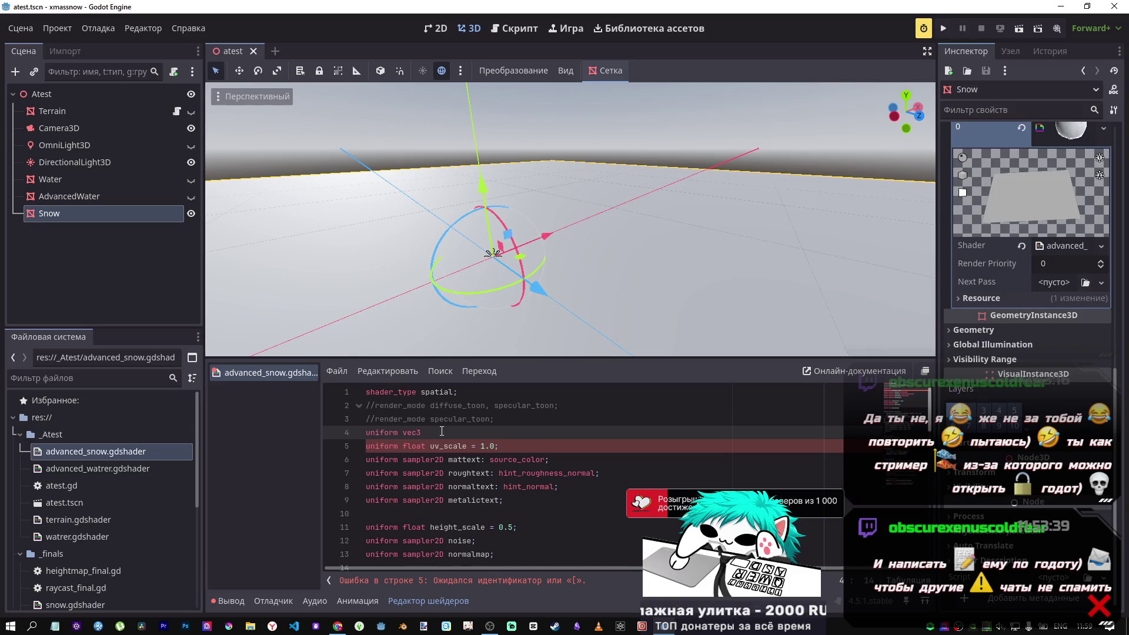
type("pre")
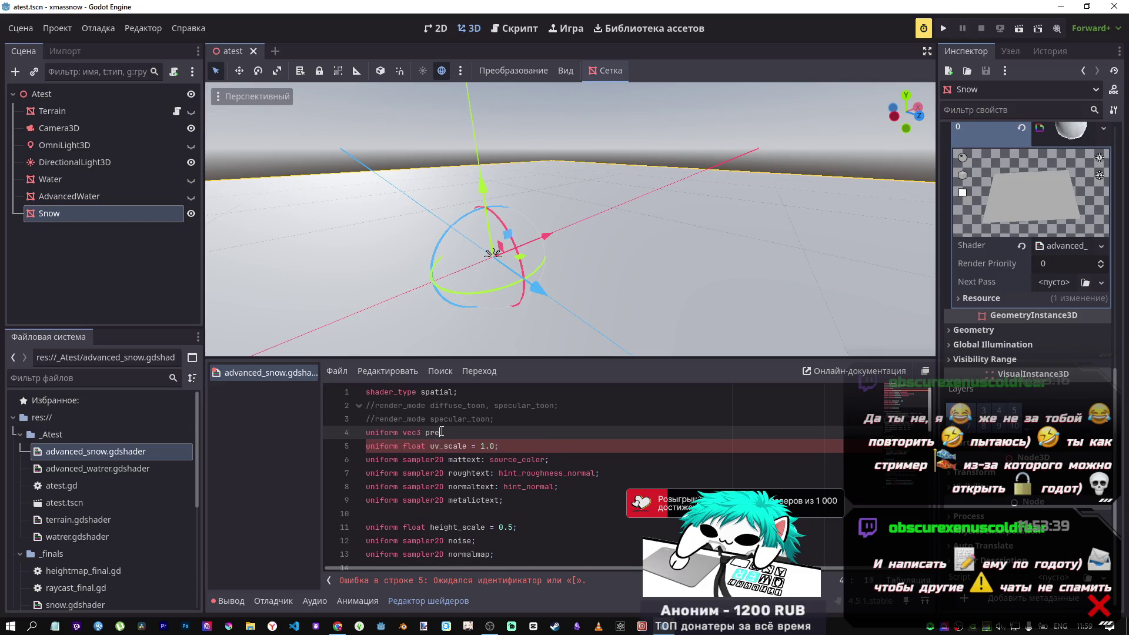
type("ssure_")
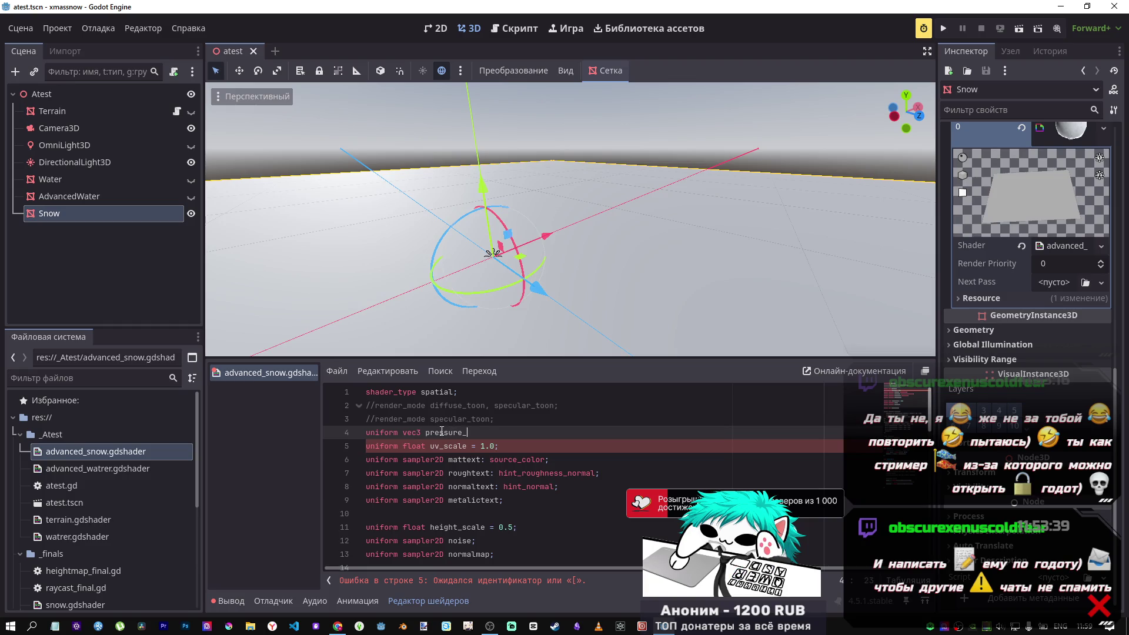
type("point")
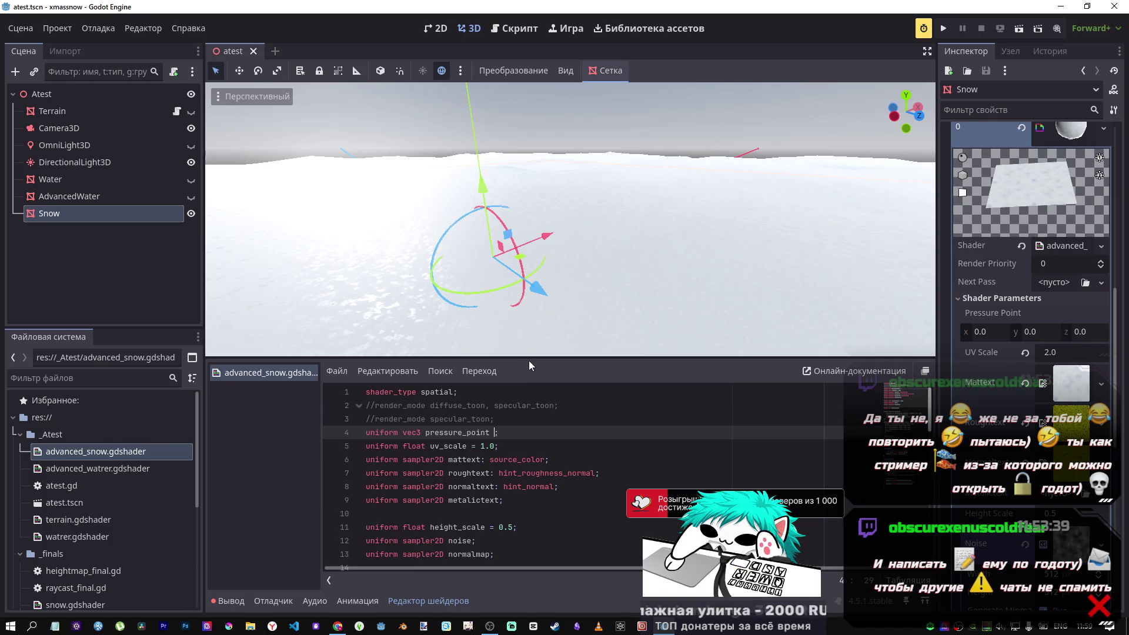
Give pressure_point the default value vec3(0.0,0.0,0.0).
type("= ve")
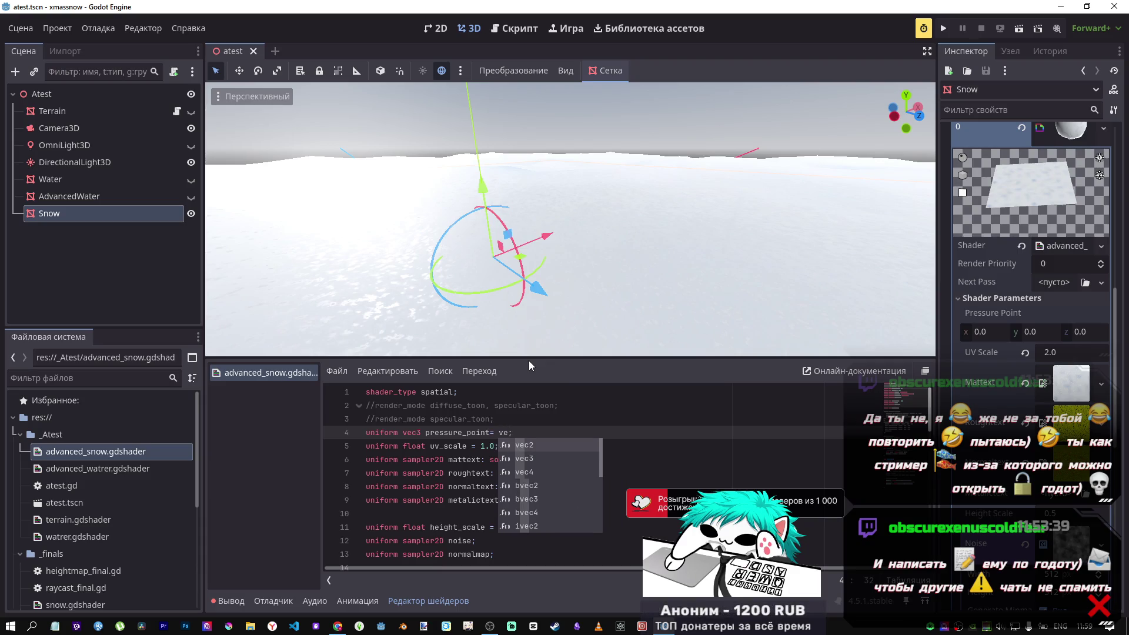
type("c3(")
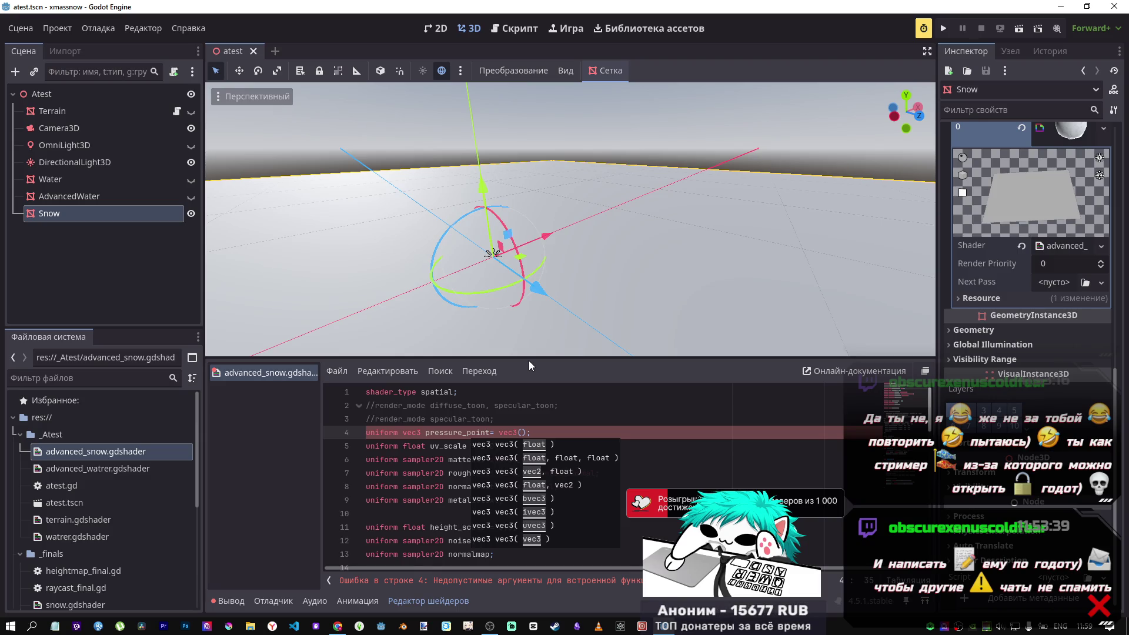
type("0.0.")
key("BackSpace")
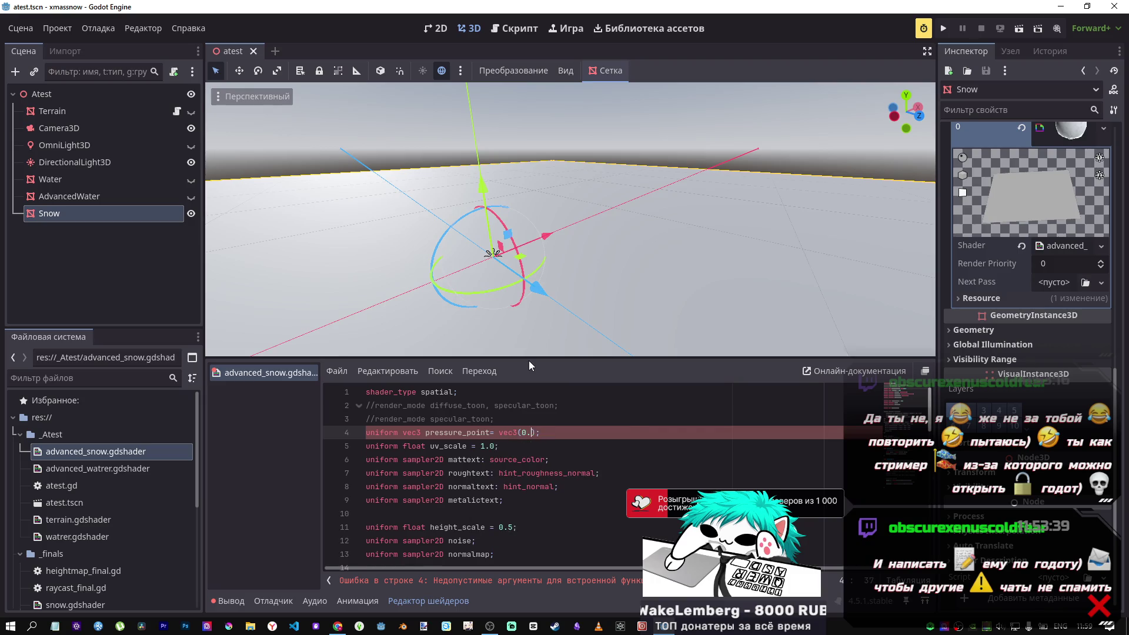
type(",")
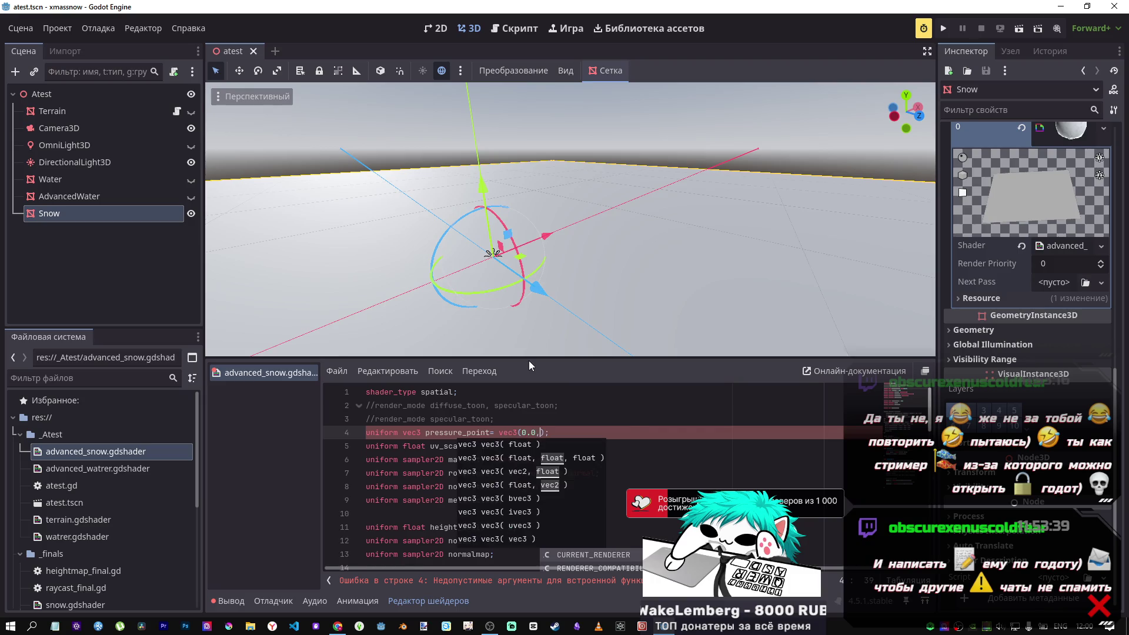
left_click(539, 432)
key("shift+Left")
key("shift+Left")
key("shift+Left")
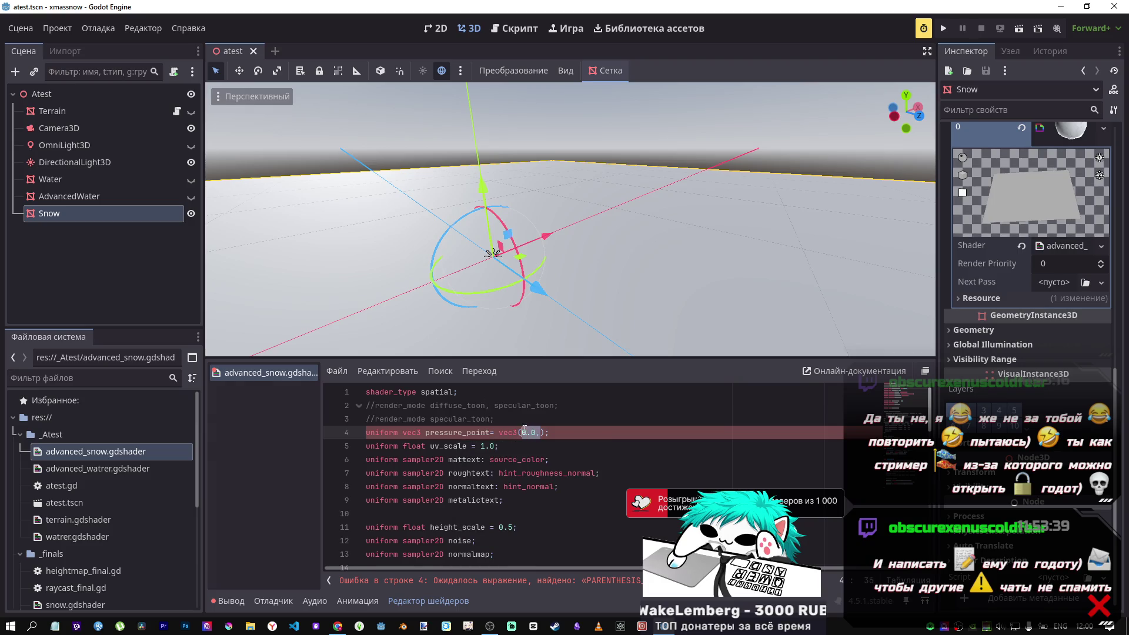
key("ctrl+c")
key("ctrl+v")
key("ctrl+v")
key("ctrl+v")
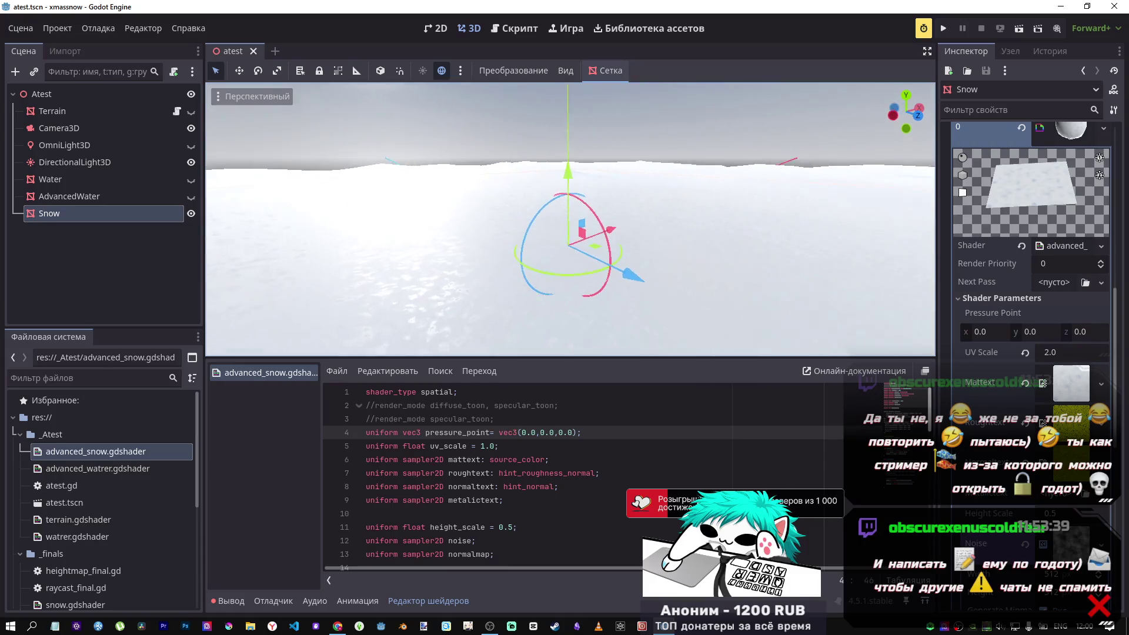
scroll(523, 459, "down", 10)
Try a pressure_point line below the height displacement line, then delete the text.
scroll(523, 459, "down", 2)
left_click(566, 447)
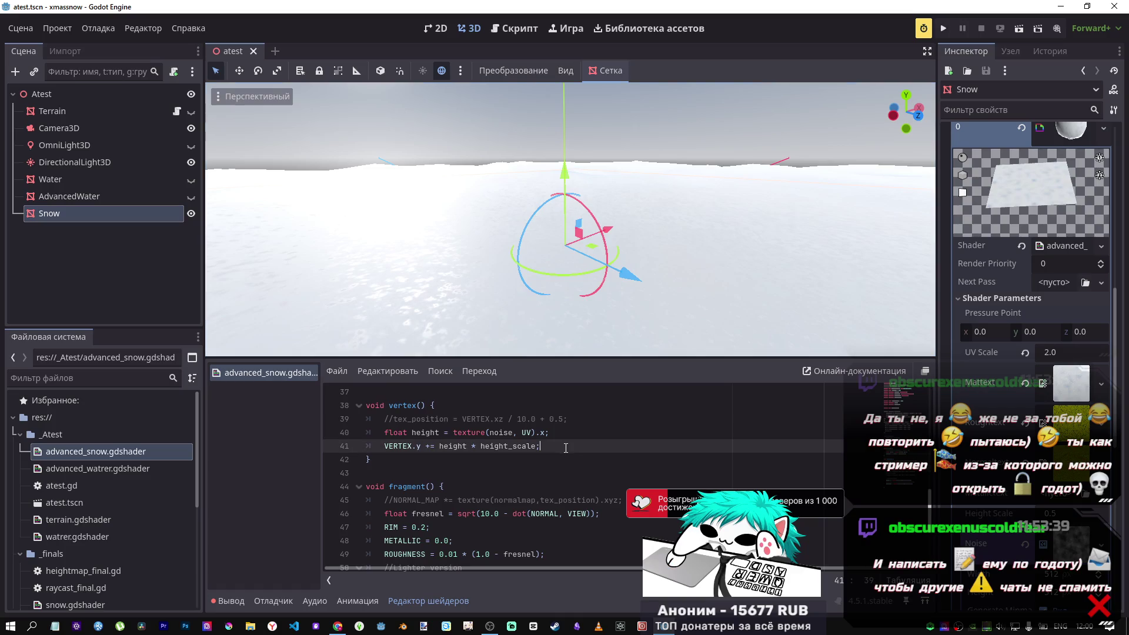
key("Return")
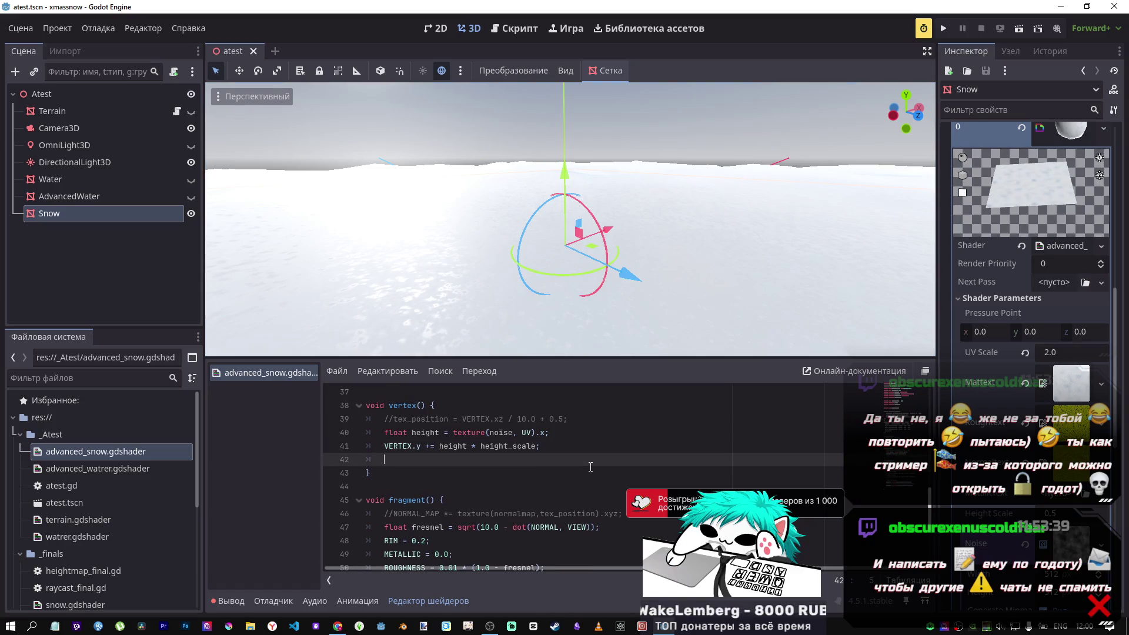
key("Return")
type("0.0,")
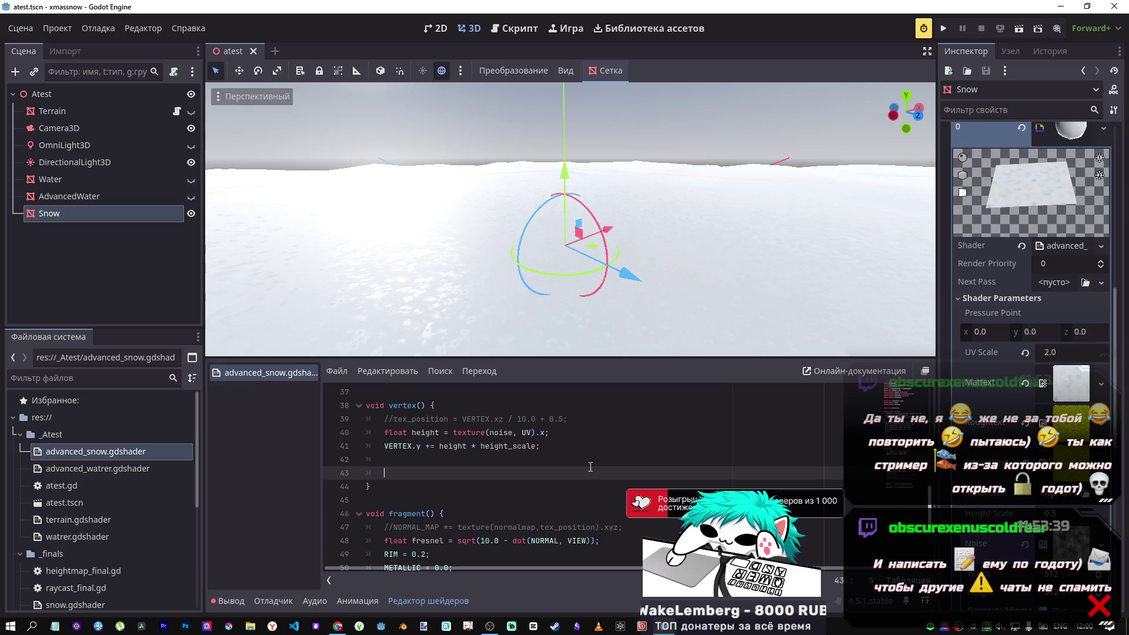
type("pre")
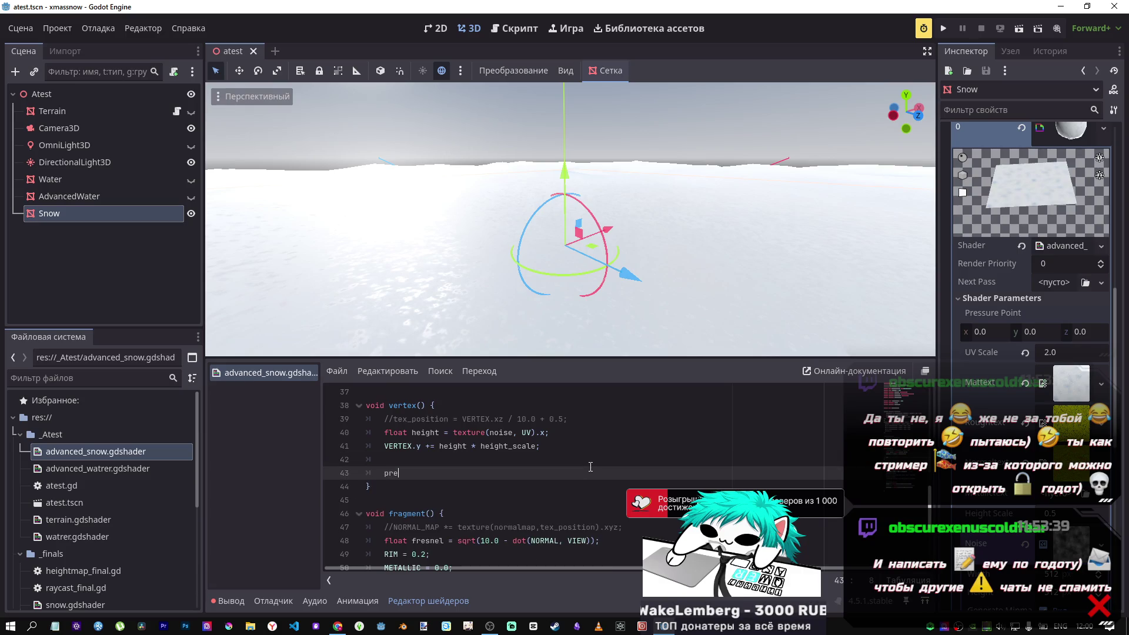
key("Return")
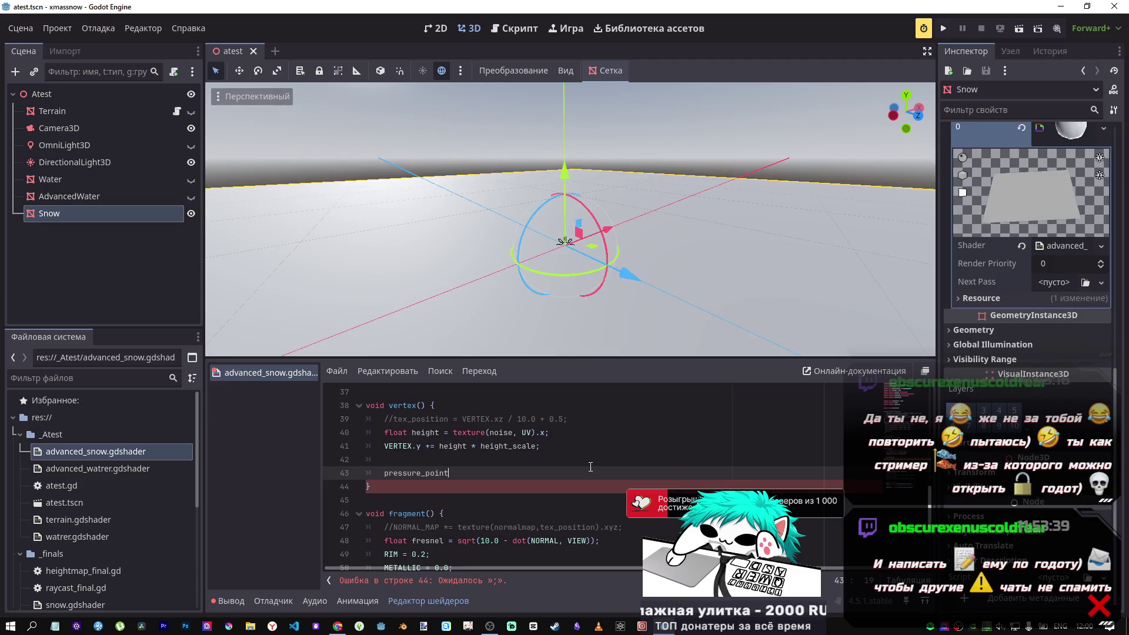
left_click_drag(450, 473, 385, 473)
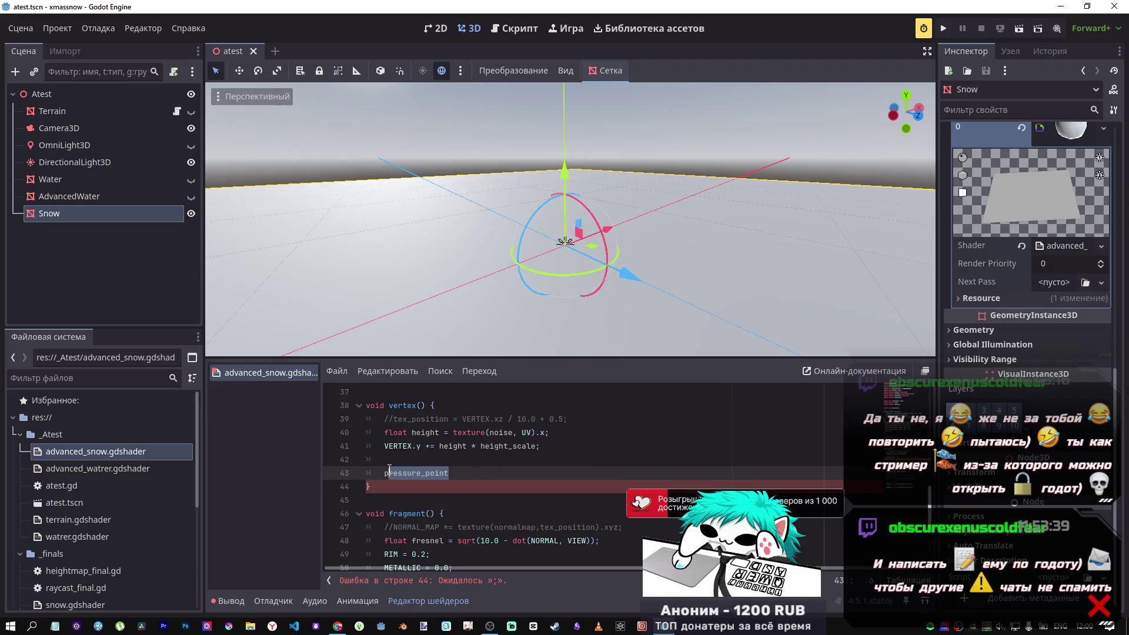
key("BackSpace")
Start a trial 'VERTEX =' assignment on line 43, then clear the line entirely.
mouse_move(337, 627)
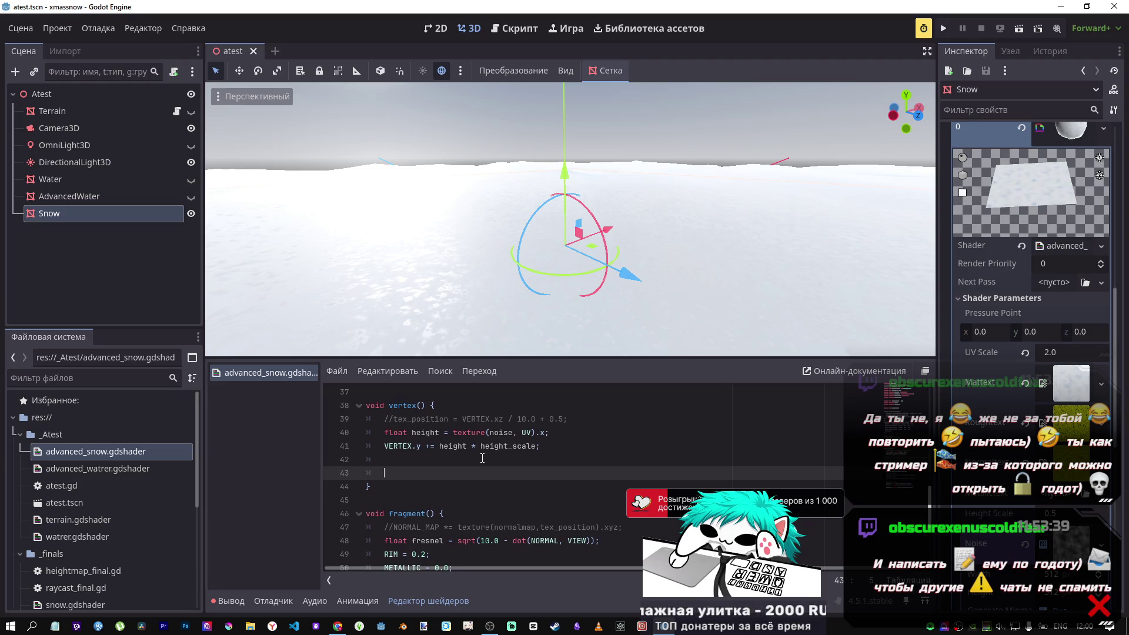
type("VEC")
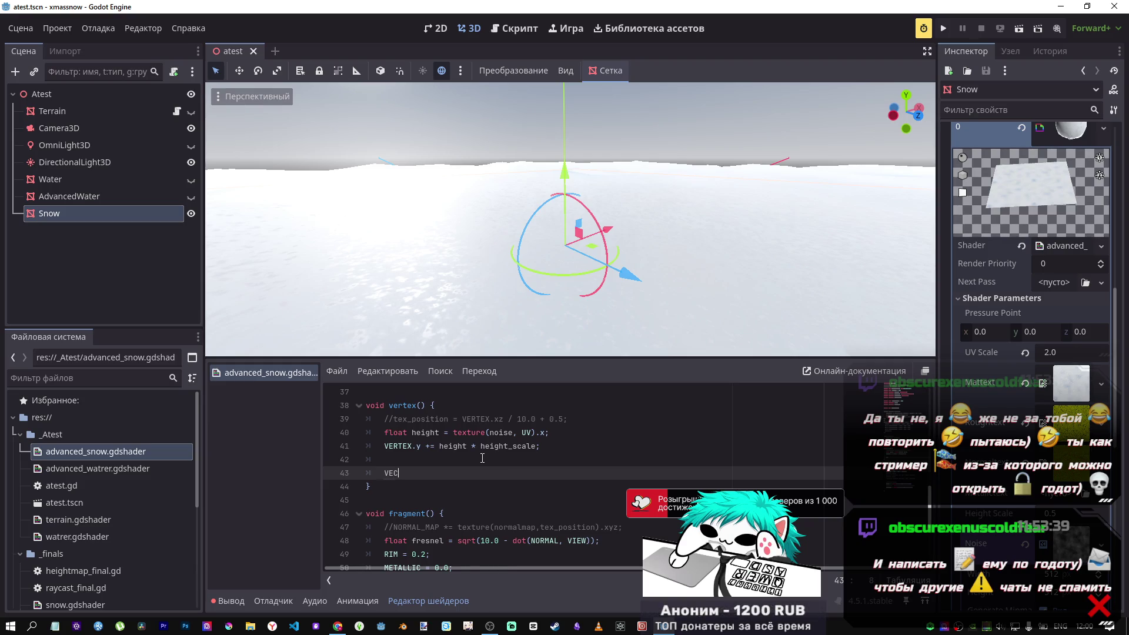
key("BackSpace")
type("RTE")
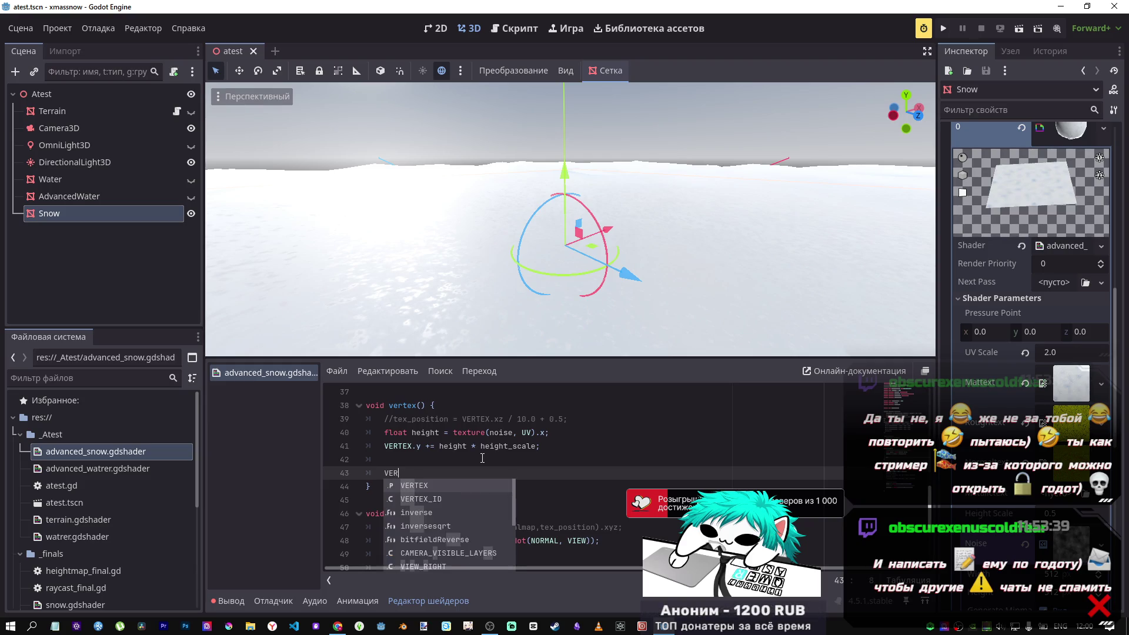
type("X.")
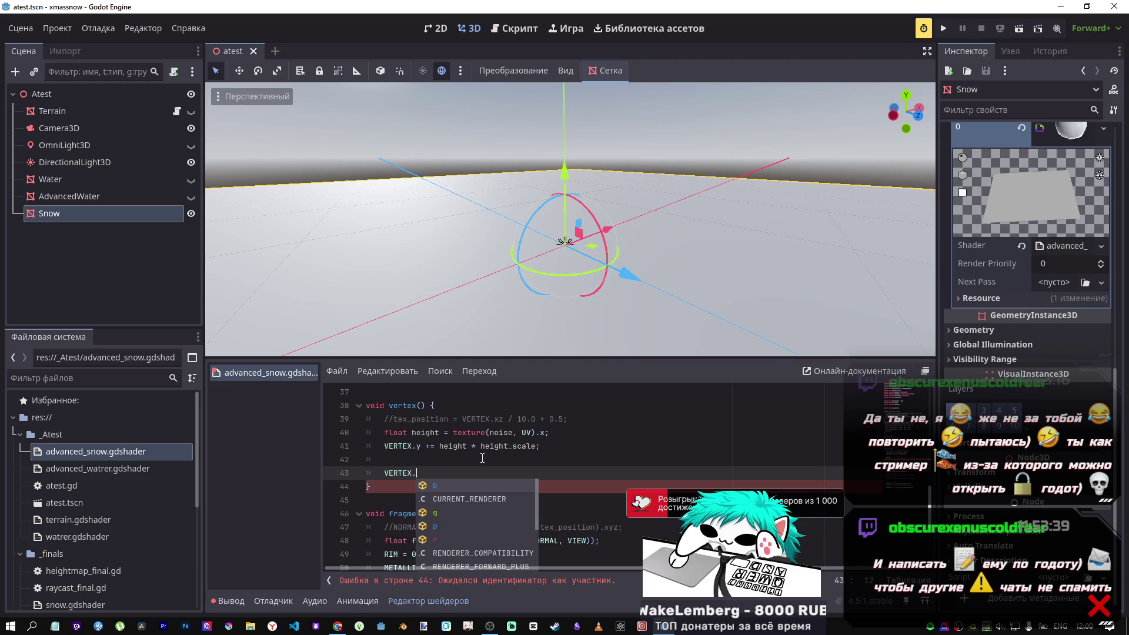
key("BackSpace")
type("=")
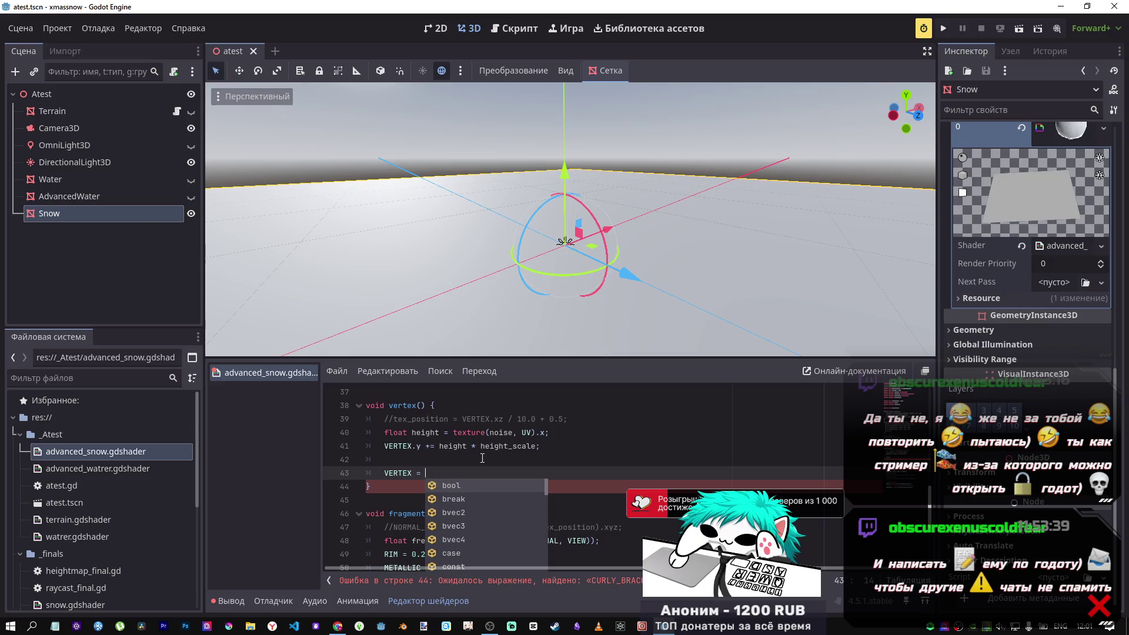
key("shift+Left")
key("shift+Left")
key("shift+Left")
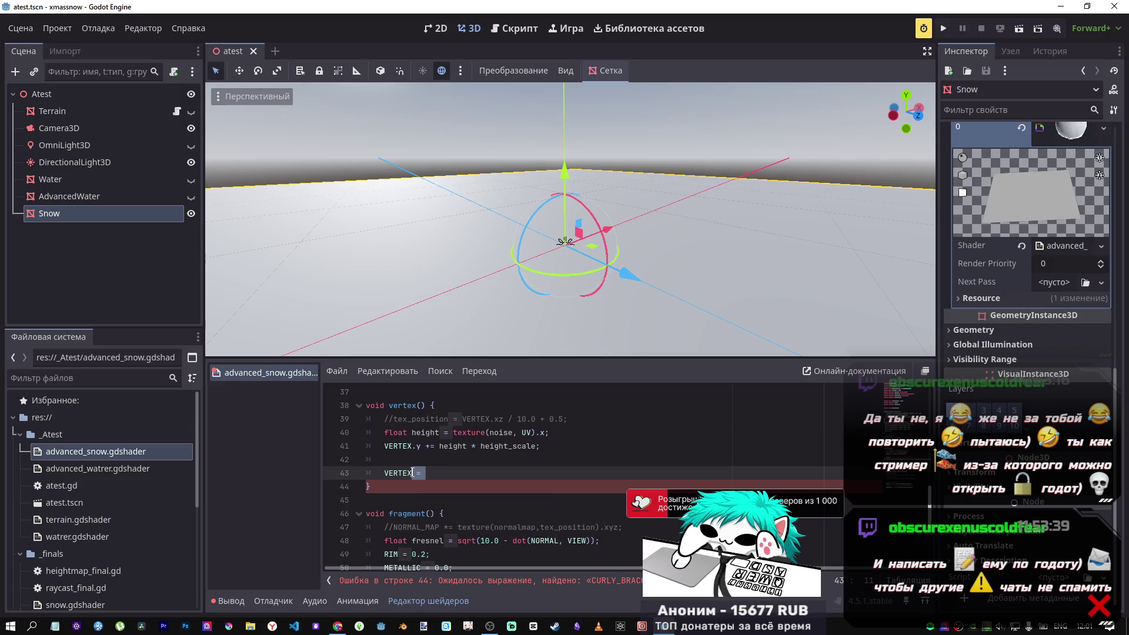
left_click_drag(426, 473, 365, 474)
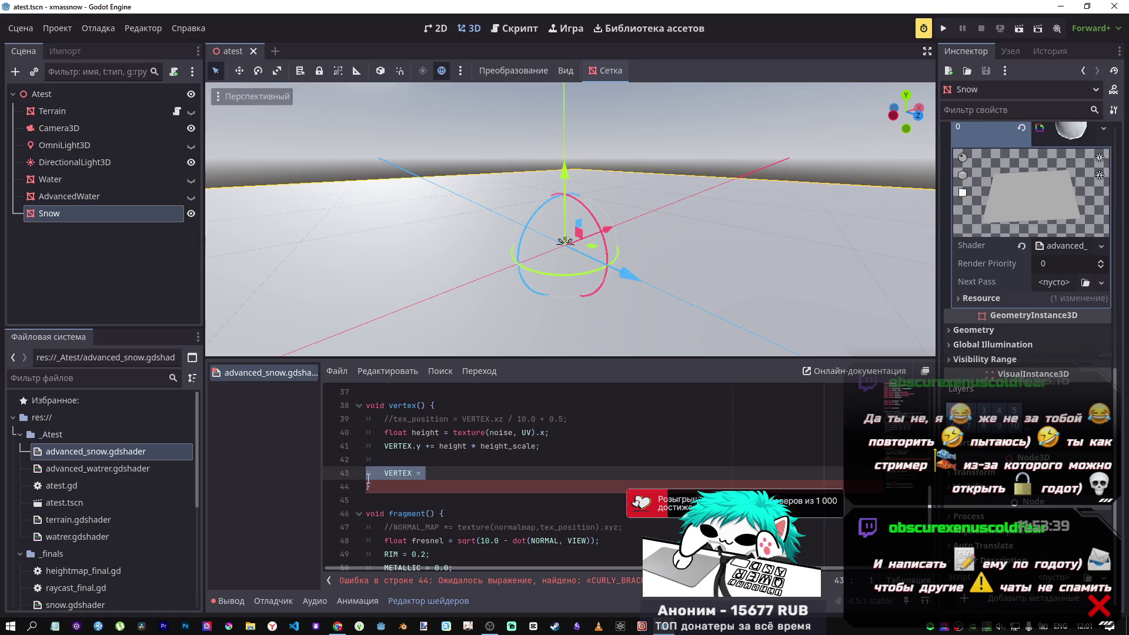
key("BackSpace")
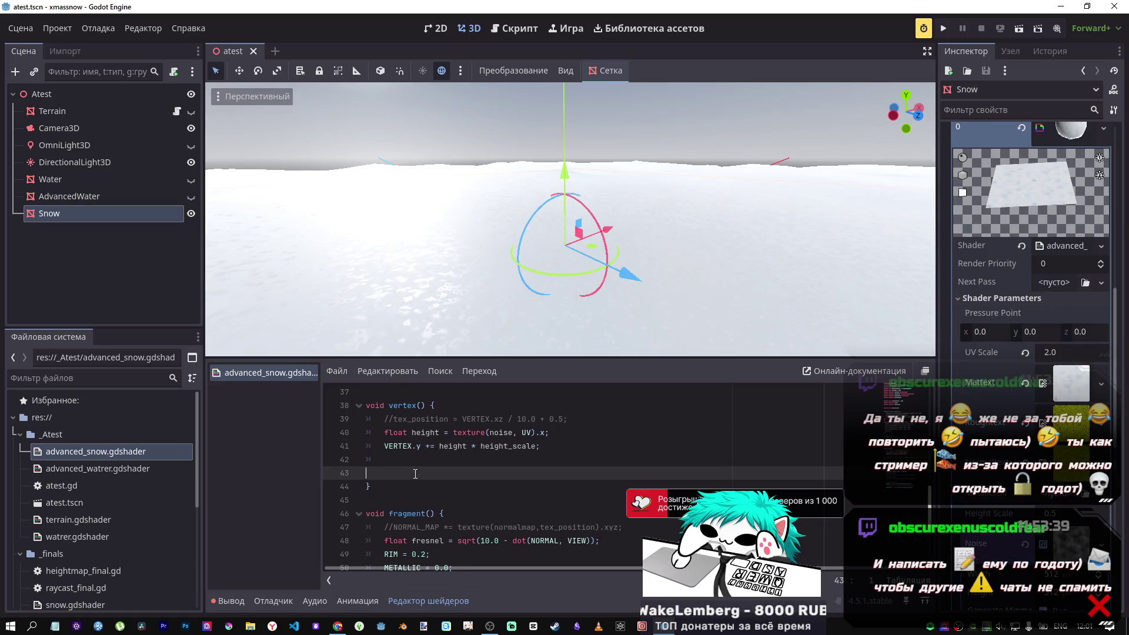
Select the snow shader's vertex() function code for copying.
mouse_move(416, 465)
left_mouse_down()
mouse_move(388, 438)
mouse_move(370, 441)
left_mouse_up()
scroll(370, 441, "up", 2)
left_click(355, 518, "shift")
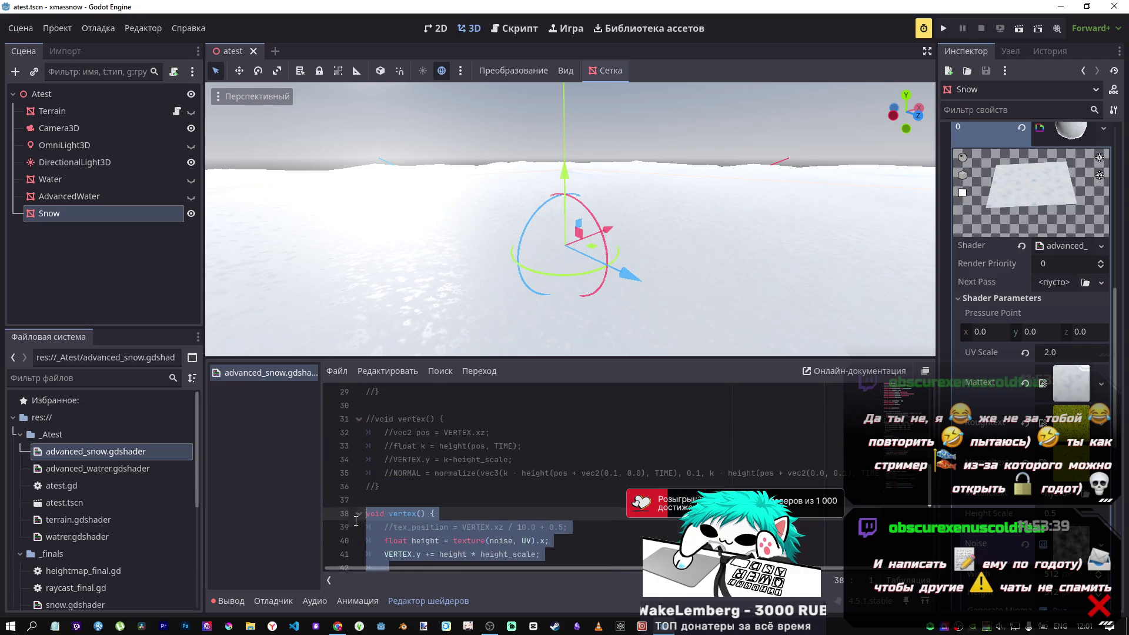
In DeepSeek, type '1 абзацем ответ' and paste the vertex() function below it.
mouse_move(338, 626)
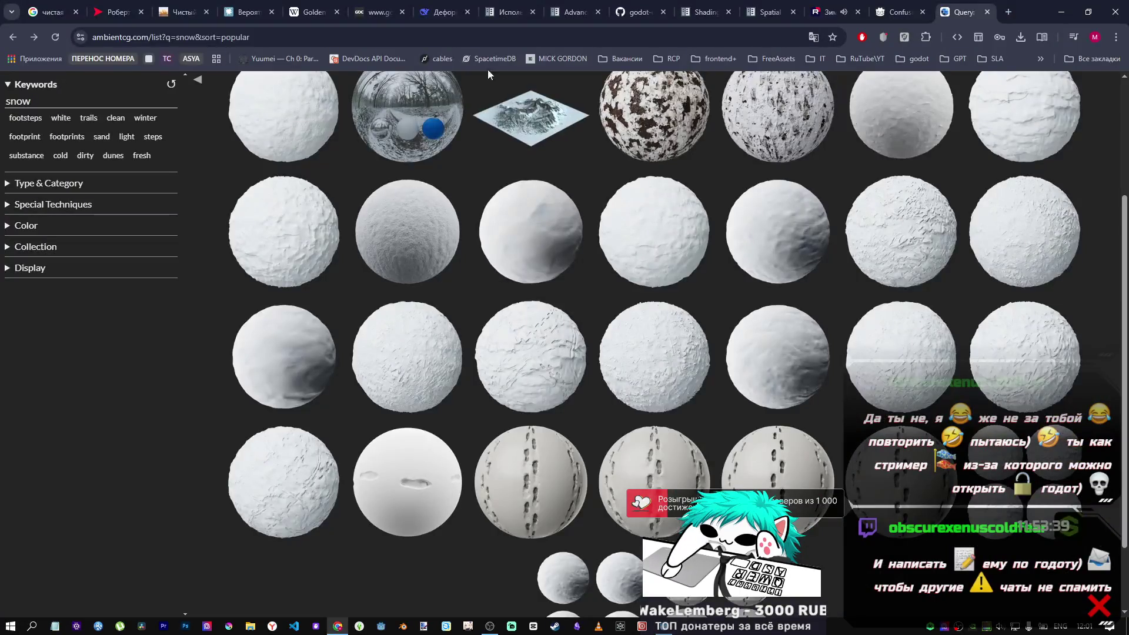
left_click(377, 570)
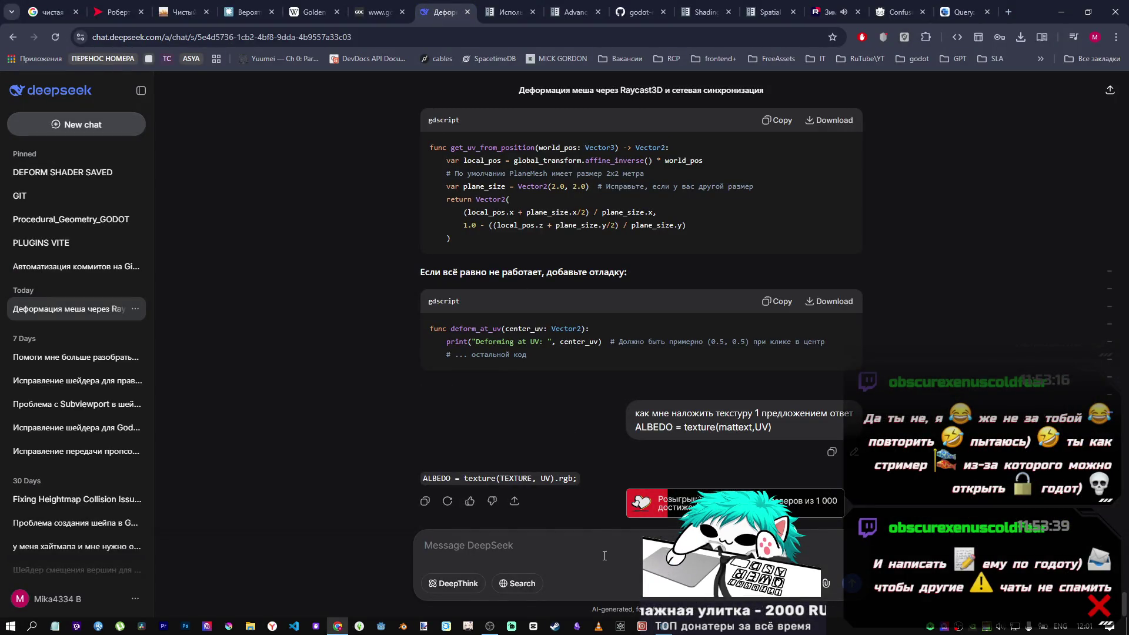
type("1")
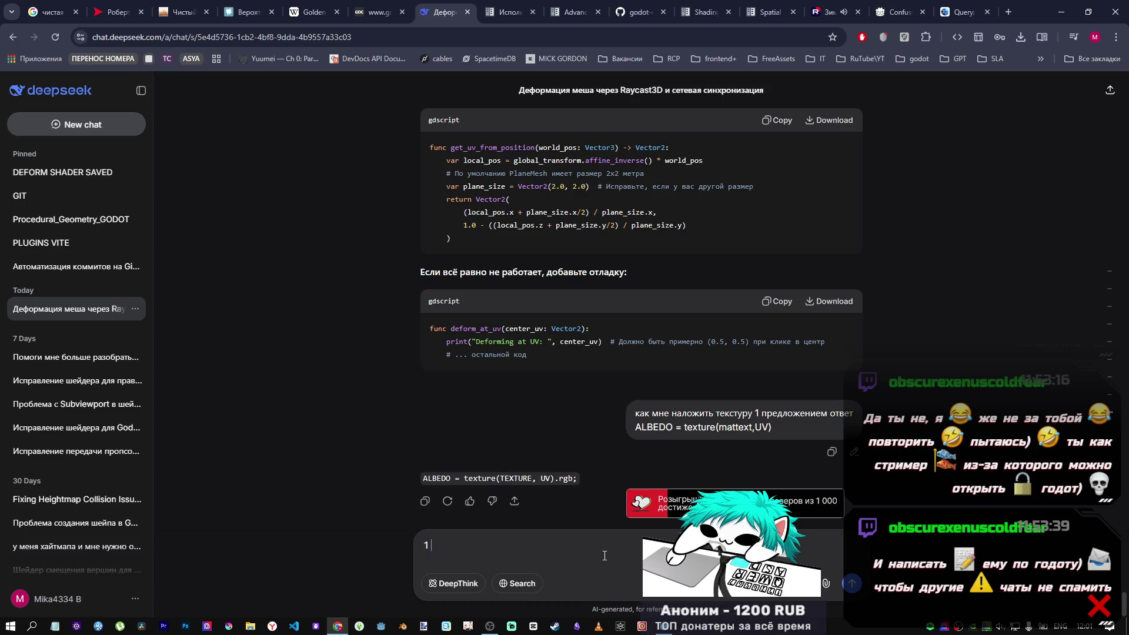
type(" fзацем ответ")
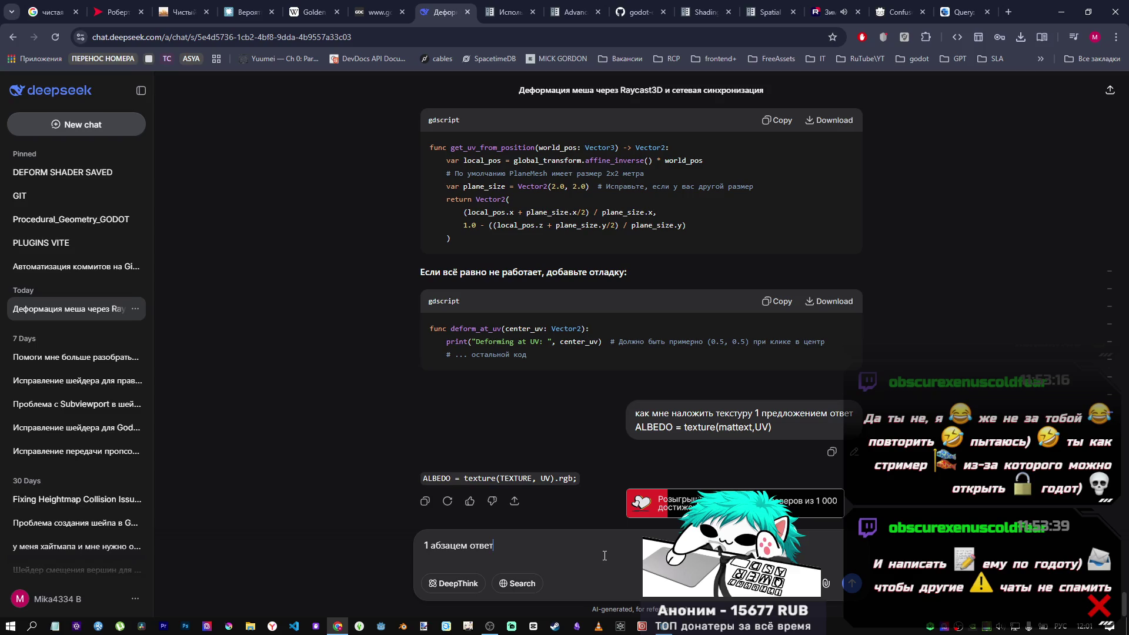
key("ctrl+v")
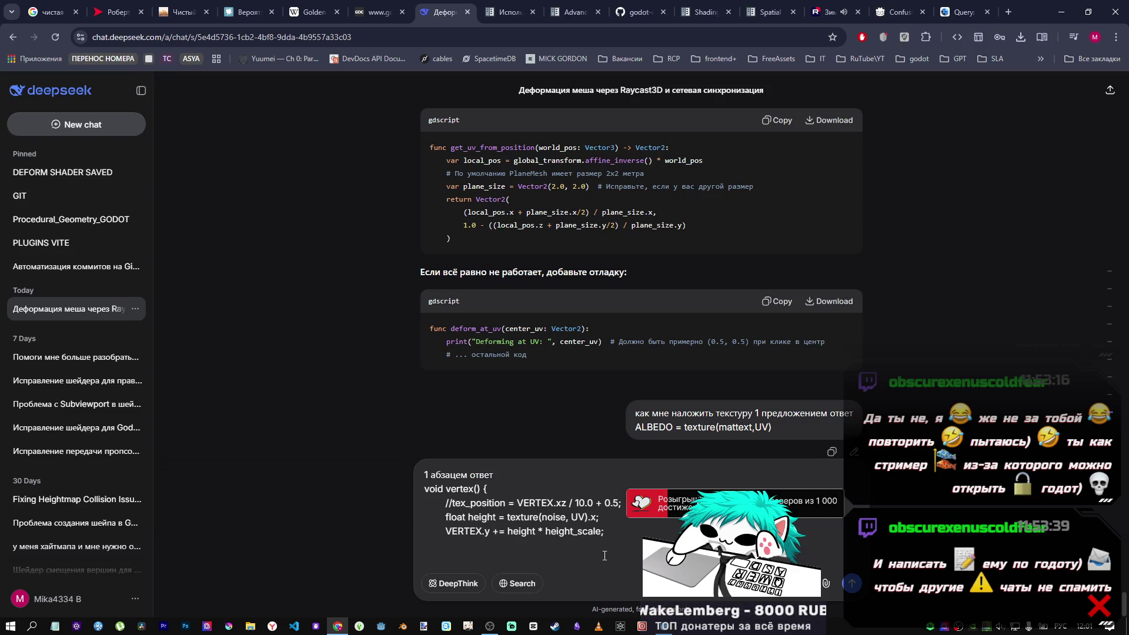
key("BackSpace")
key("BackSpace")
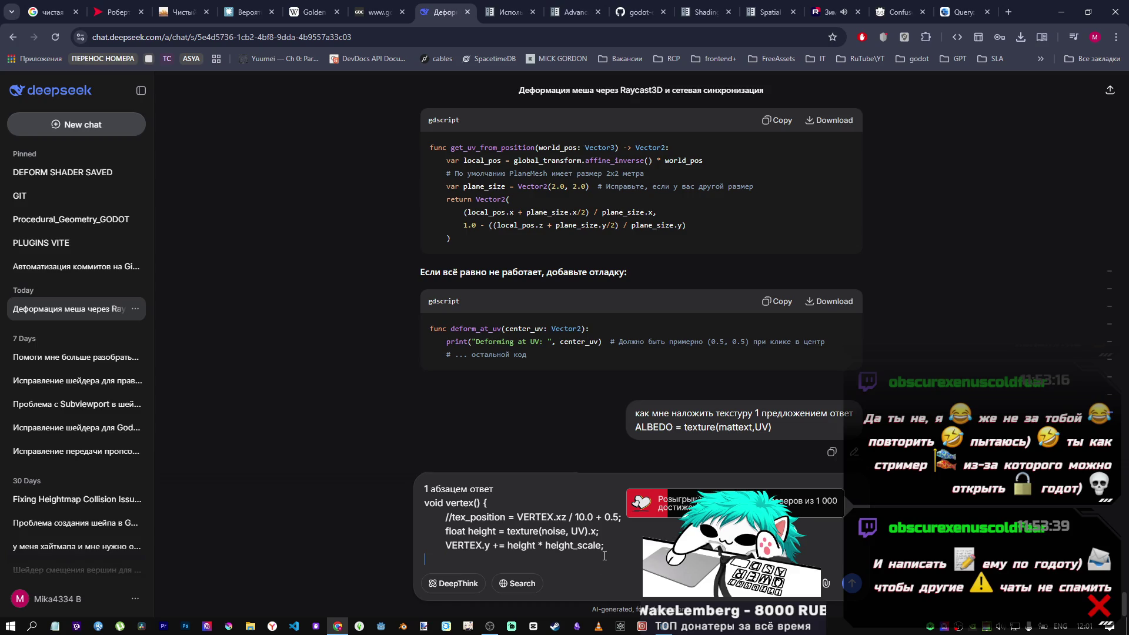
type("}")
key("shift+Return")
key("shift+Return")
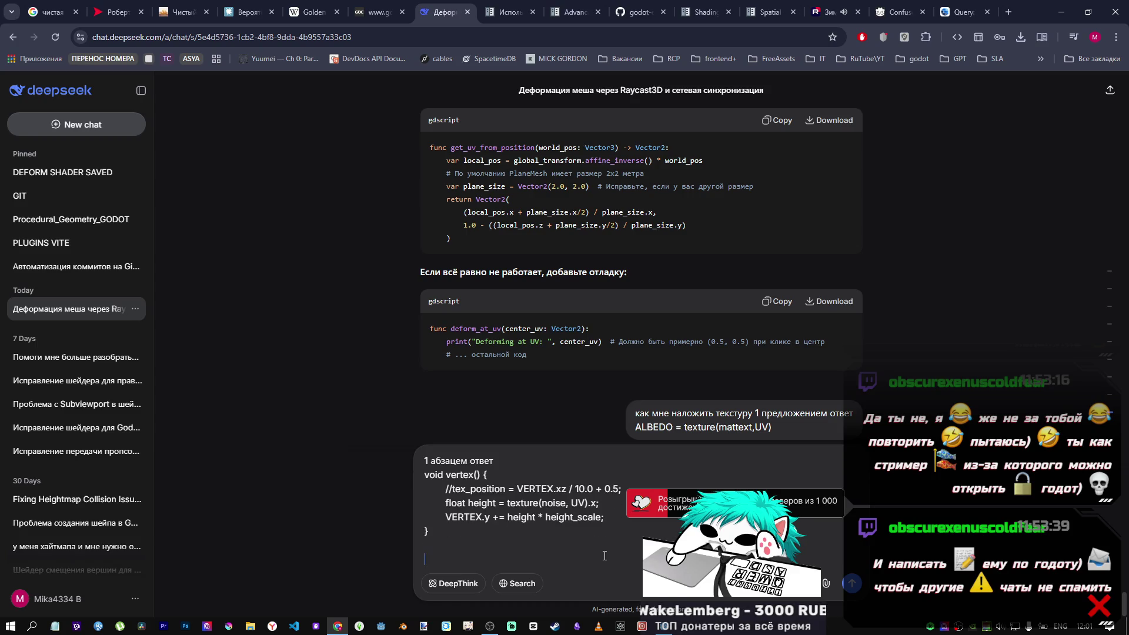
Copy the pressure_point uniform declaration from line 4 in Godot, then return to DeepSeek.
key("alt+Tab")
scroll(533, 481, "up", 8)
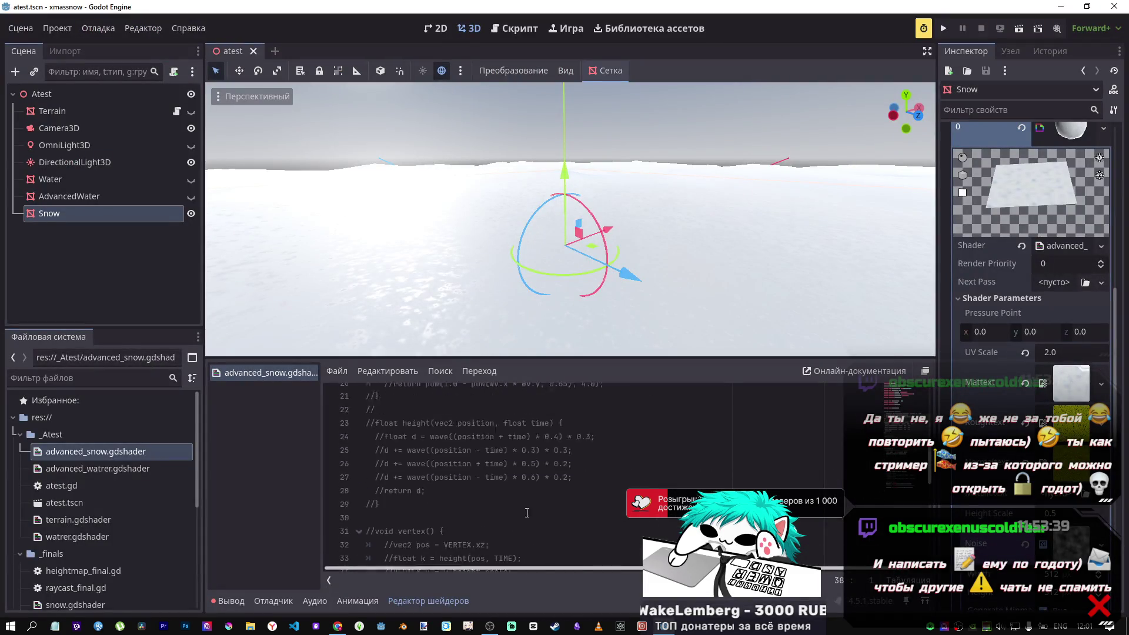
left_click(326, 435)
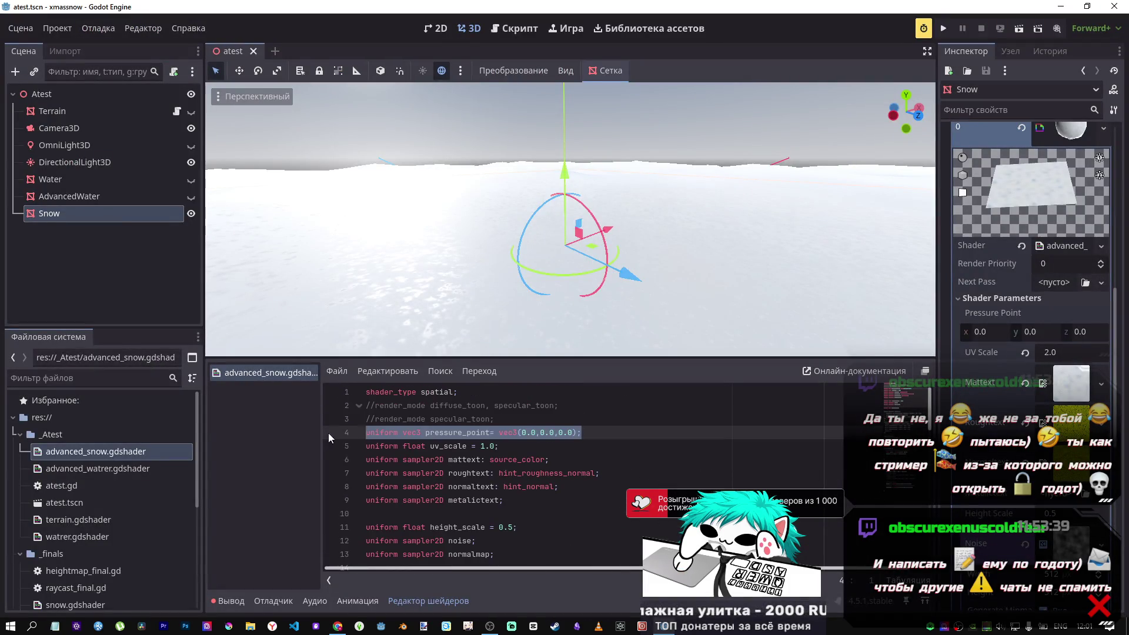
key("alt+Tab")
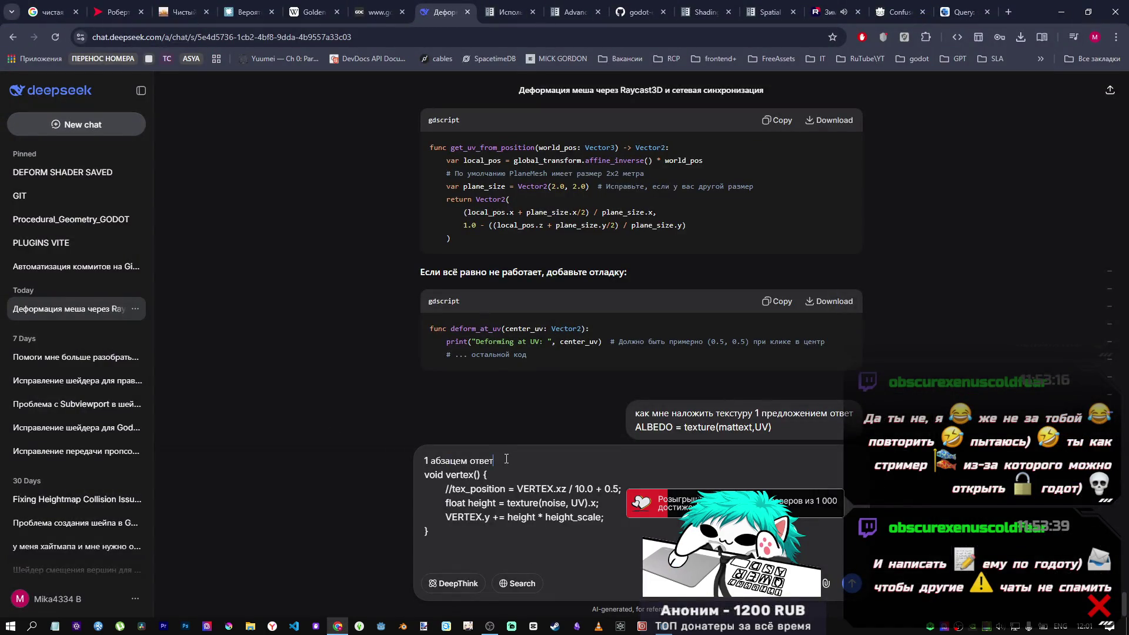
Add an 'у нас есть' line with the pasted pressure_point uniform, labelled 'позиция точки воздействия'.
key("shift+Return")
type("e")
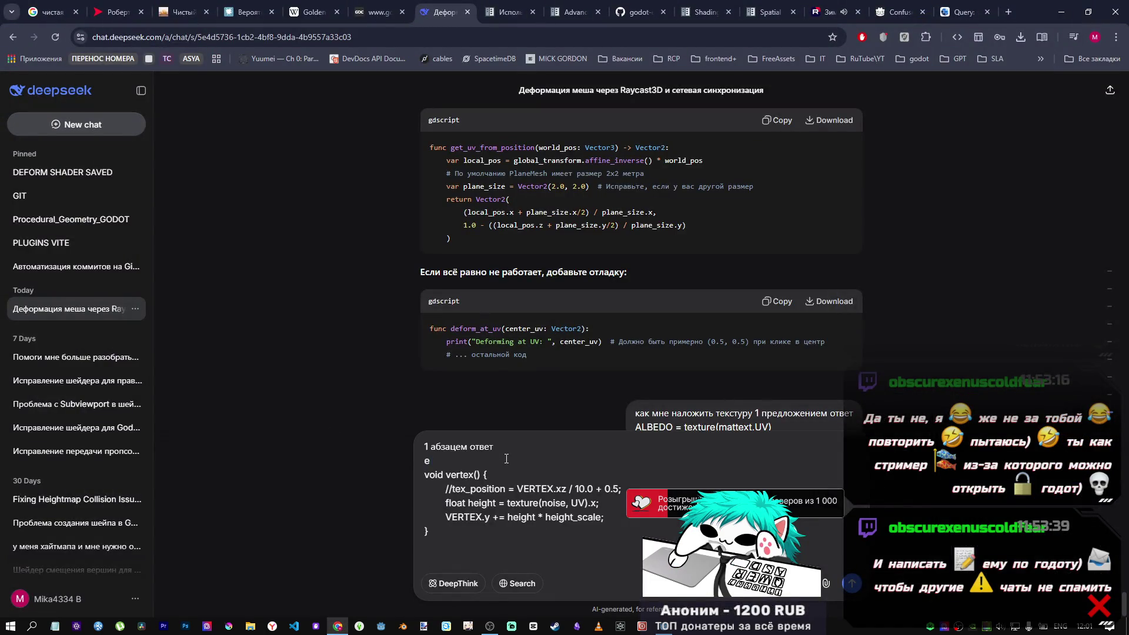
type("ас есть")
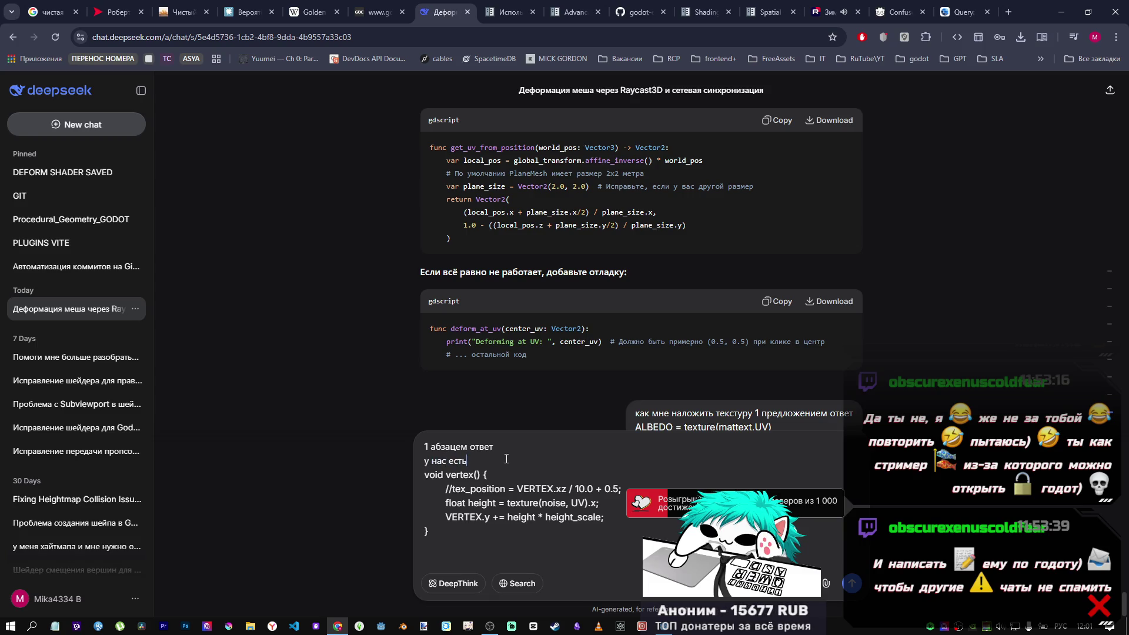
key("shift+Return")
type("uniform vec3 pressure_point= vec3(0.0,0.0,0.0);")
key("shift+Return")
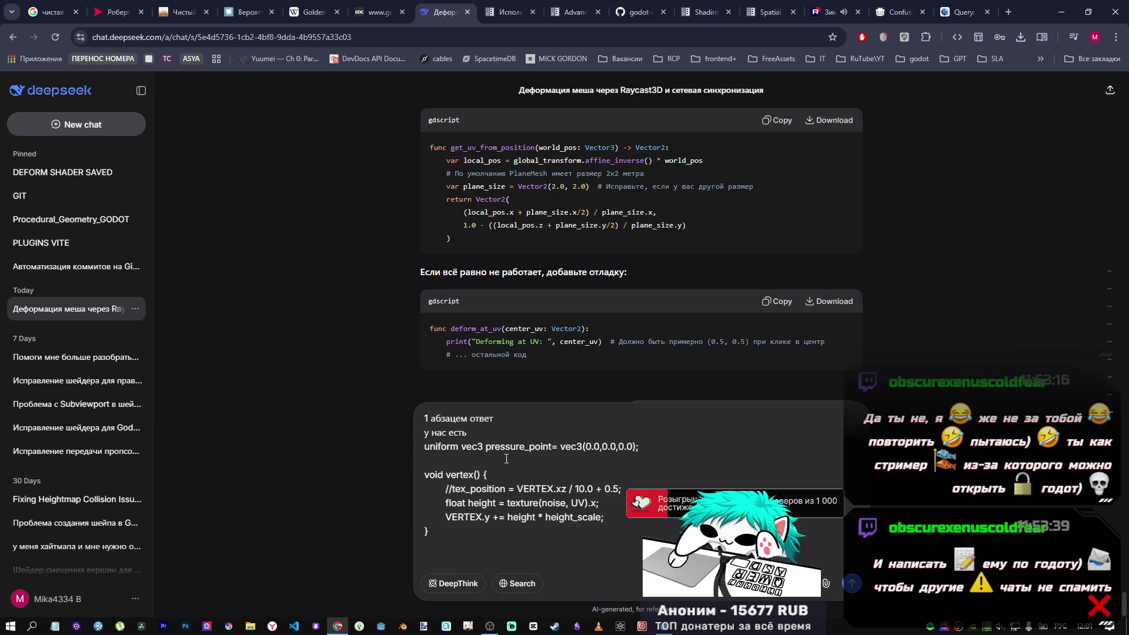
left_click(504, 439)
type("позици")
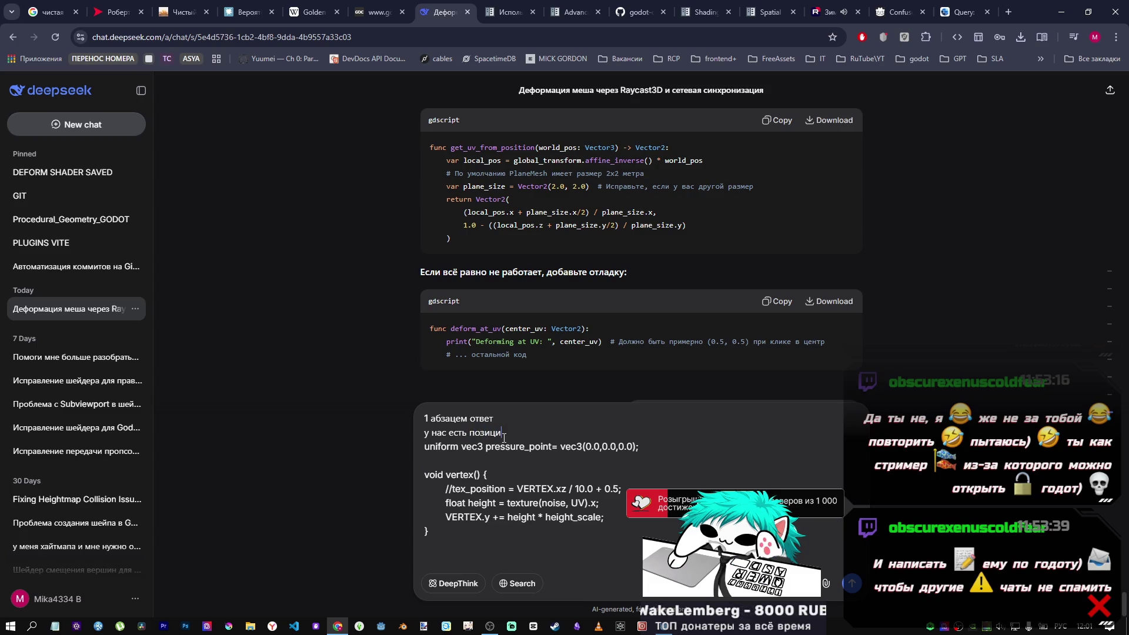
type("я точки воздействия")
left_click(649, 451)
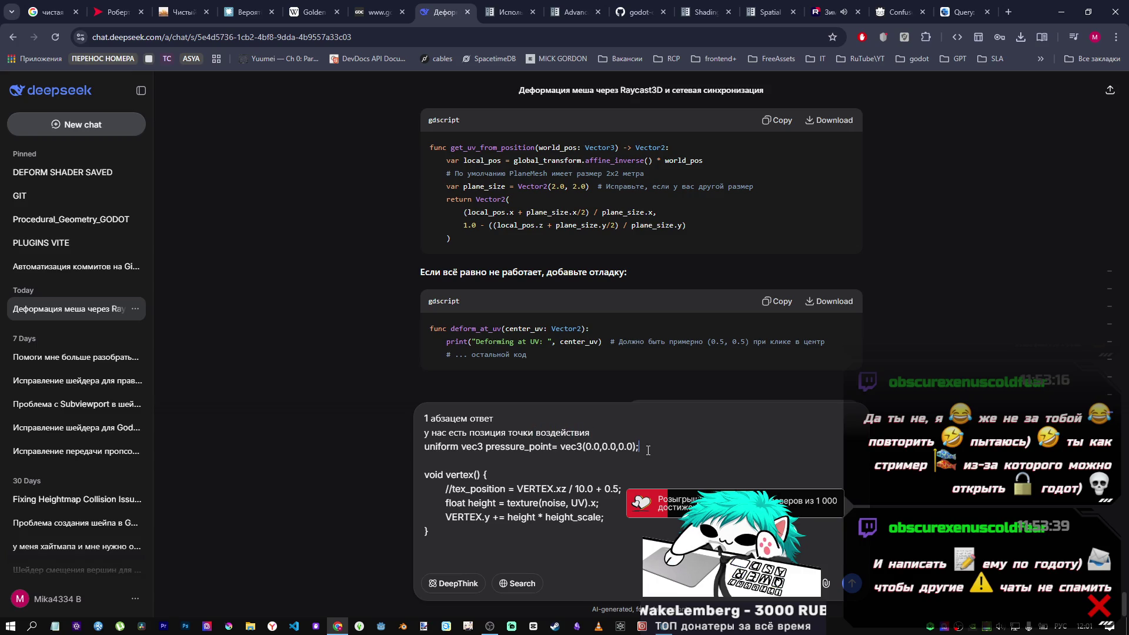
key("shift+Return")
key("shift+Return")
Write that the snow must be pressed down in Y at this point, correcting typos.
type("и нам треуеб")
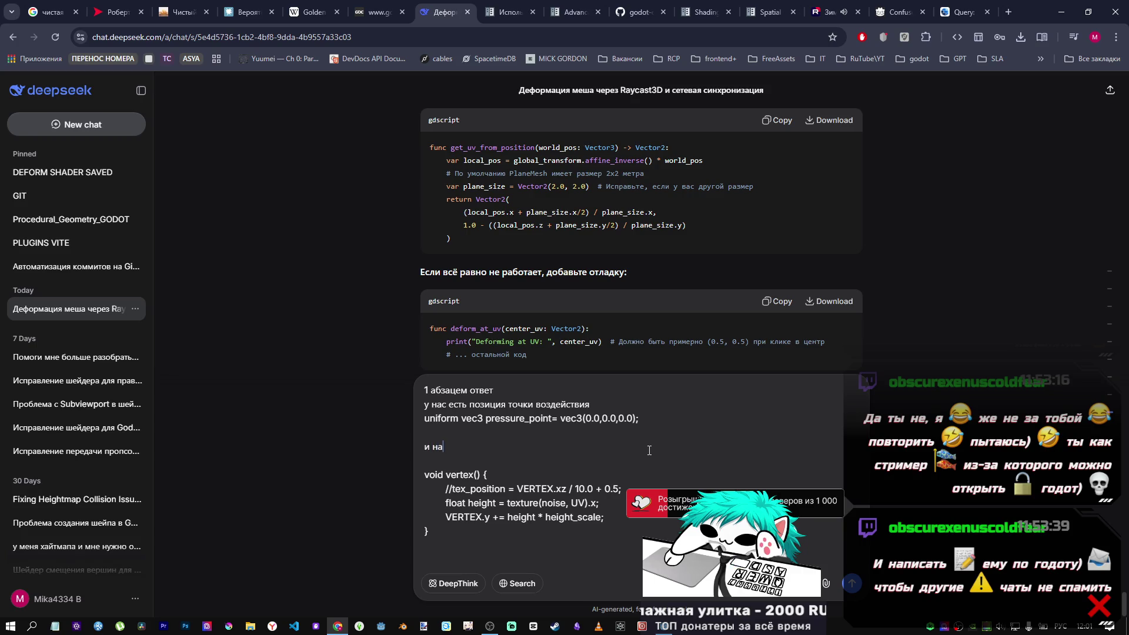
key("BackSpace")
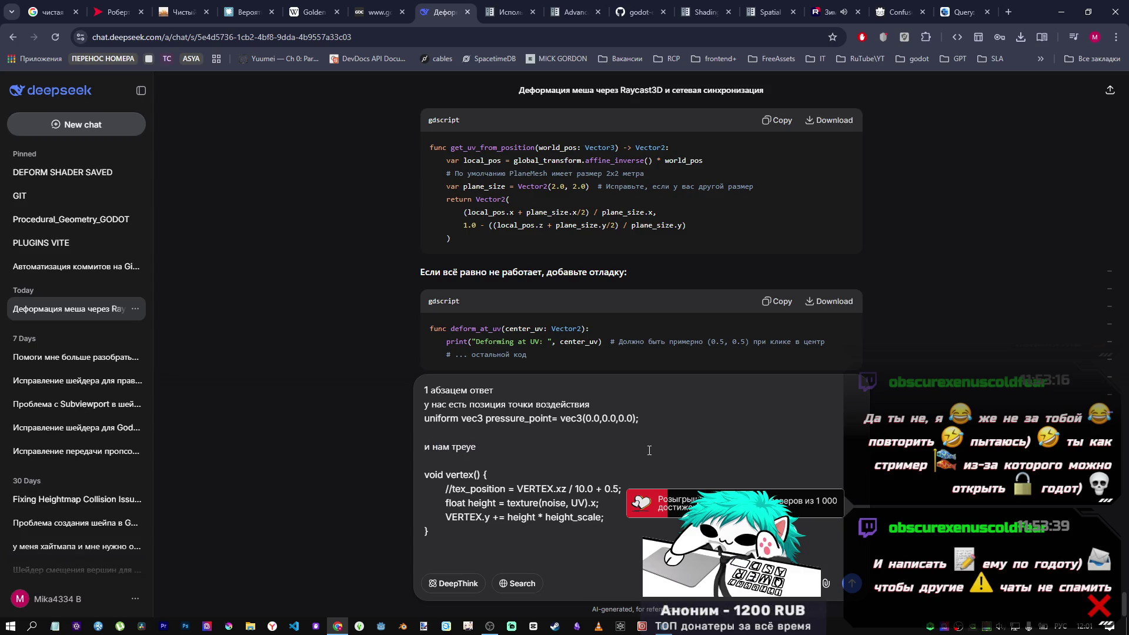
left_click_drag(491, 447, 434, 446)
type("тре")
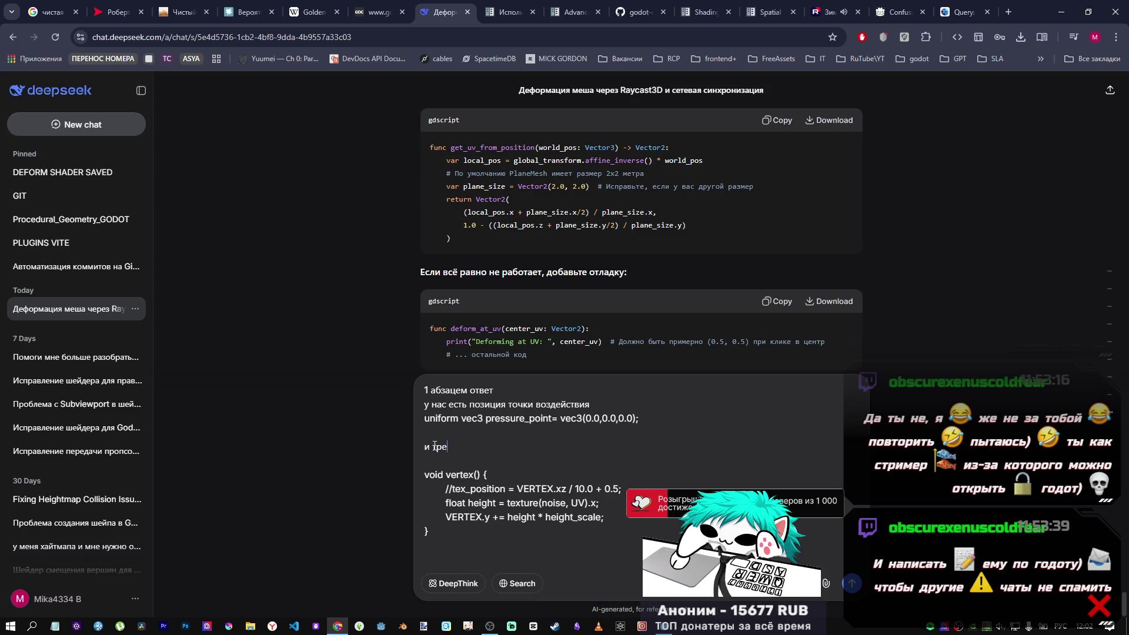
type("буется изме")
type("нить значение")
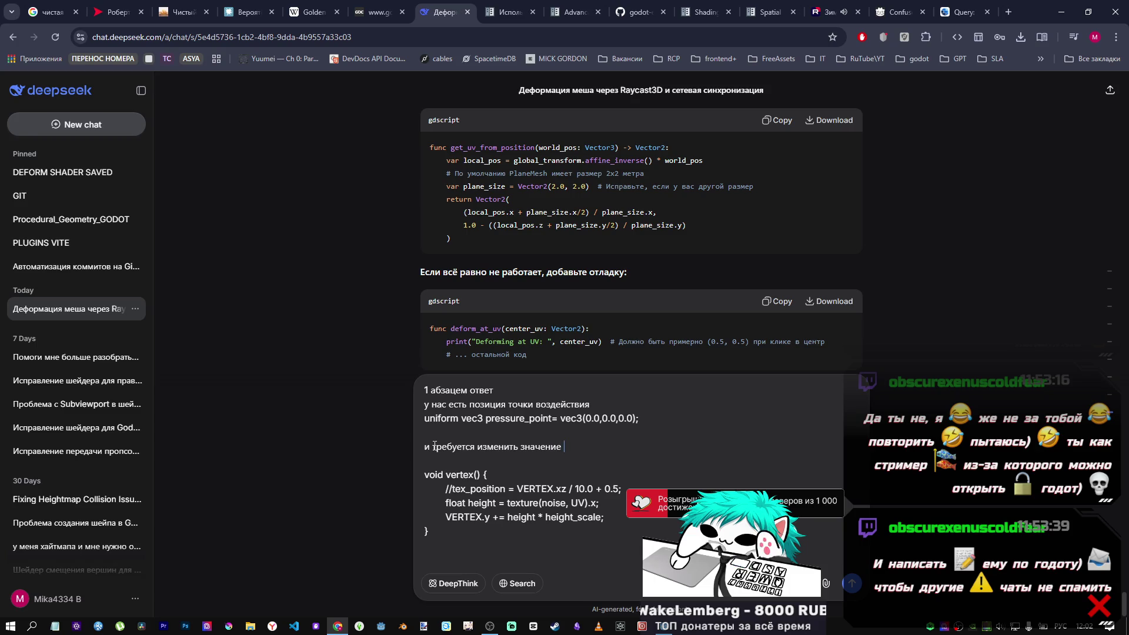
type("рте")
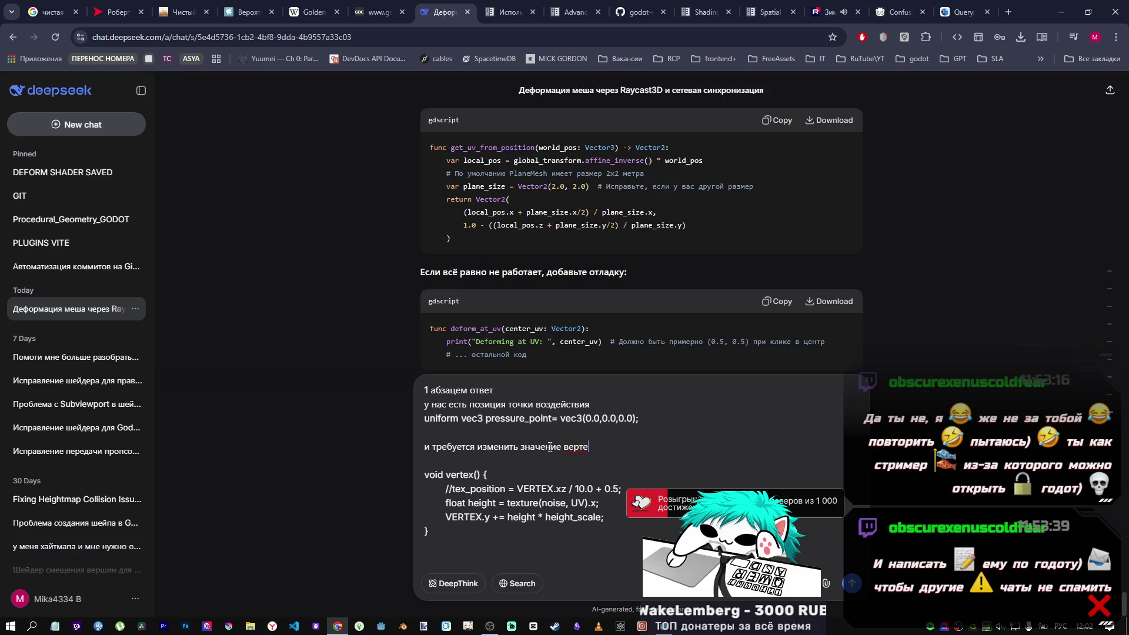
mouse_move(521, 446)
left_mouse_down()
mouse_move(630, 445)
mouse_move(480, 447)
left_mouse_up()
type("вда")
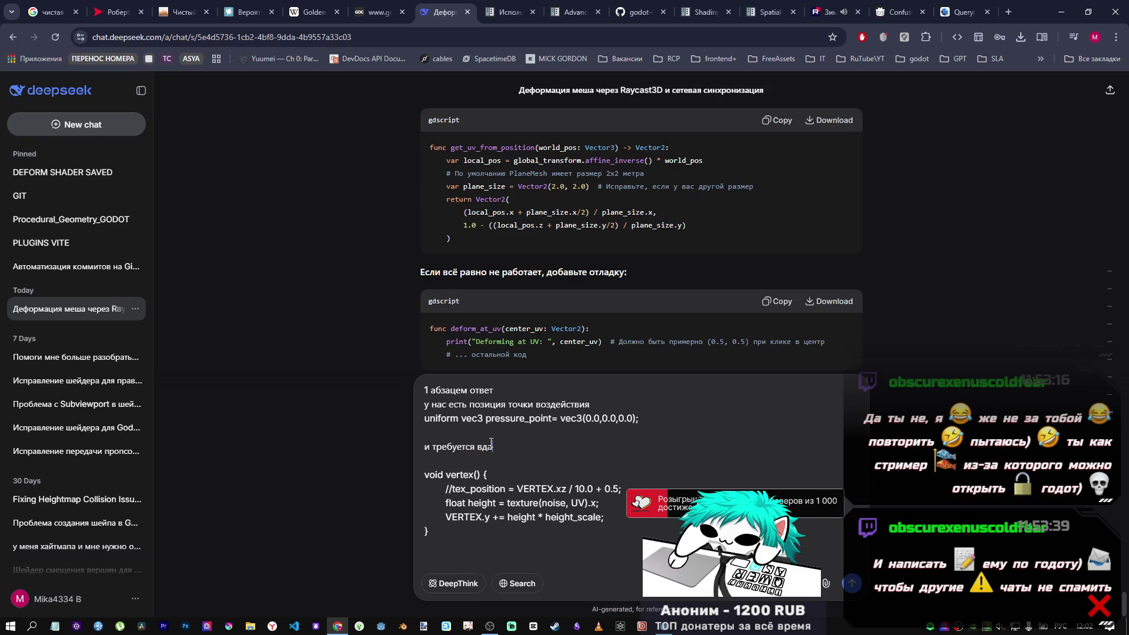
type("вить в этой точки по")
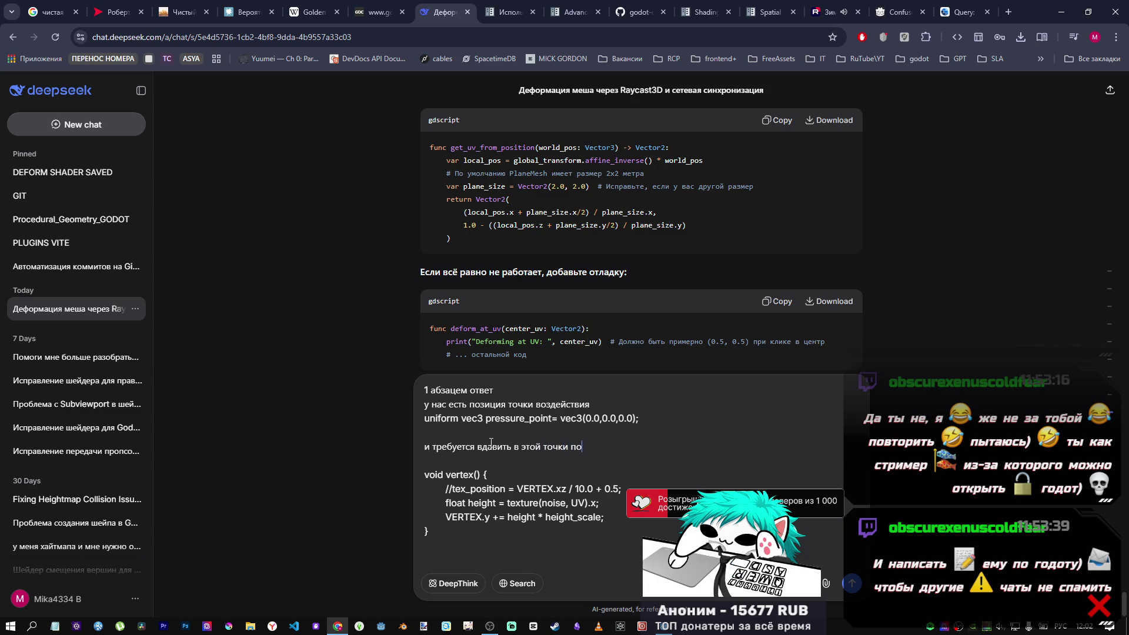
key("alt+shift")
type("Y вниз")
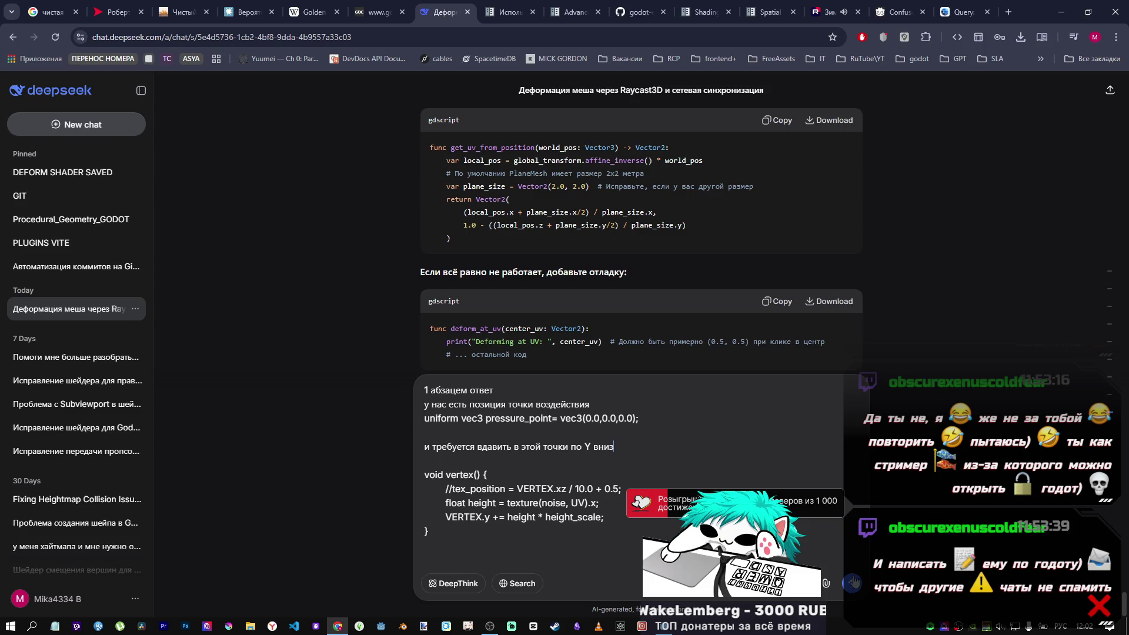
Note the snow comes from 'генерация по нойзу', remove the leftover fragment, and send the question.
left_click(563, 540)
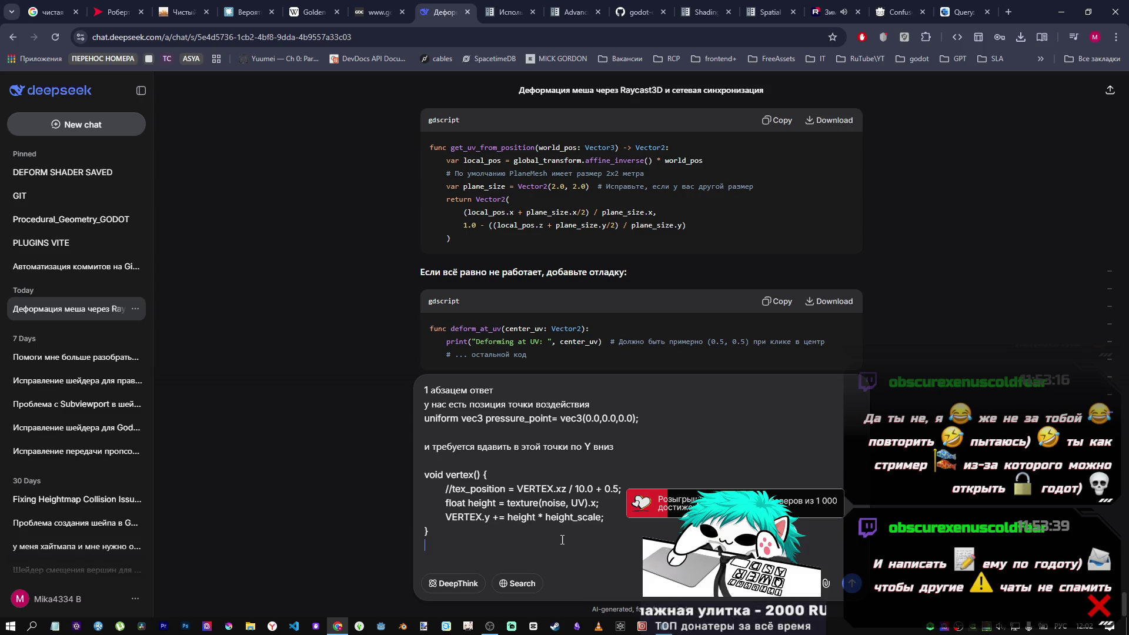
key("shift+Return")
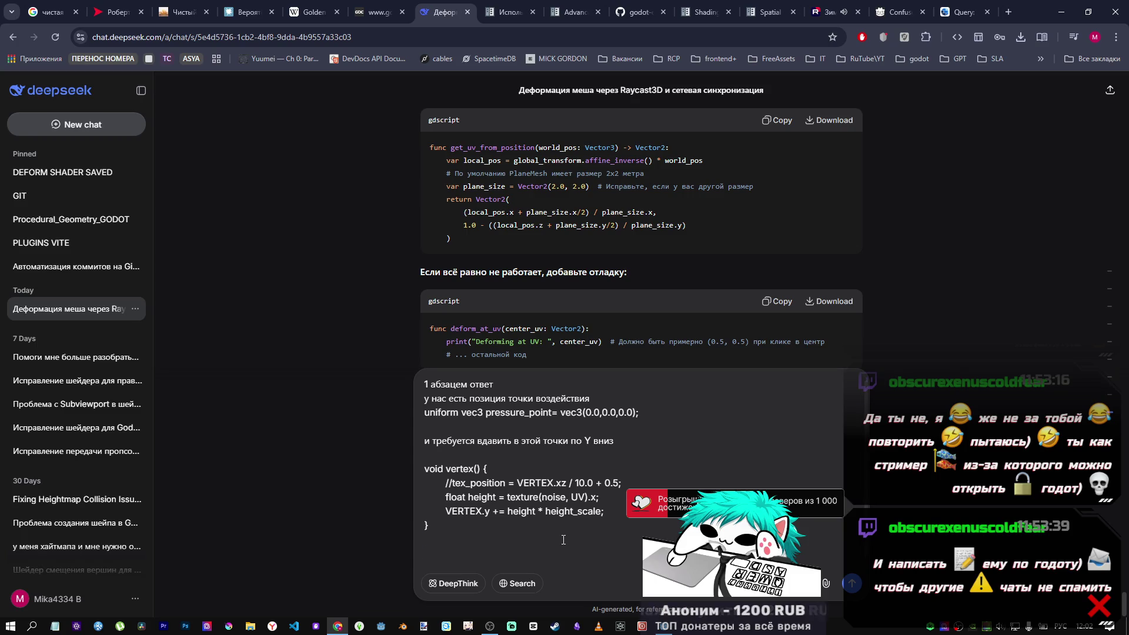
type("мы ")
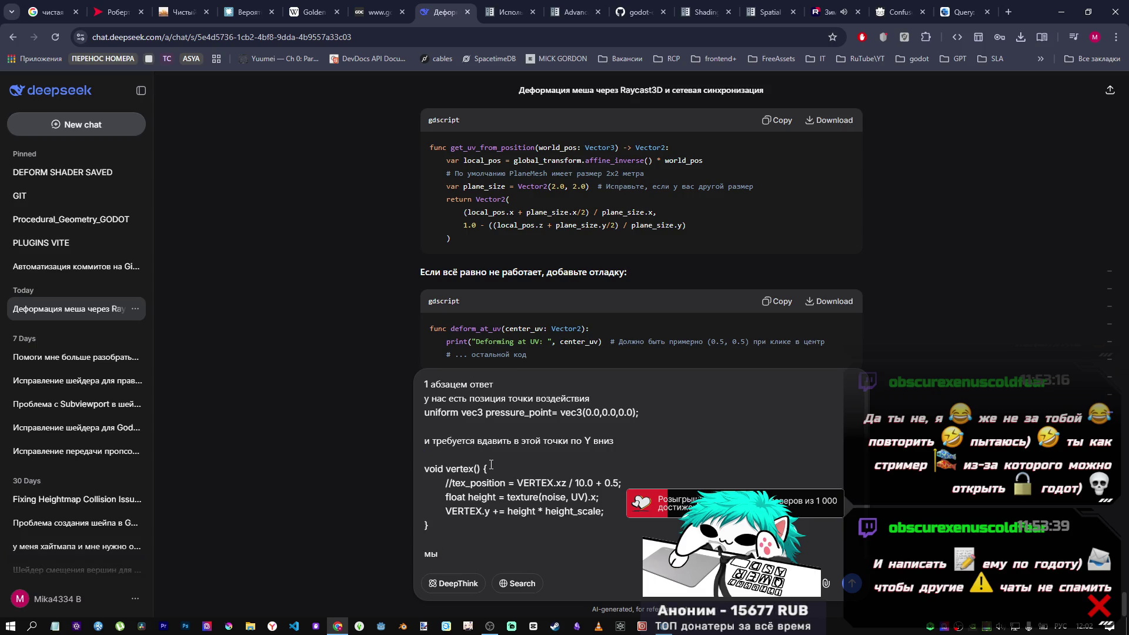
type("ный")
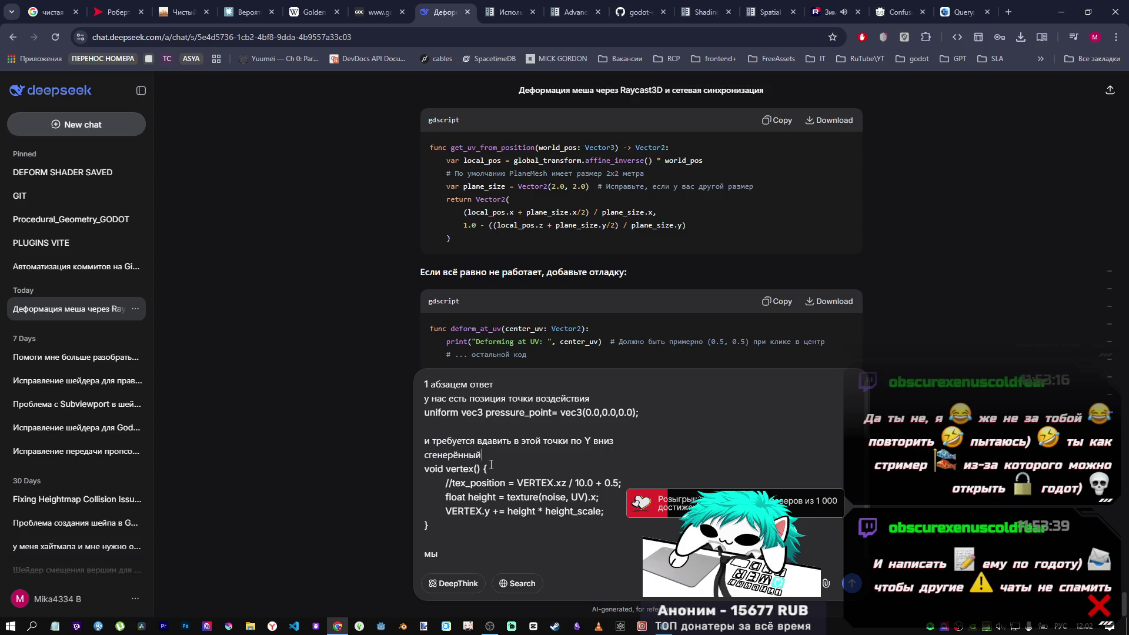
right_click(463, 455)
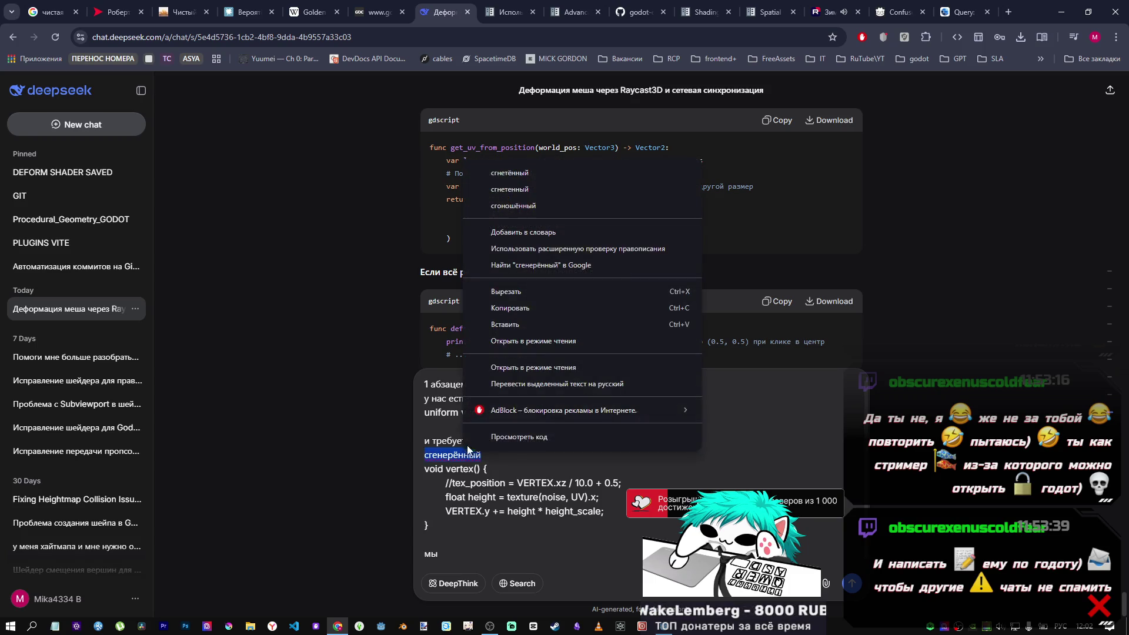
left_click(420, 455)
type("генер")
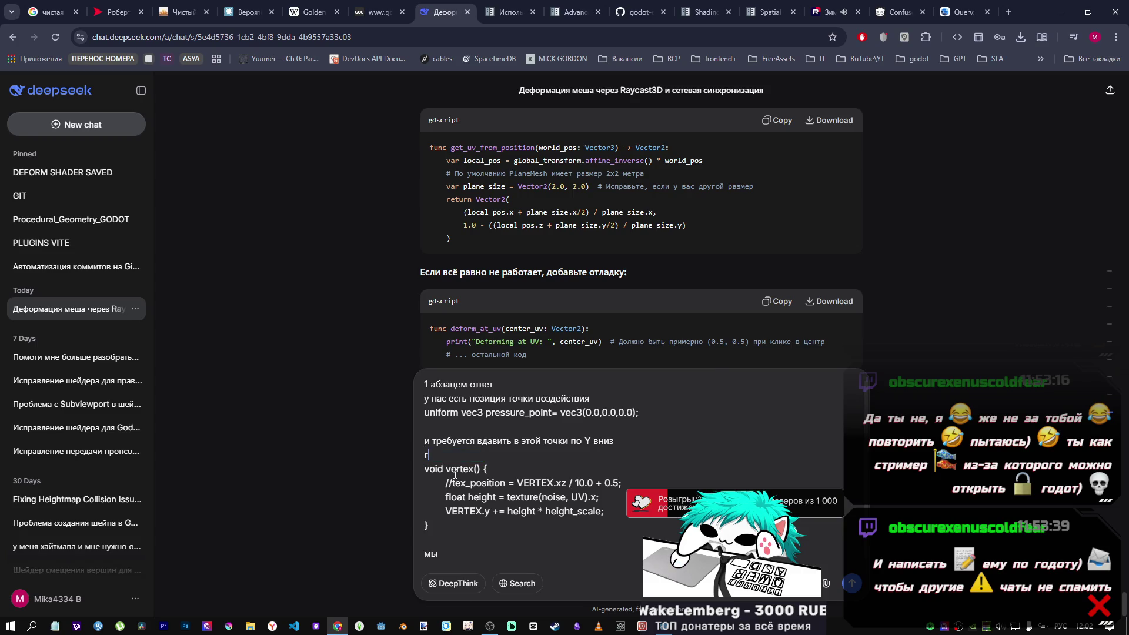
type("ация по ")
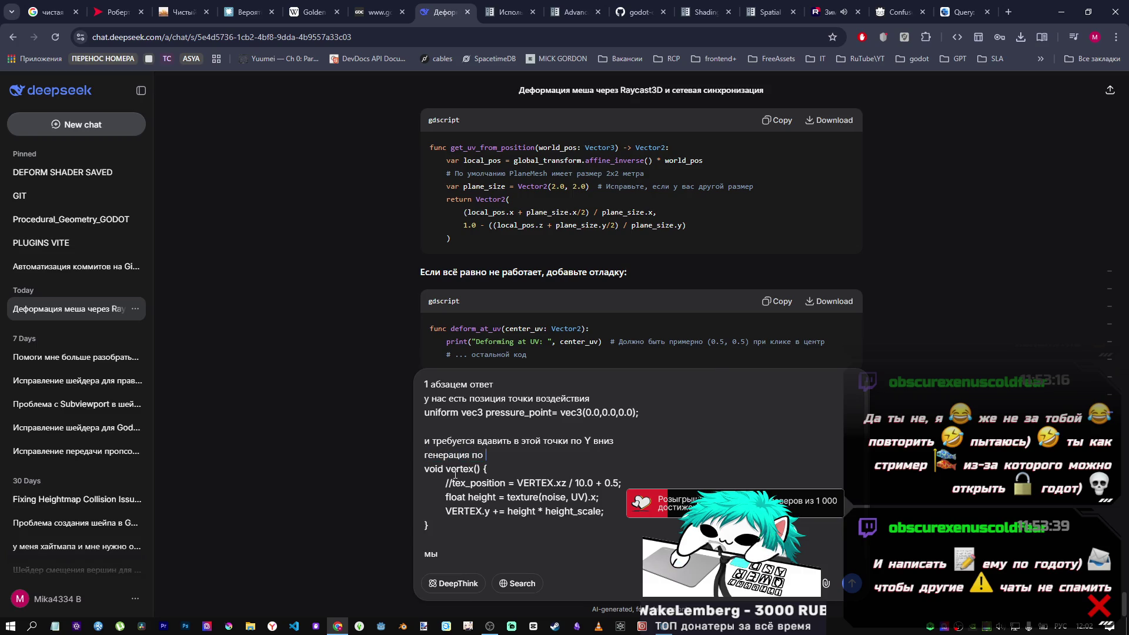
type("нойзу сначала")
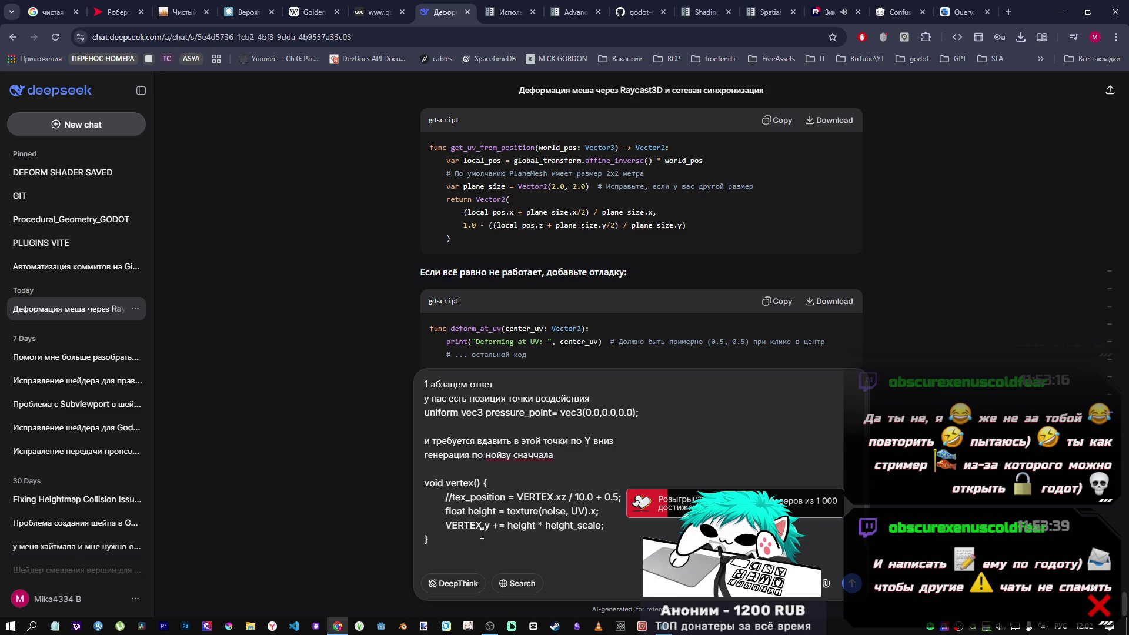
key("Return")
left_click_drag(441, 547, 405, 536)
key("BackSpace")
key("Return")
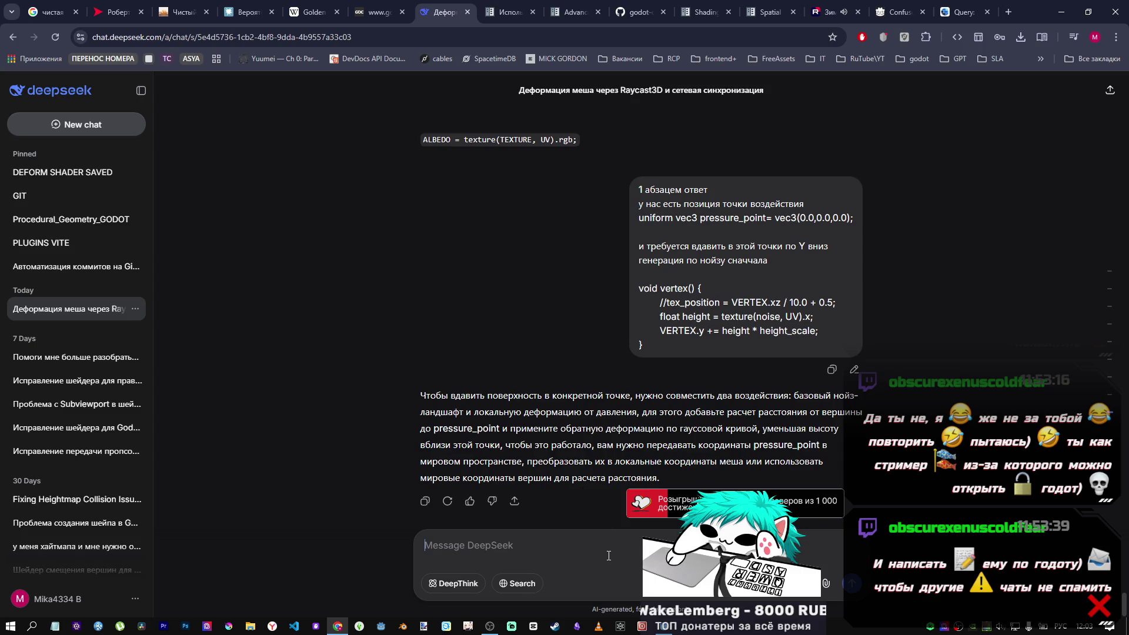
Ask DeepSeek 'покажи формулу' for the actual dent formula.
type("пока")
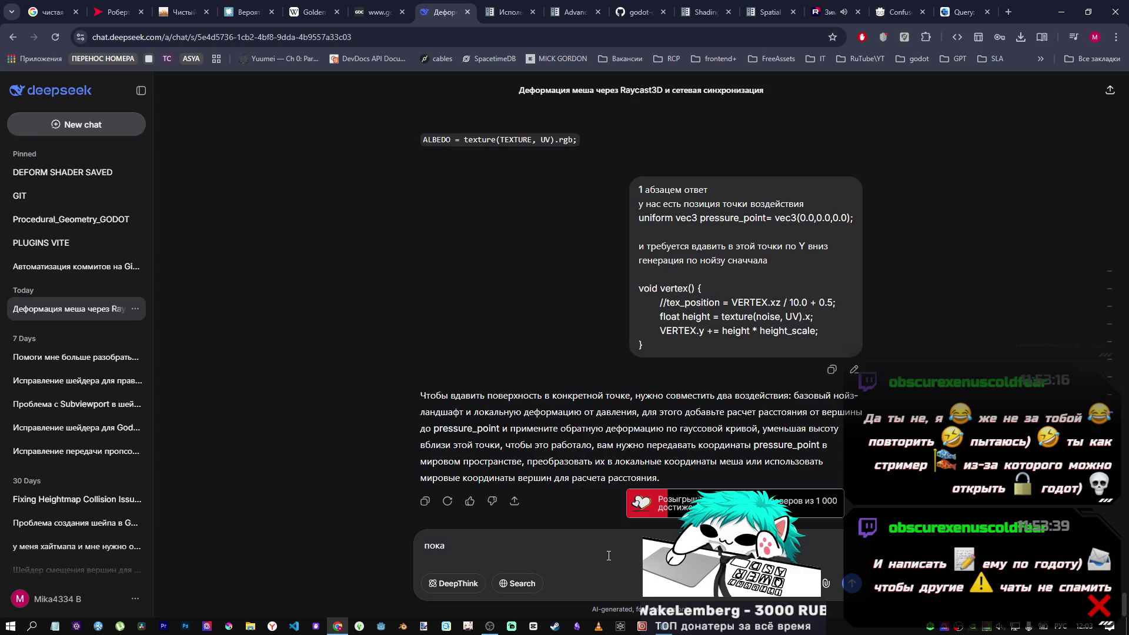
type("жи формулу")
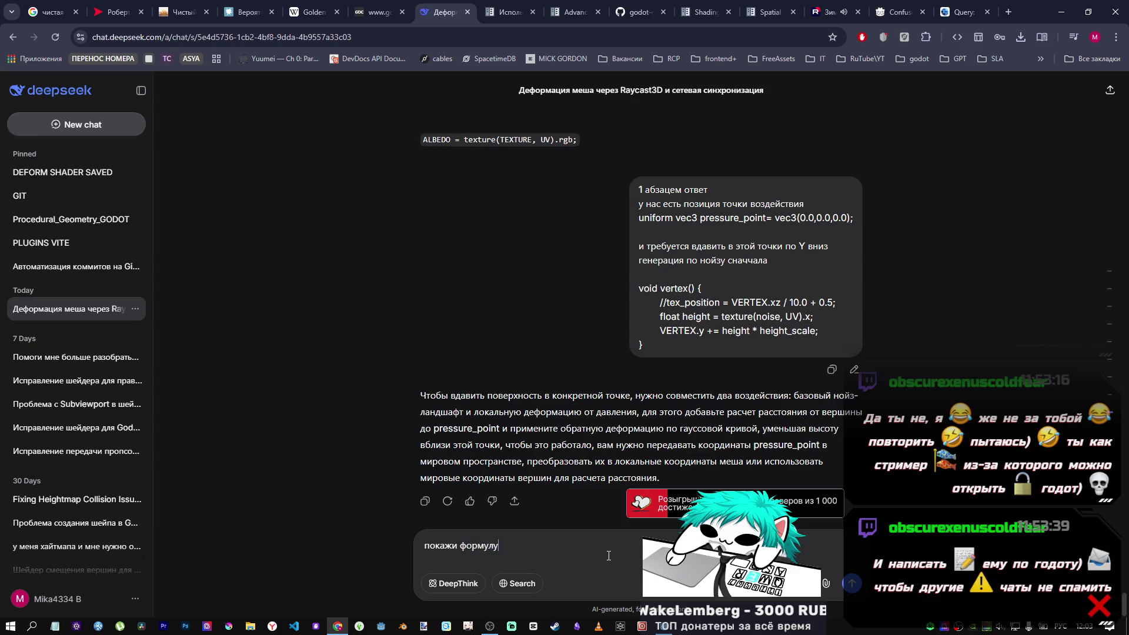
Send the formula request and study the dent and falloff terms in the GLSL reply.
key("Return")
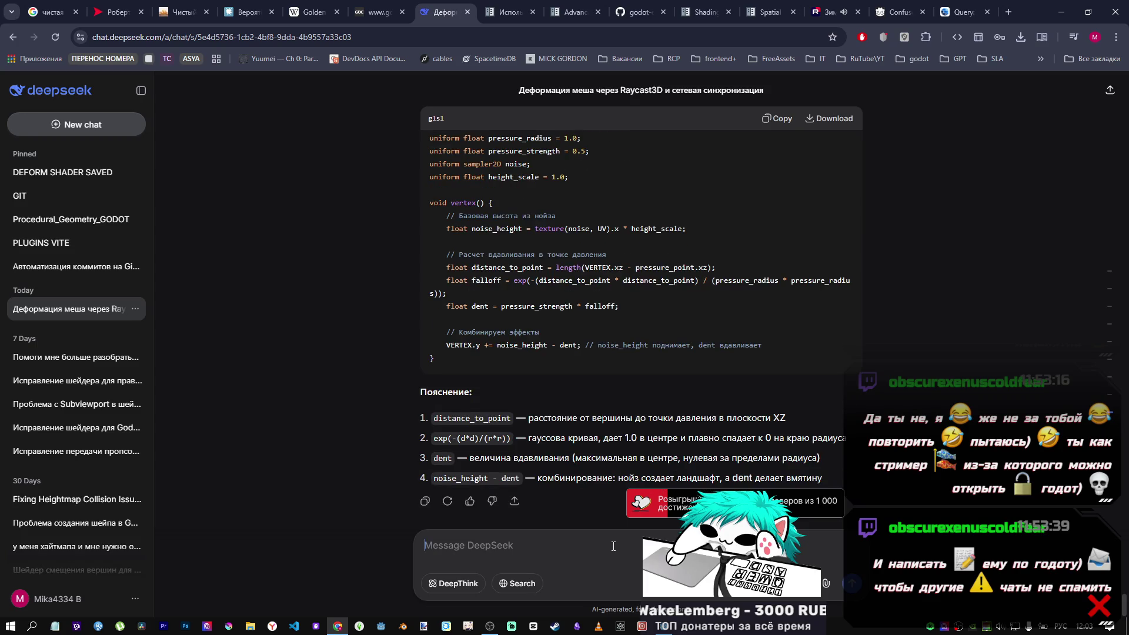
scroll(600, 376, "up", 1)
left_click_drag(555, 406, 575, 405)
left_click(753, 404)
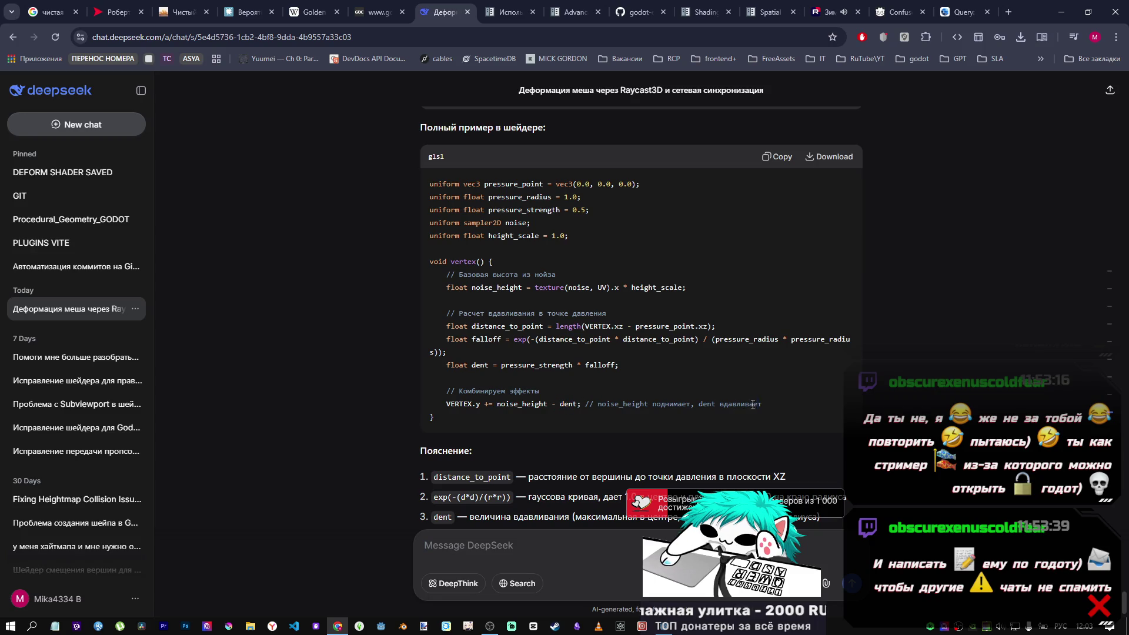
left_click_drag(753, 405, 704, 403)
left_click_drag(636, 367, 587, 365)
left_click(587, 365)
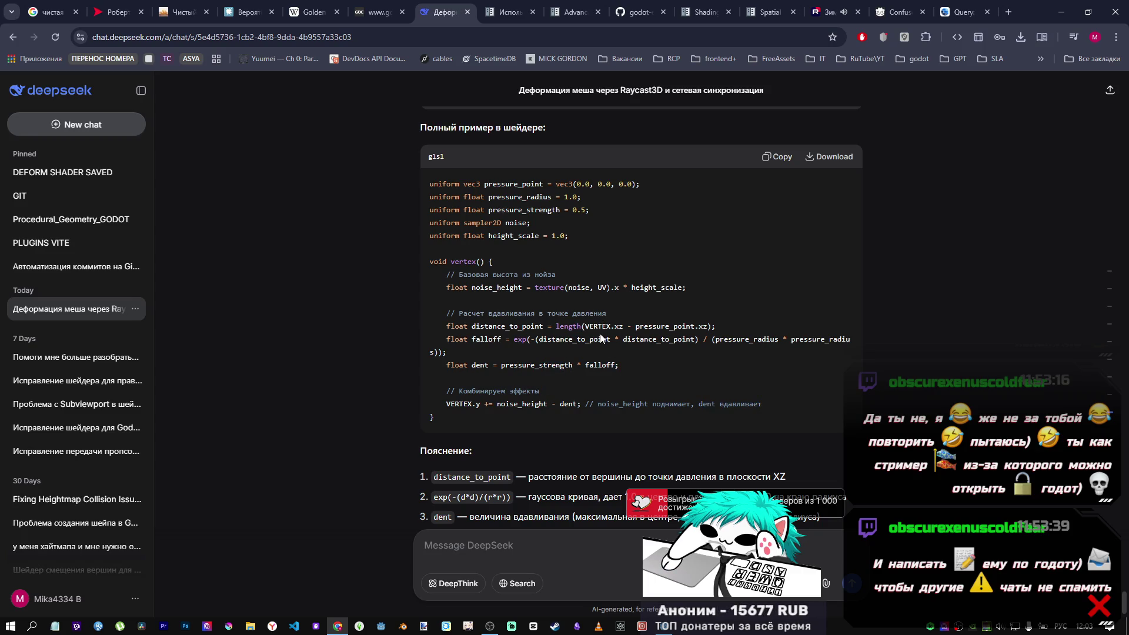
scroll(597, 349, "up", 1)
scroll(599, 351, "up", 4)
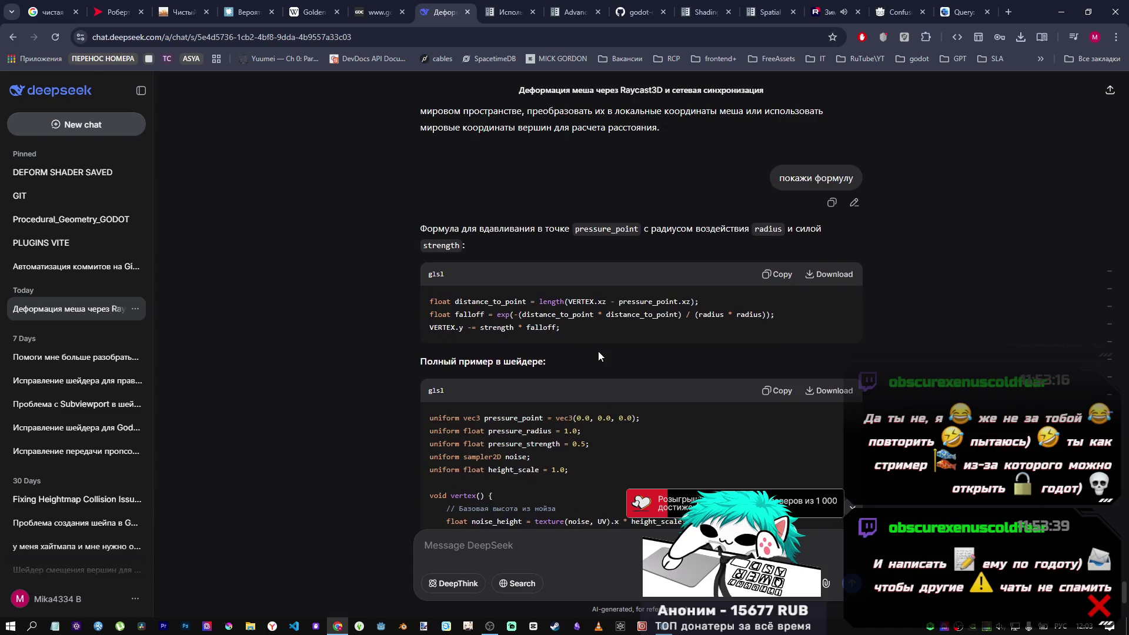
scroll(599, 351, "down", 3)
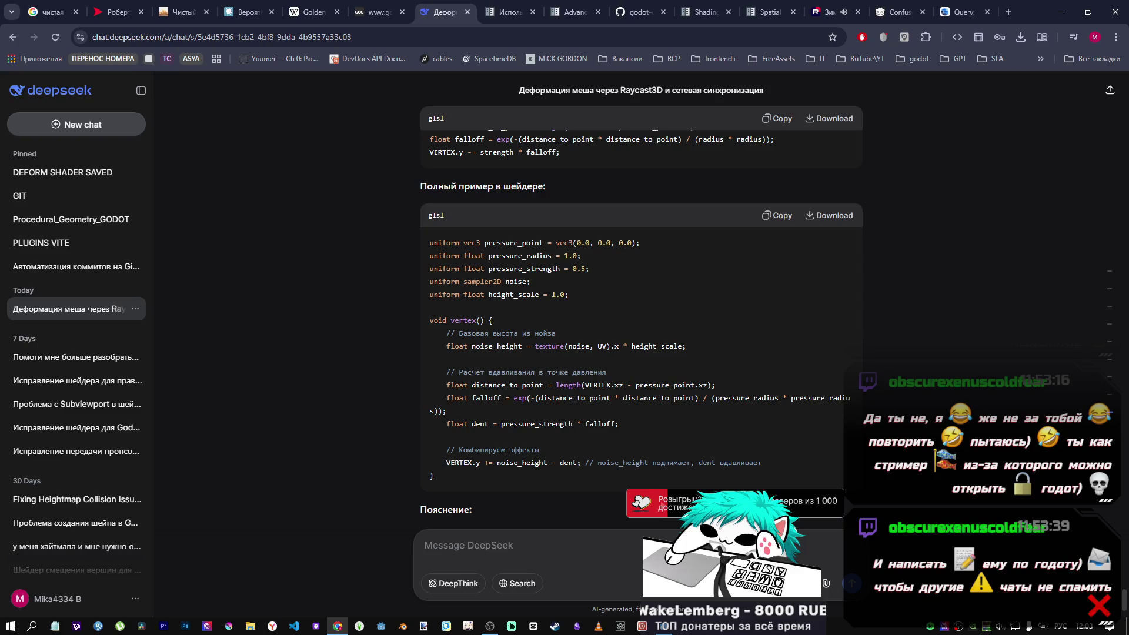
Open a new Chrome tab and load the Twitch channel from its shortcut tile.
left_click(1011, 13)
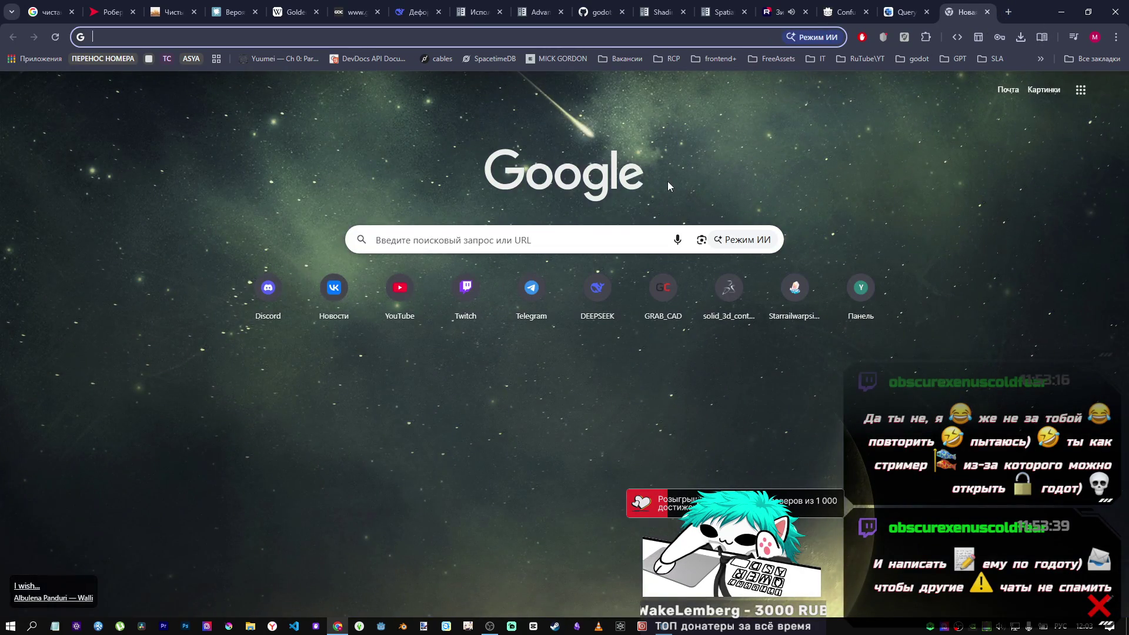
left_click(487, 300)
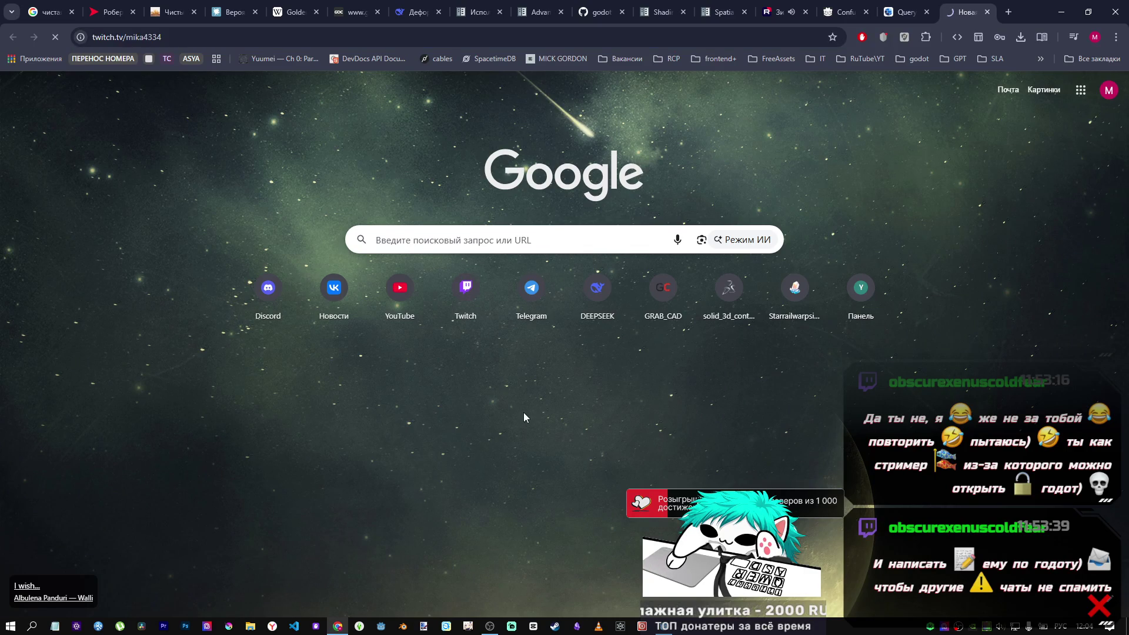